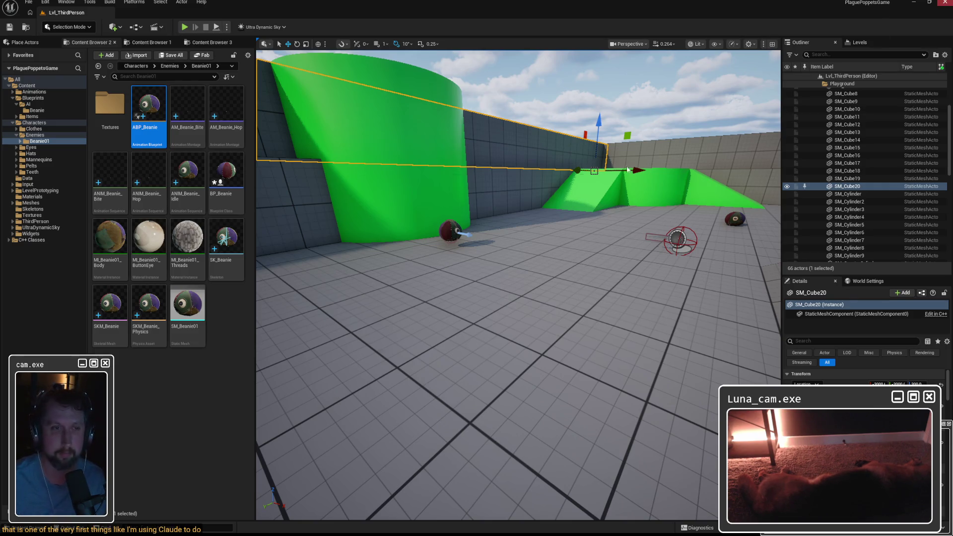
Save the modified BP_Beanie asset via the Save Content dialog and switch to Visual Studio.
key(ctrl+shift+s)
click(497, 357)
key(alt+Tab)
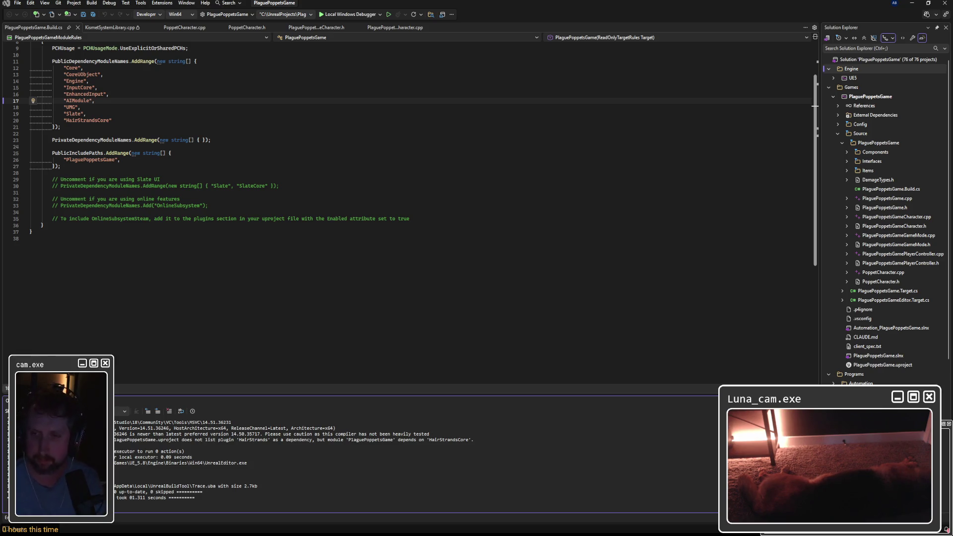
Start a rebuild of the PlaguePoppetsGame project from the toolbar.
click(350, 14)
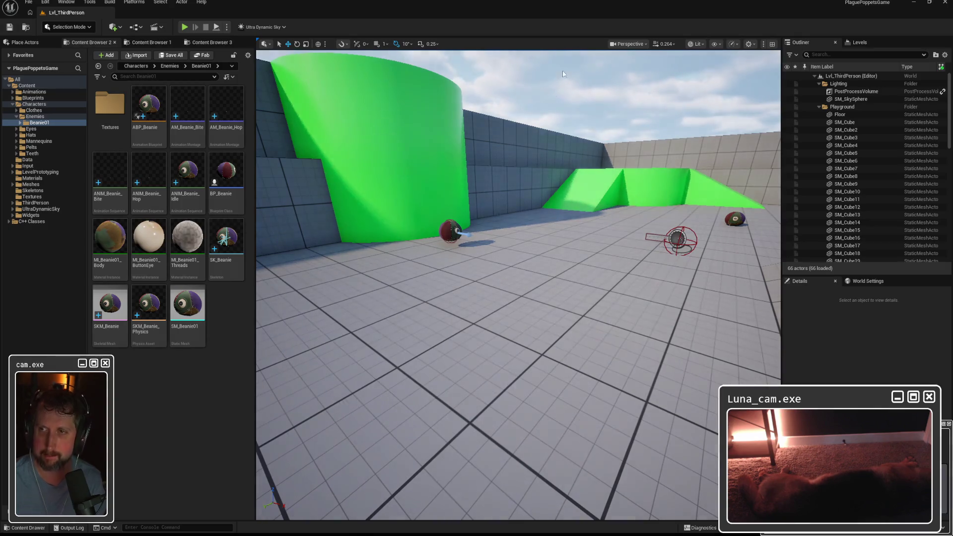
Start a Play-in-Editor session and run the character forward toward the beanie enemy.
right_drag(521, 283, 527, 160)
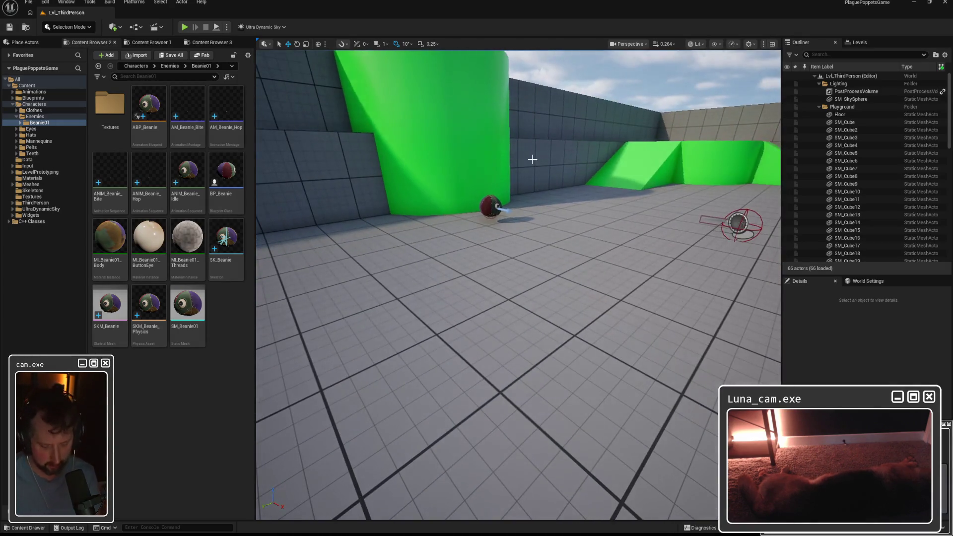
key(alt+p)
key(w)
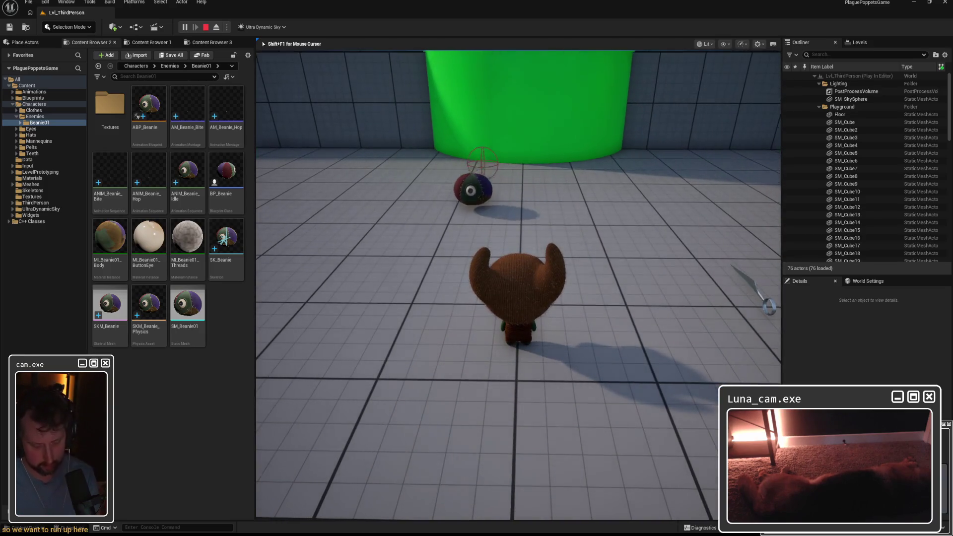
key(shift+F1)
click(521, 282)
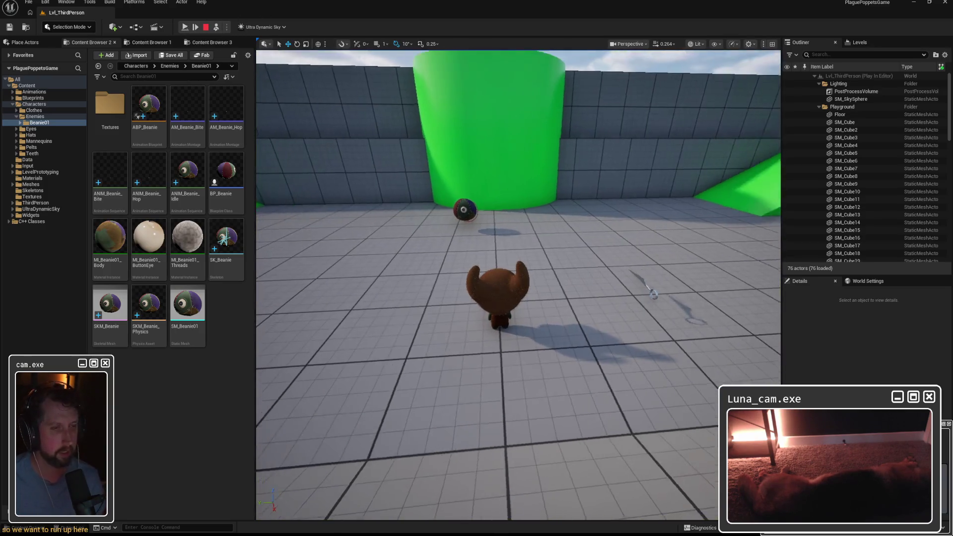
Select the BP_Beanie ball and its Mesh (CharacterMesh0) component, then pause the game.
click(458, 153)
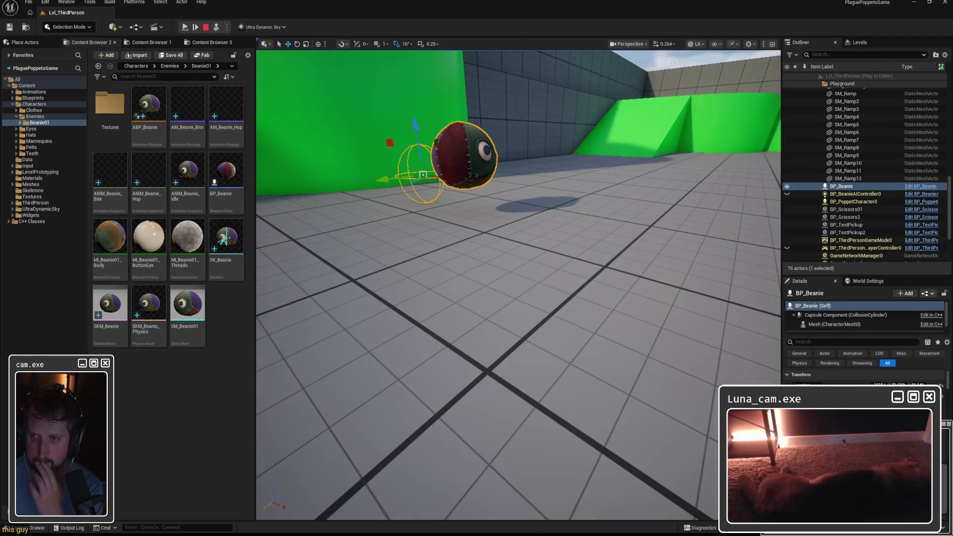
click(834, 324)
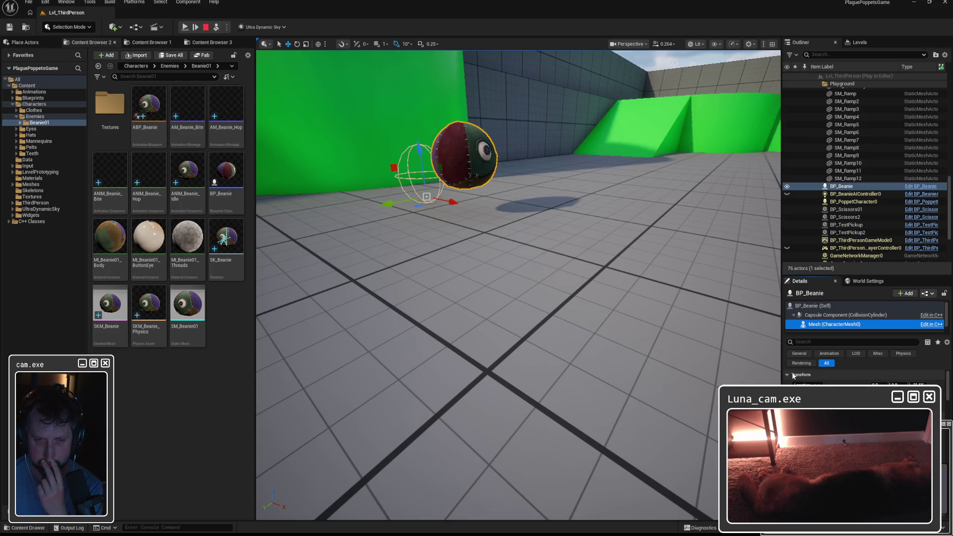
click(818, 384)
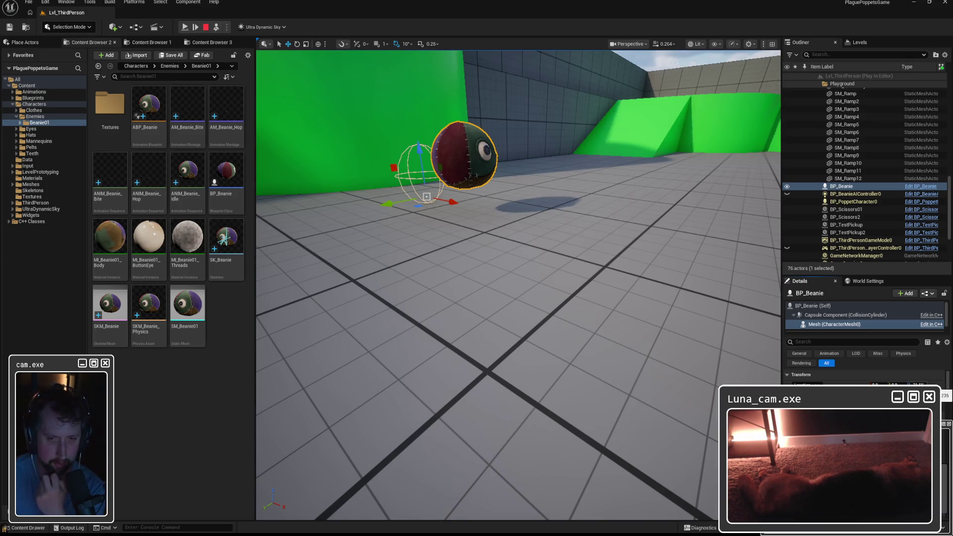
click(185, 27)
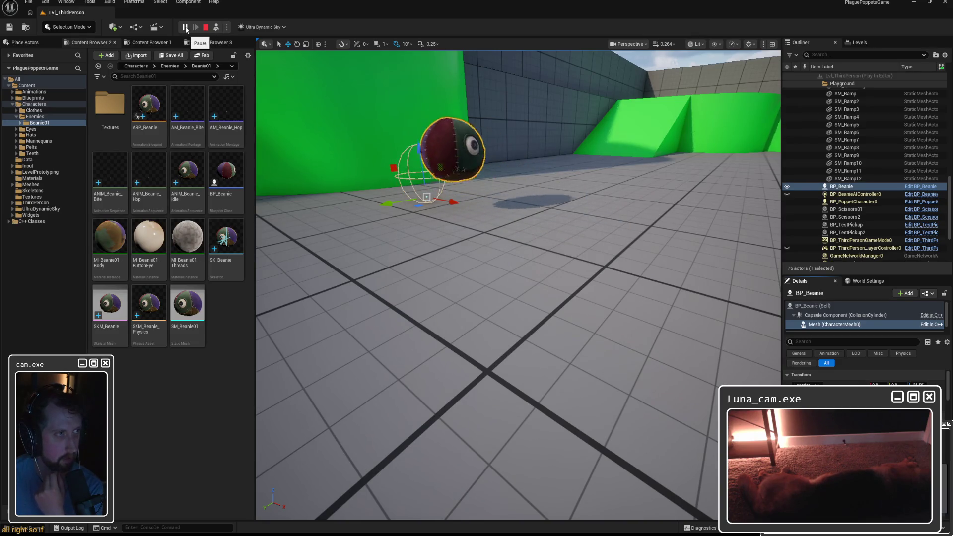
Inspect BP_Beanie's Capsule and Self rows while paused, resume, and reselect the Mesh component.
key(Escape)
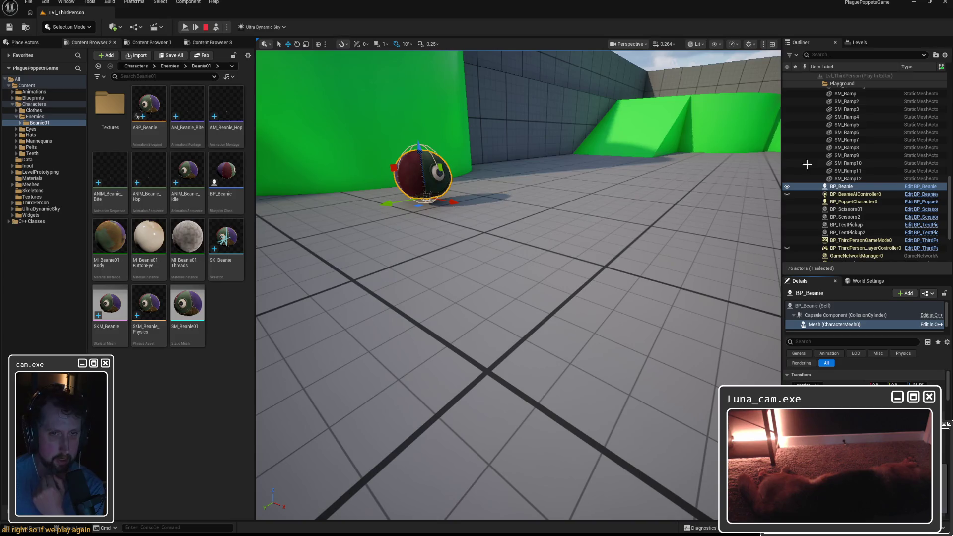
click(845, 315)
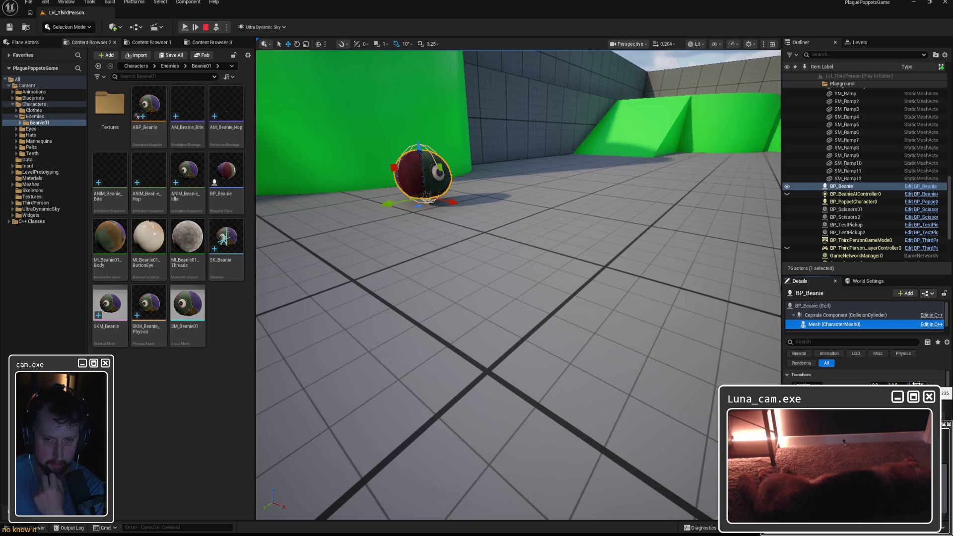
click(812, 306)
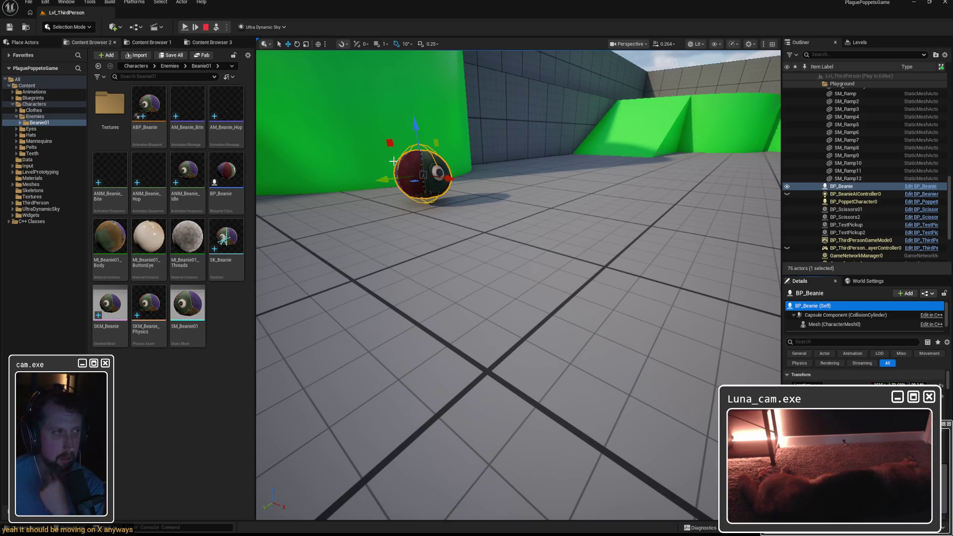
key(alt+s)
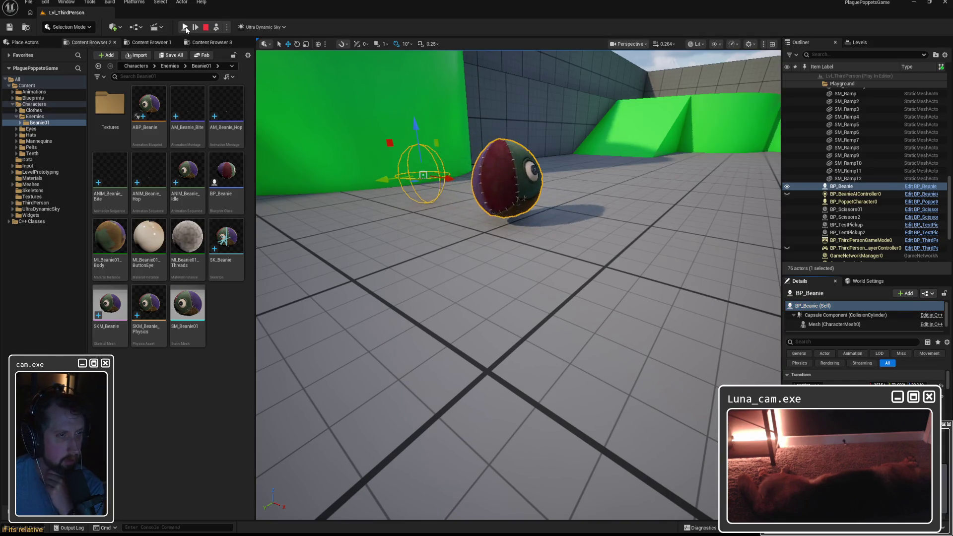
click(834, 324)
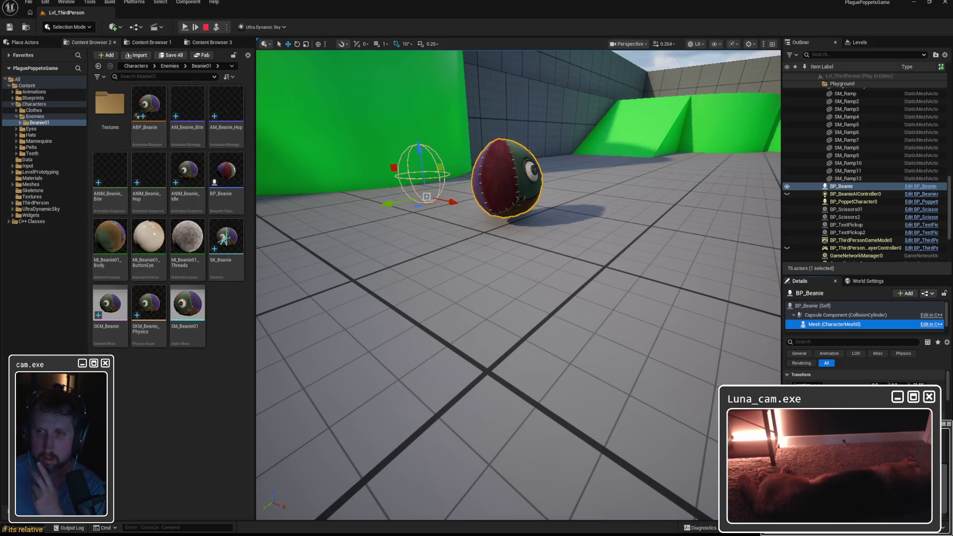
Show the Output Log and select the block of repeated beanie position lines.
click(71, 527)
scroll(300, 397, down, 1)
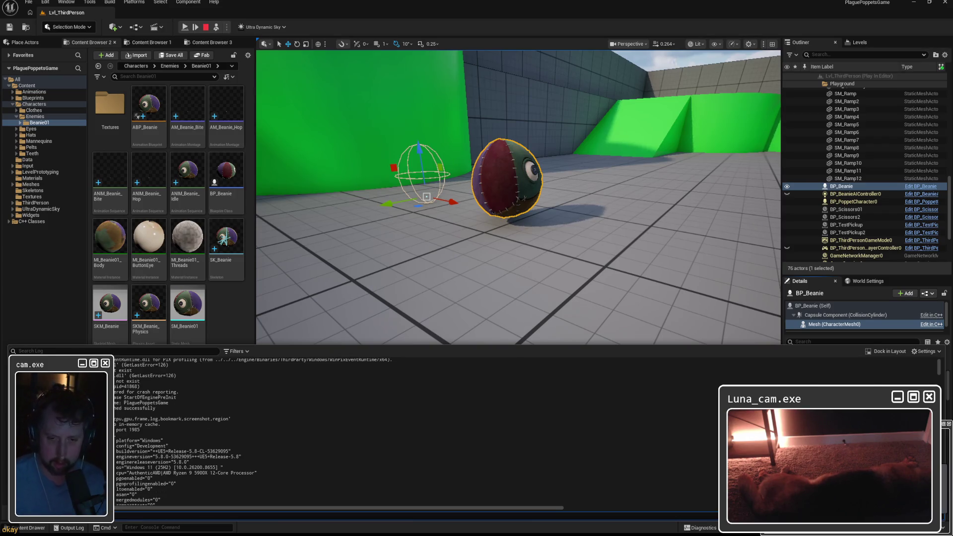
key(Escape)
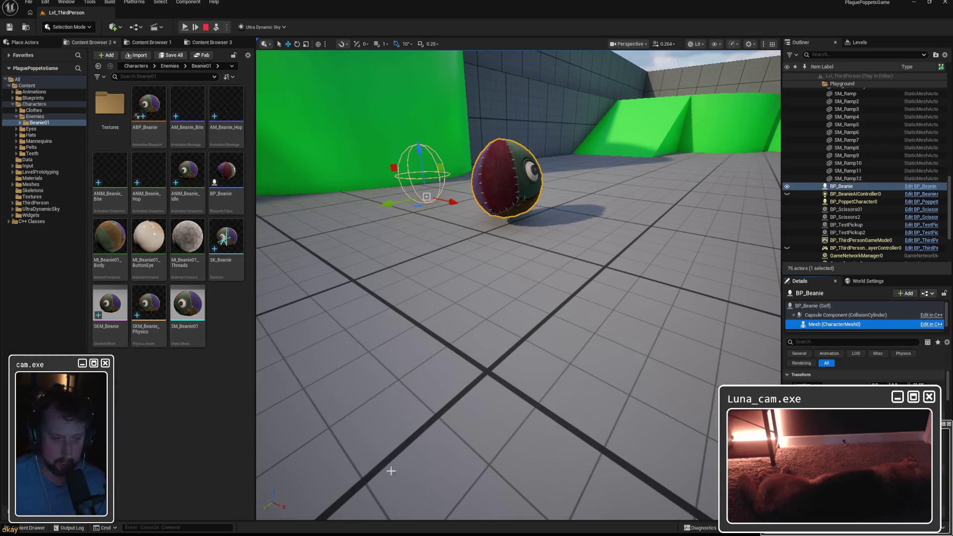
click(67, 528)
drag(940, 368, 937, 382)
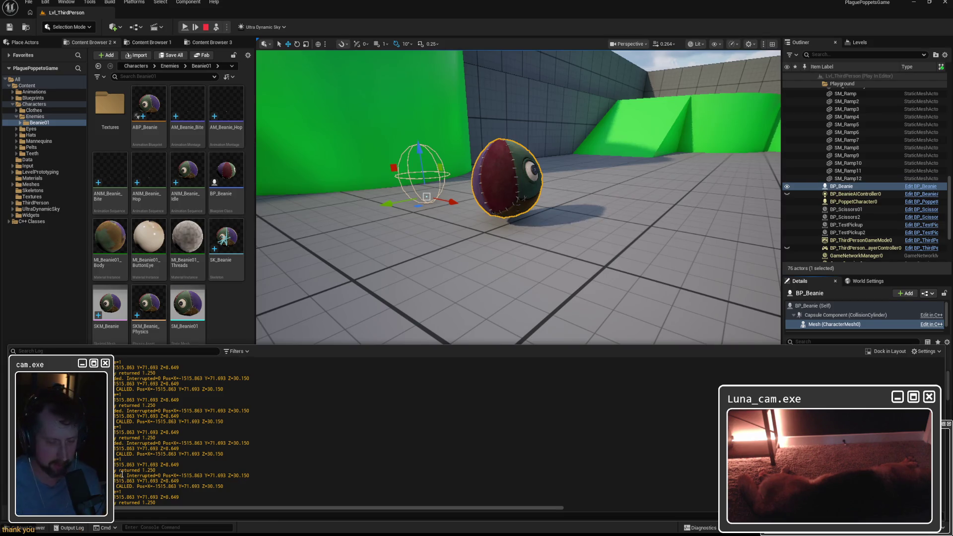
mouse_move(174, 502)
mouse_down()
mouse_move(171, 469)
mouse_move(2, 392)
mouse_up()
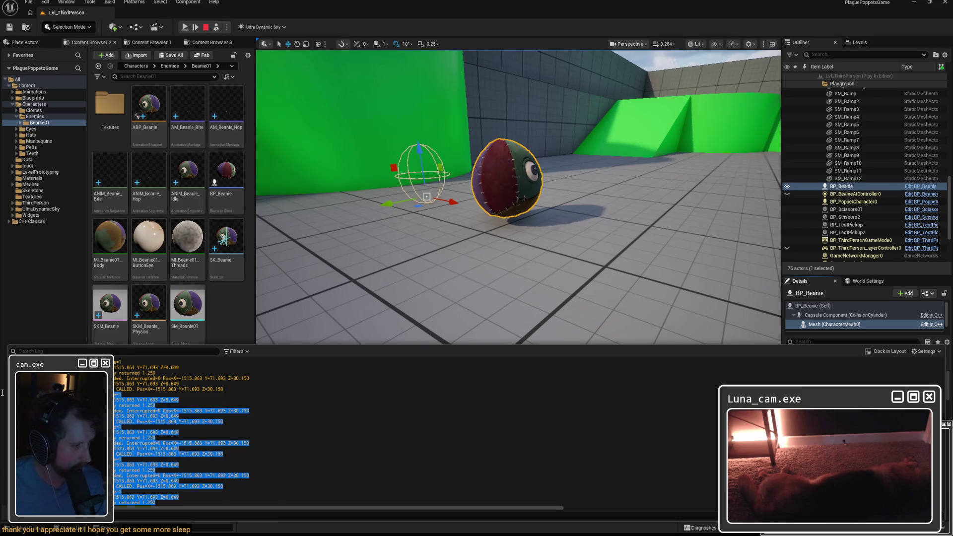
drag(2, 392, 4, 385)
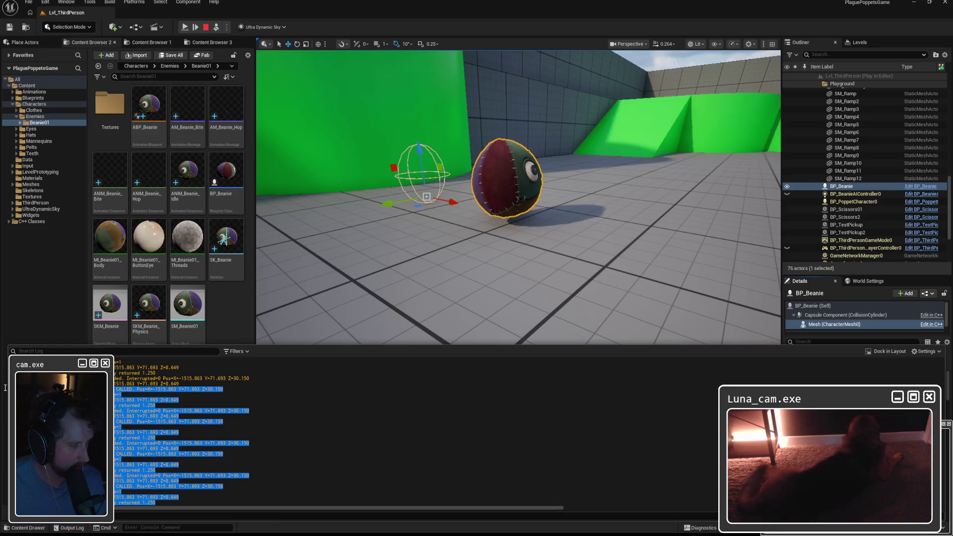
scroll(178, 432, up, 3)
scroll(179, 432, up, 2)
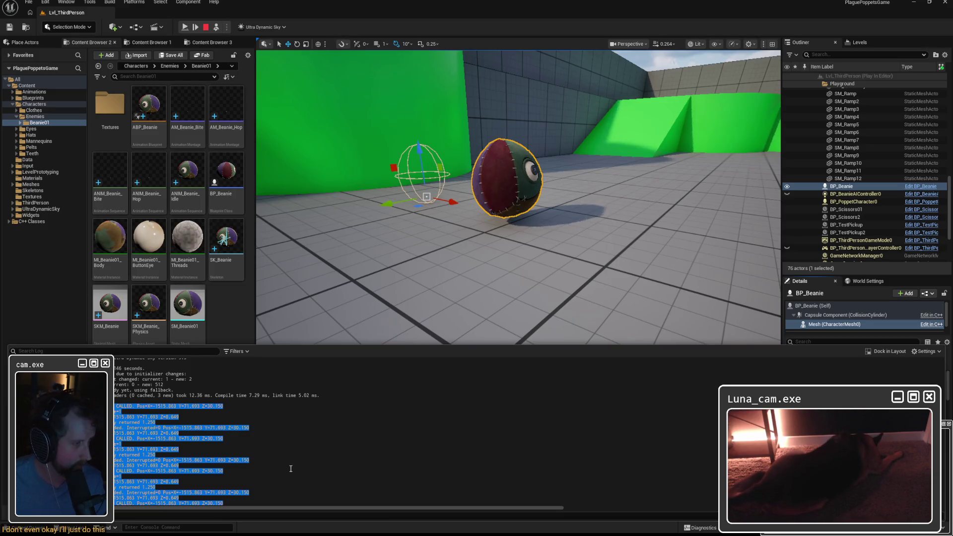
scroll(290, 470, down, 3)
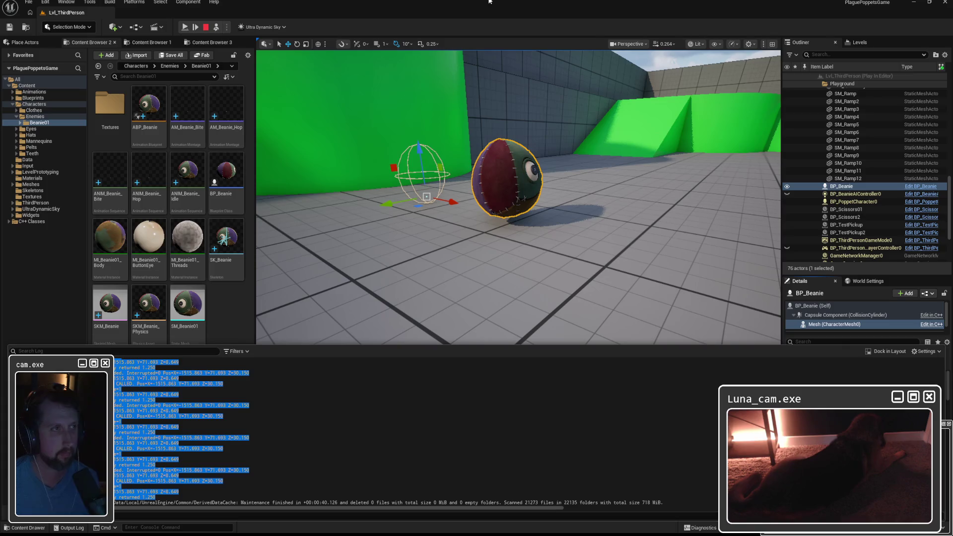
Stop the play session and bring up the ABP_Beanie animation blueprint, moving its window aside.
click(195, 28)
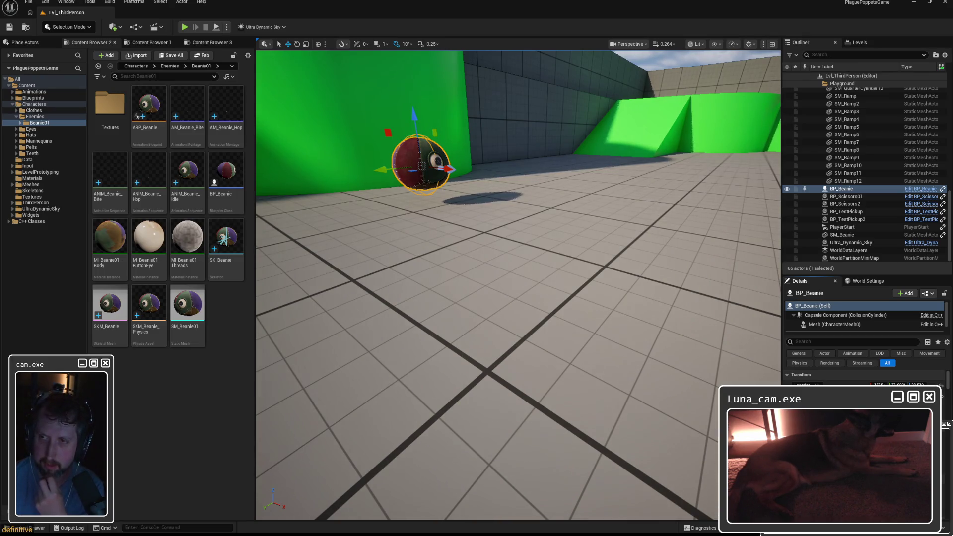
double_click(149, 108)
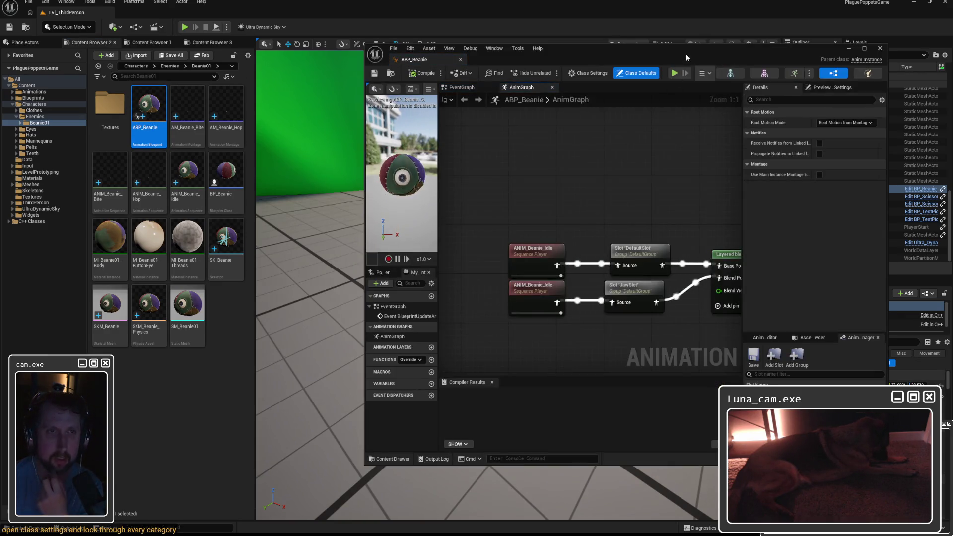
drag(686, 53, 563, 54)
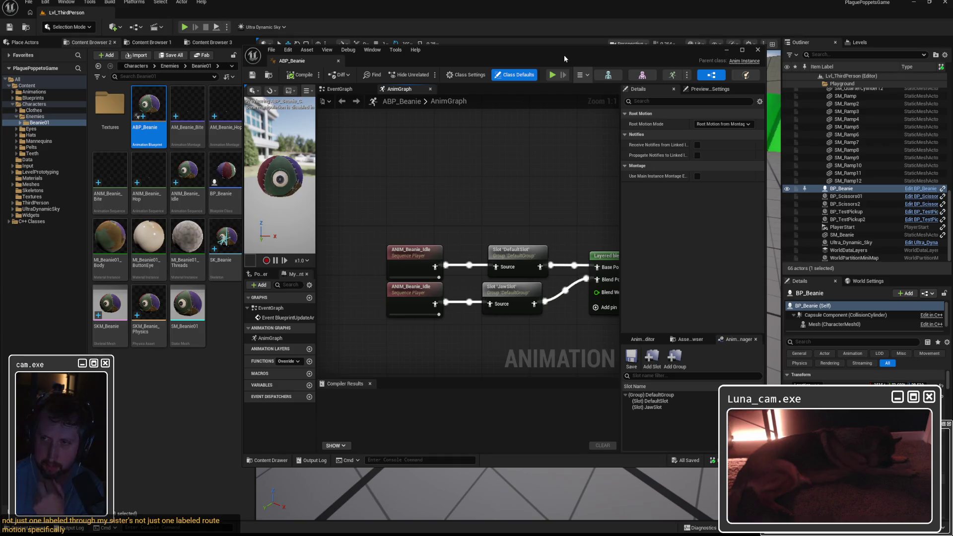
Maximize the ABP_Beanie editor and show its Class Settings in Details.
double_click(543, 51)
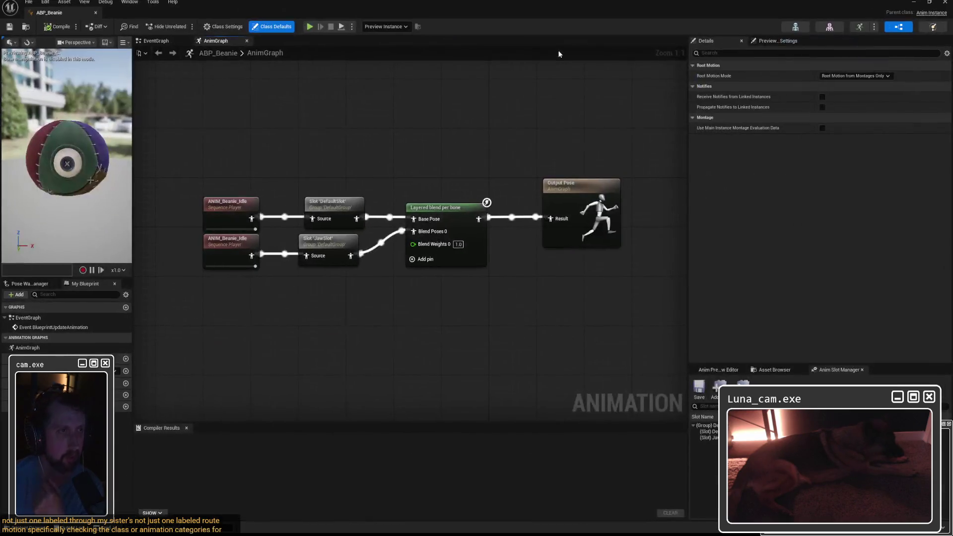
click(223, 27)
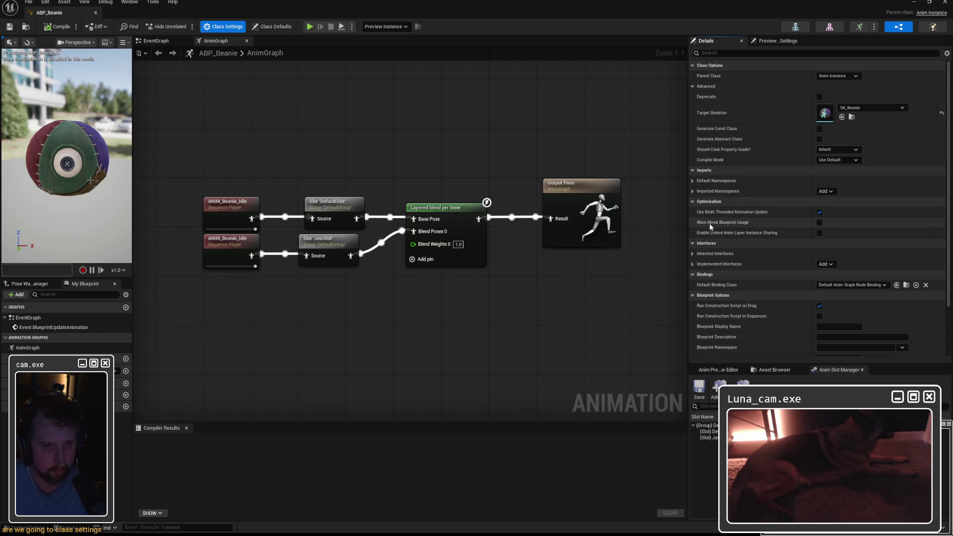
scroll(710, 249, down, 2)
scroll(710, 249, down, 1)
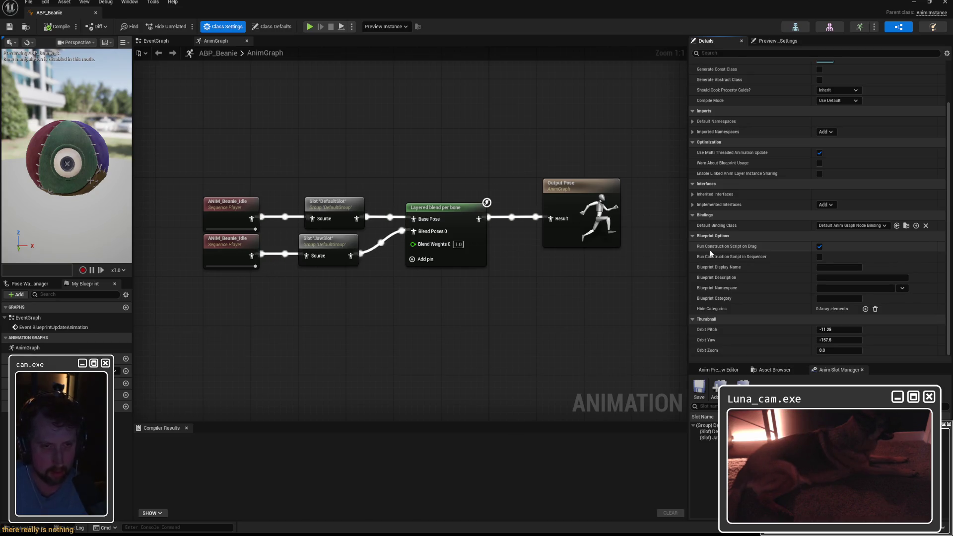
scroll(709, 253, up, 2)
scroll(709, 253, up, 2)
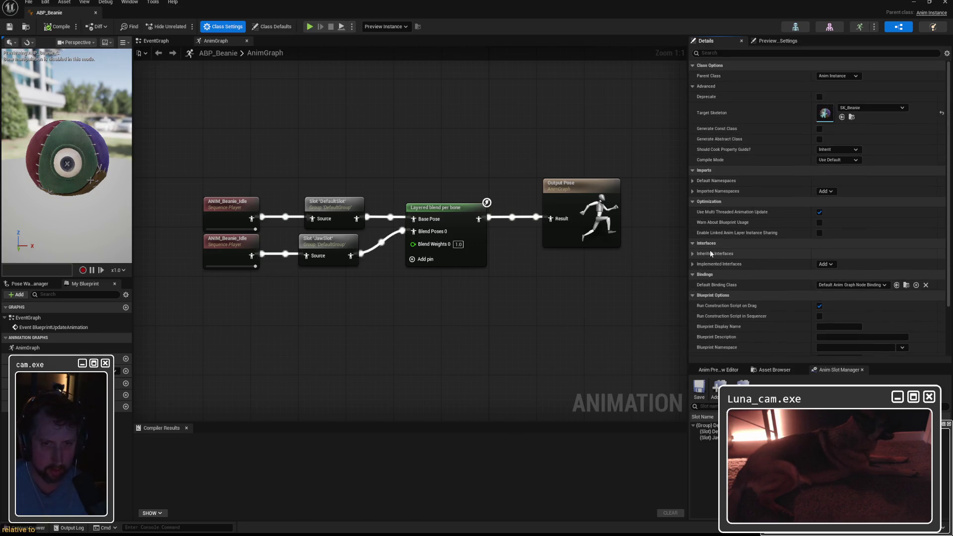
Review ABP_Beanie's implemented interfaces and parent class options, then close the editor.
click(692, 264)
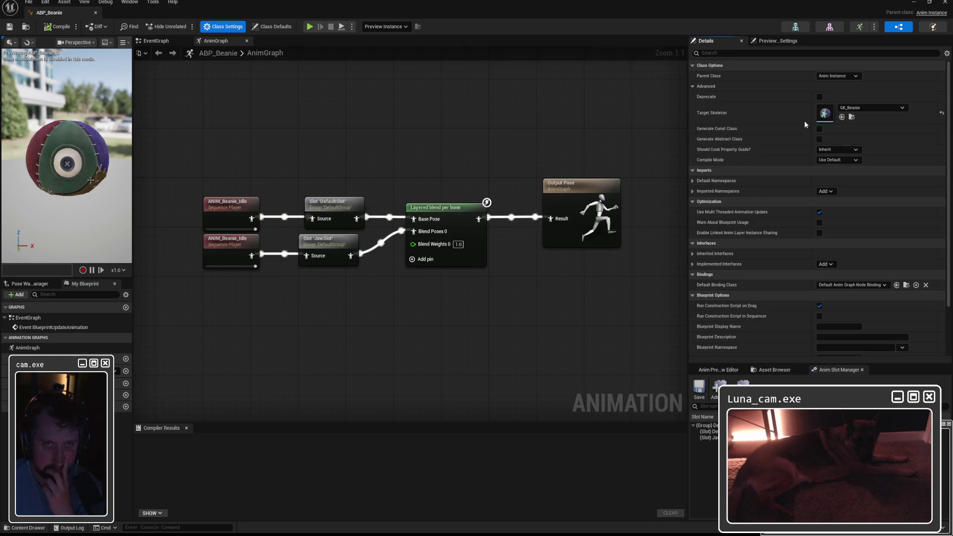
click(848, 76)
click(848, 77)
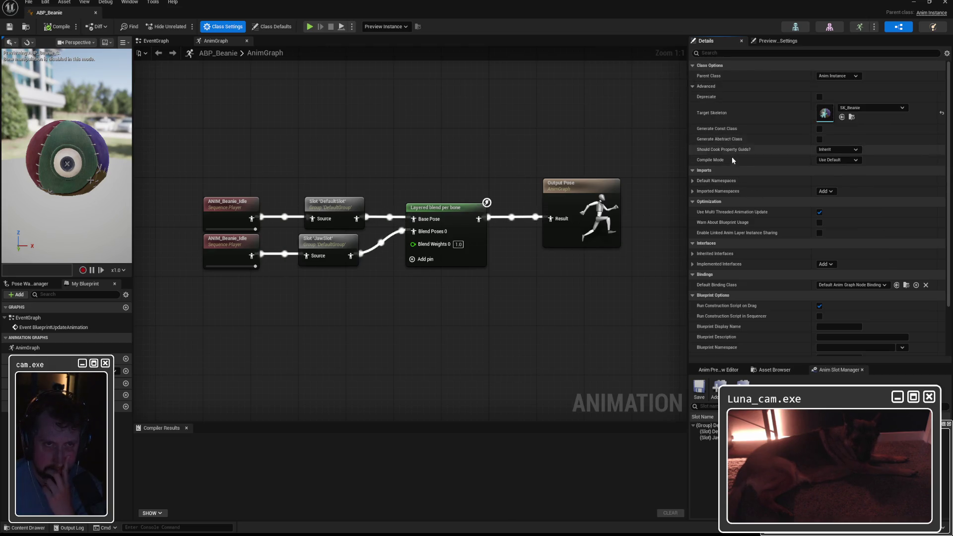
scroll(728, 181, down, 3)
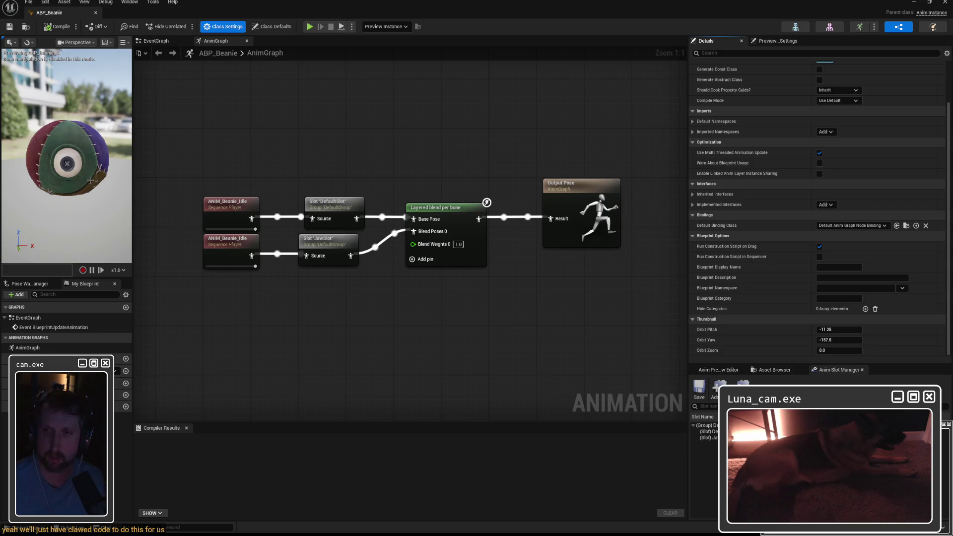
click(945, 3)
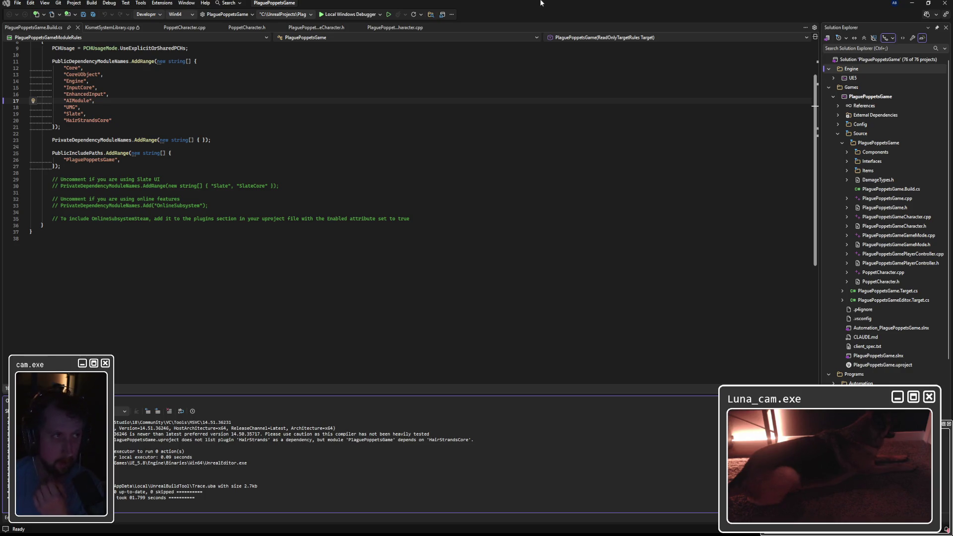
Build the PlaguePoppetsGame project with the Local Windows Debugger and wait for success.
click(390, 14)
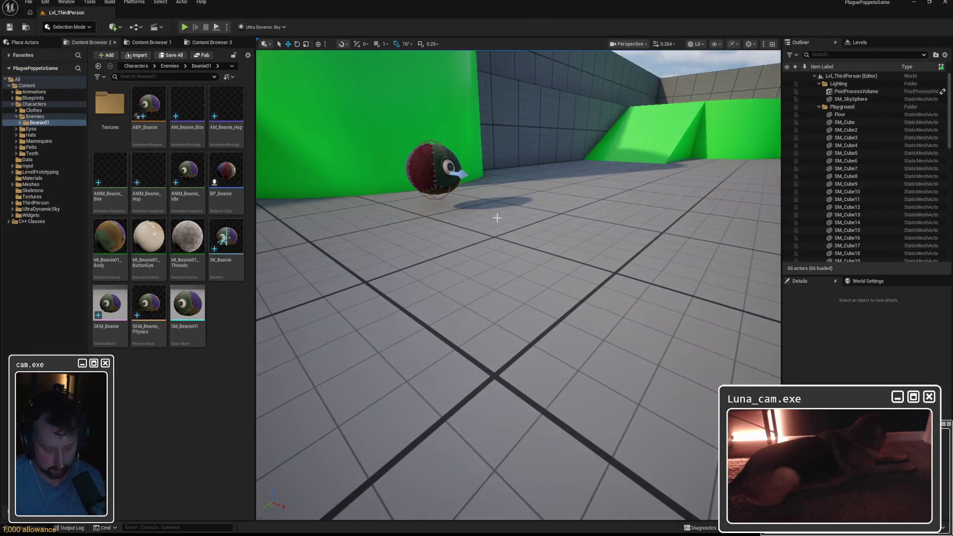
Play the level, walk toward the beanie enemy, free the mouse and pause the session.
key(alt+p)
key(w)
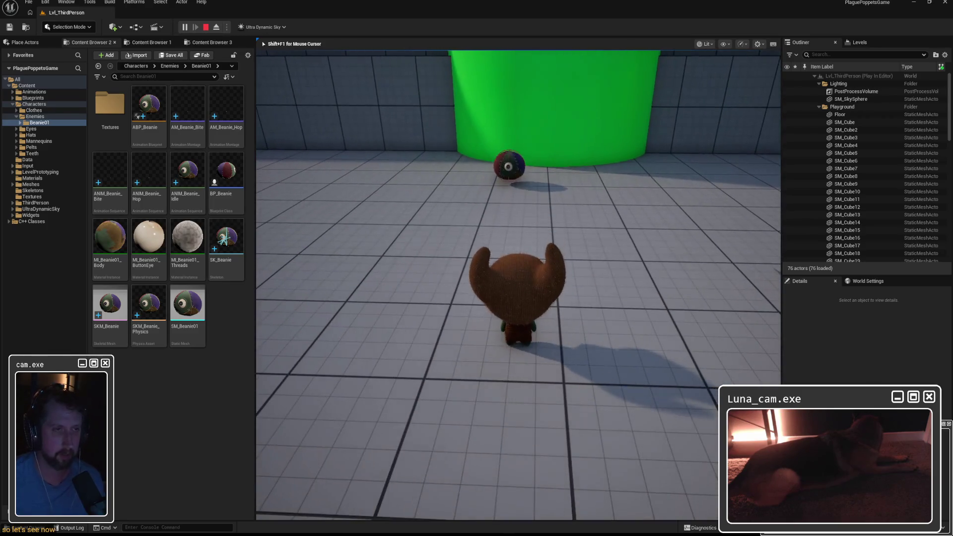
key(Escape)
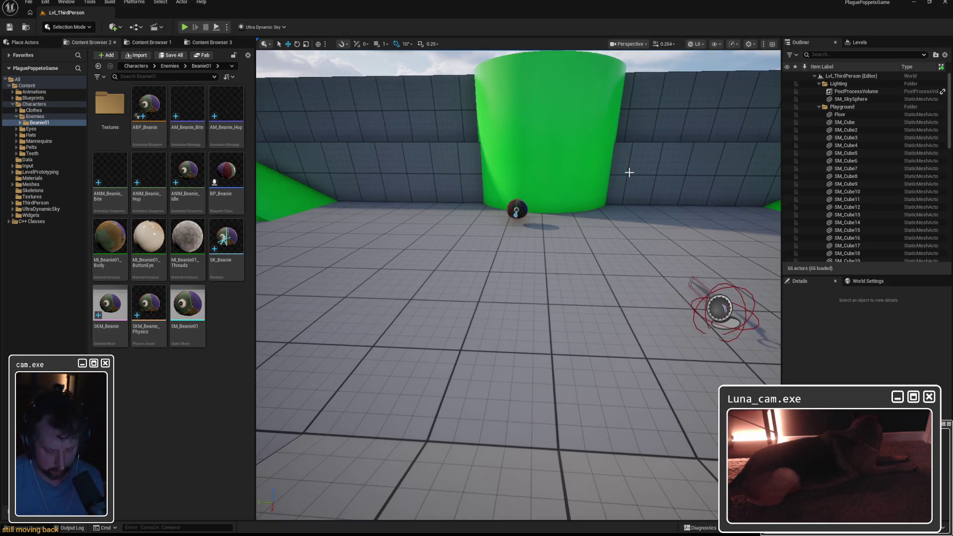
key(alt+p)
key(w)
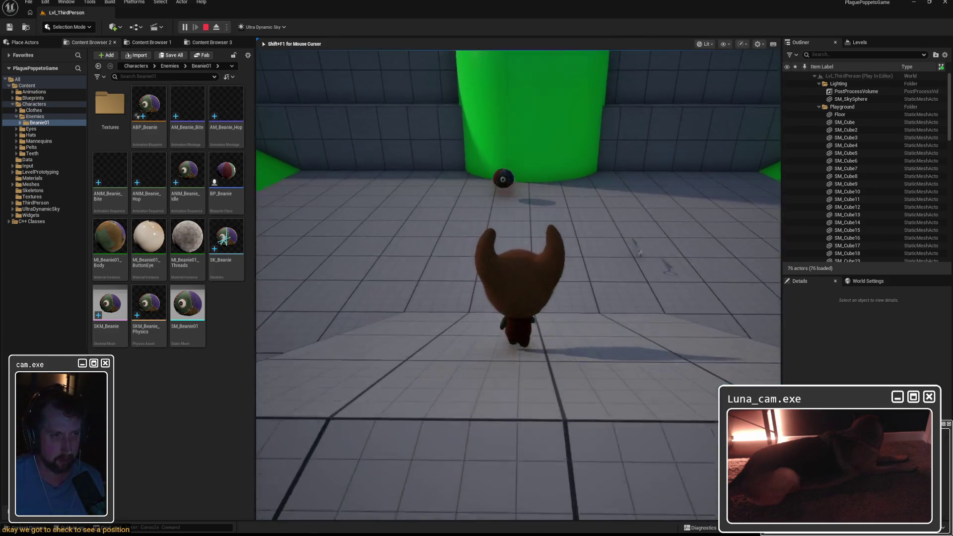
key(shift+F1)
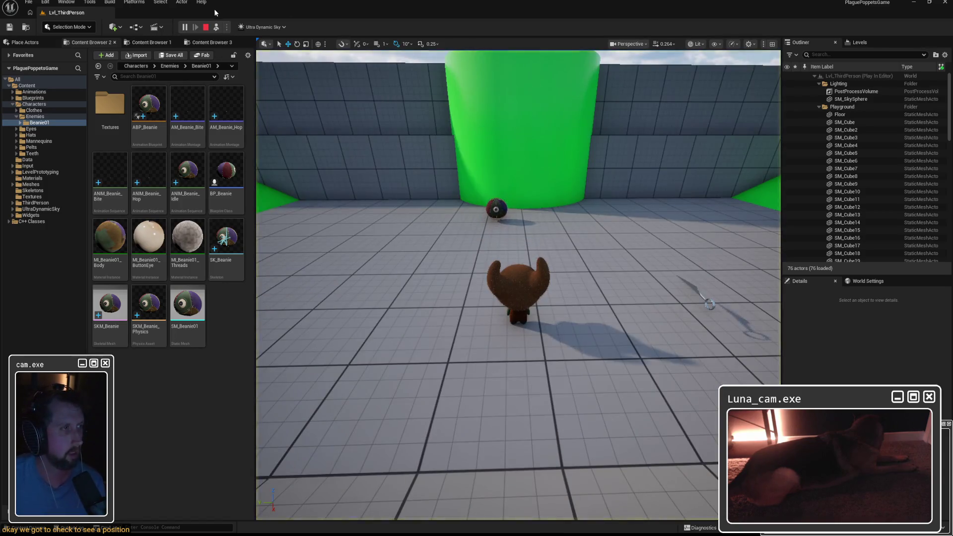
click(186, 27)
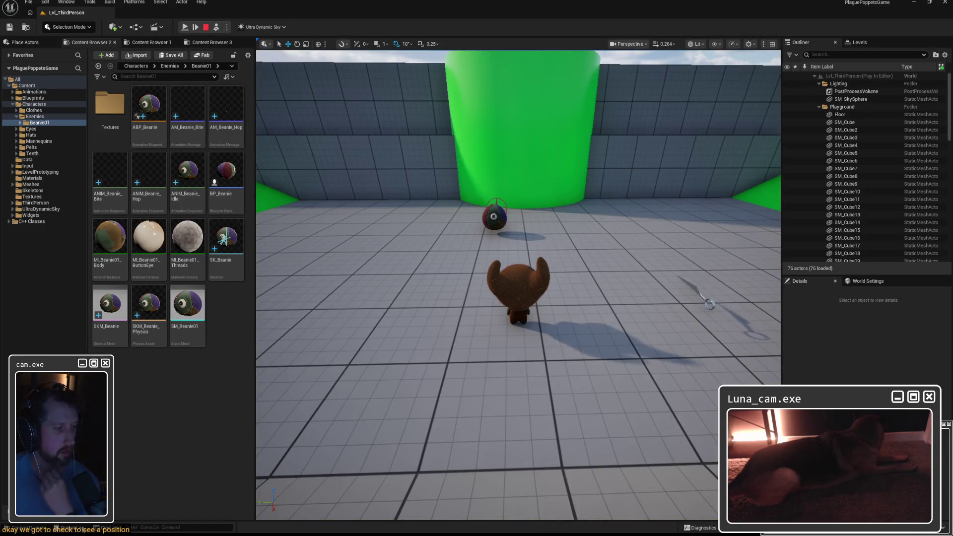
Select the logged position lines in the Output Log, then select BP_Beanie in the level.
click(150, 528)
scroll(297, 447, down, 10)
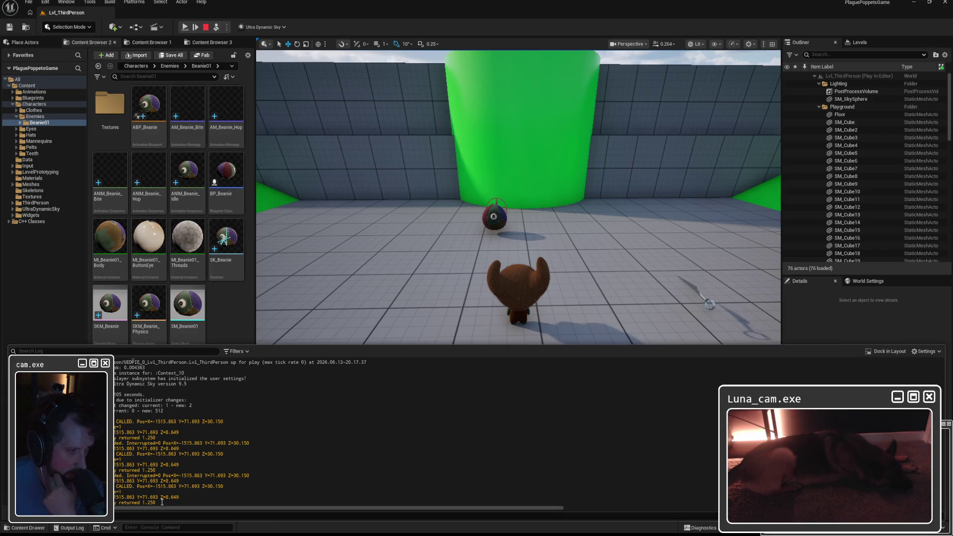
drag(161, 503, 4, 426)
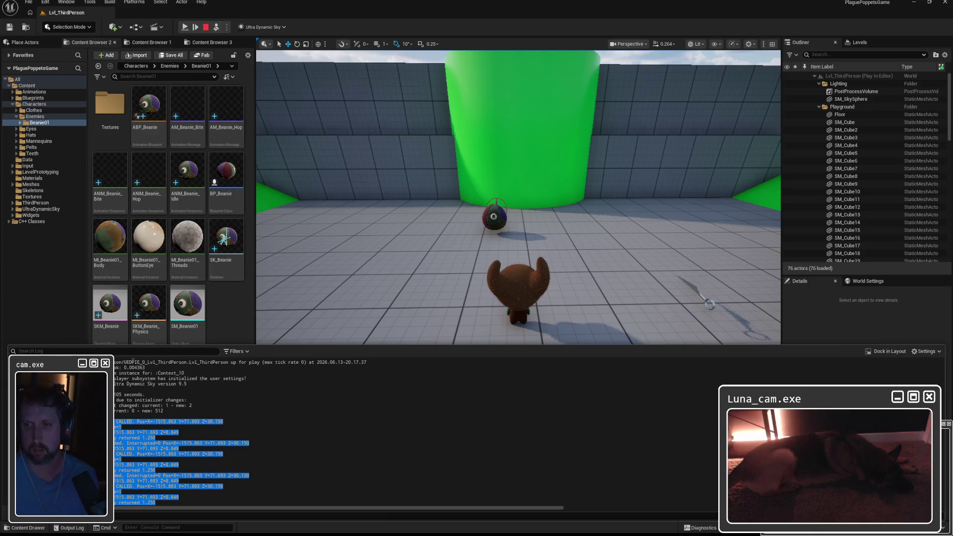
click(496, 224)
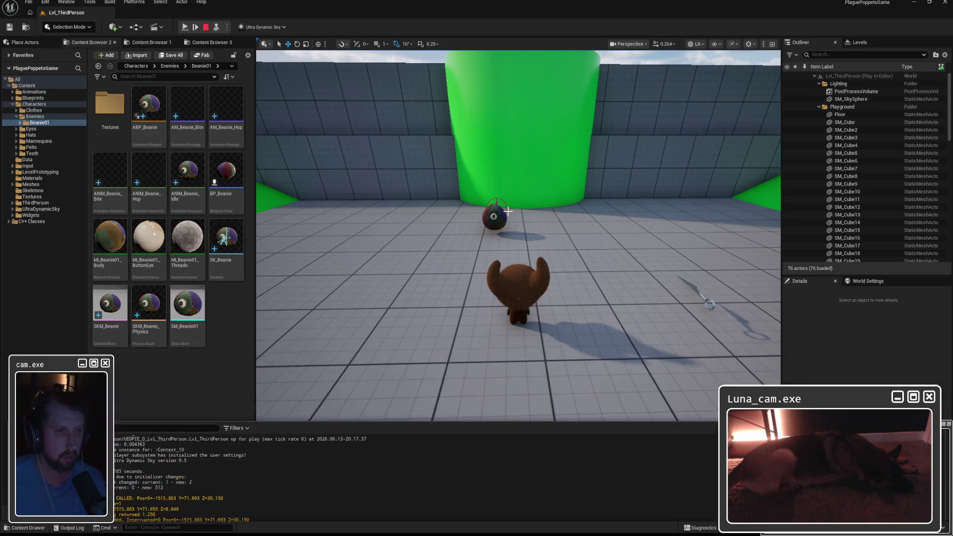
click(496, 215)
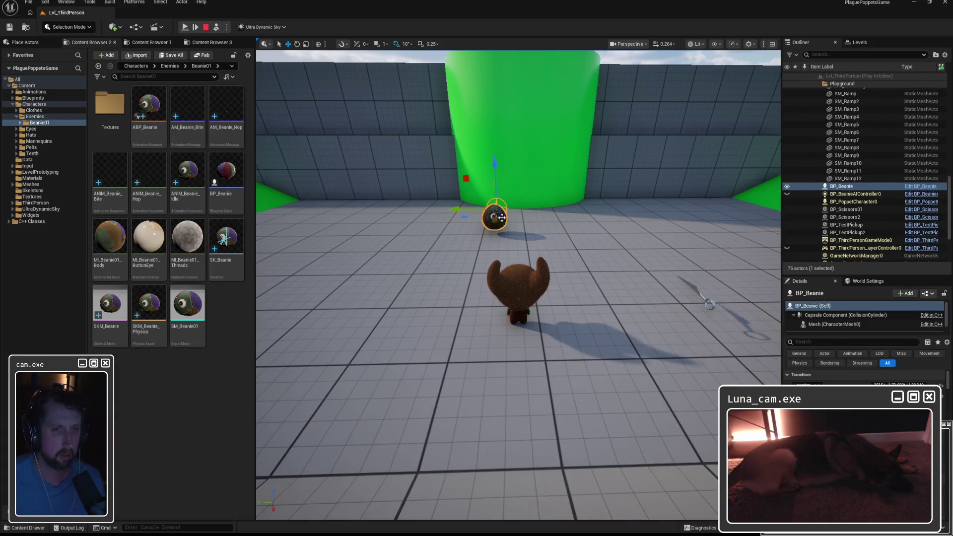
Inspect BP_Beanie's Mesh component, stop Play-In-Editor, then bring up ANIM_Beanie_Hop.
click(833, 325)
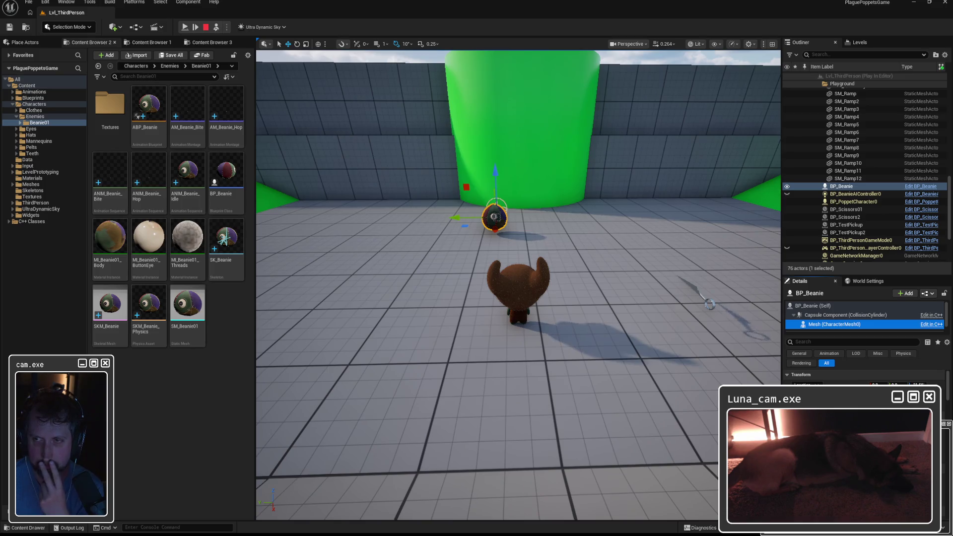
key(Escape)
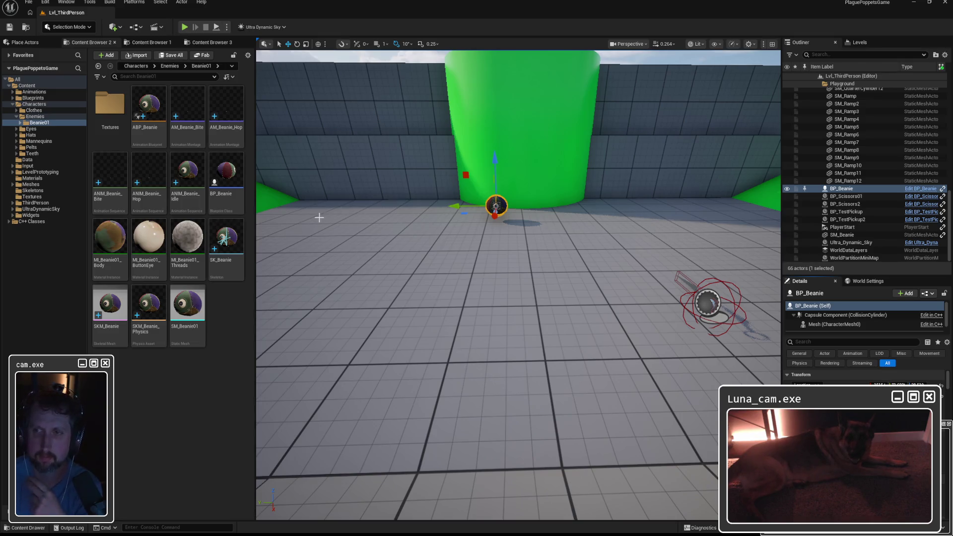
double_click(159, 172)
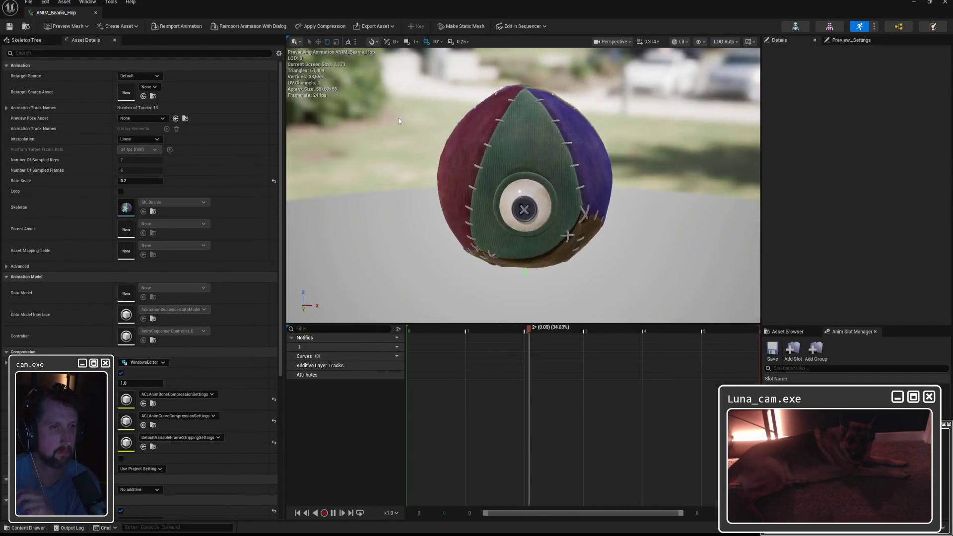
Orbit the ANIM_Beanie_Hop preview and switch to the Skeleton Tree bone hierarchy.
right_drag(521, 186, 447, 193)
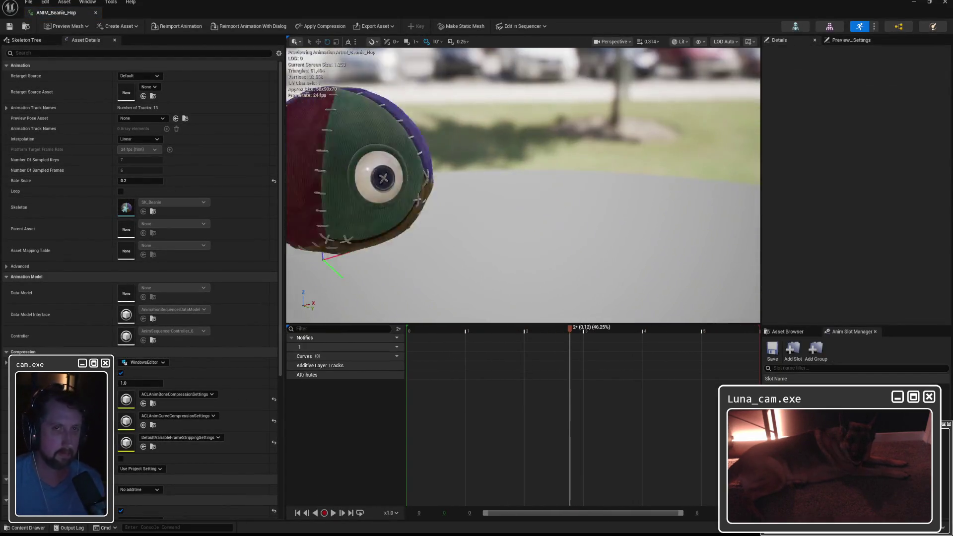
right_drag(521, 187, 491, 172)
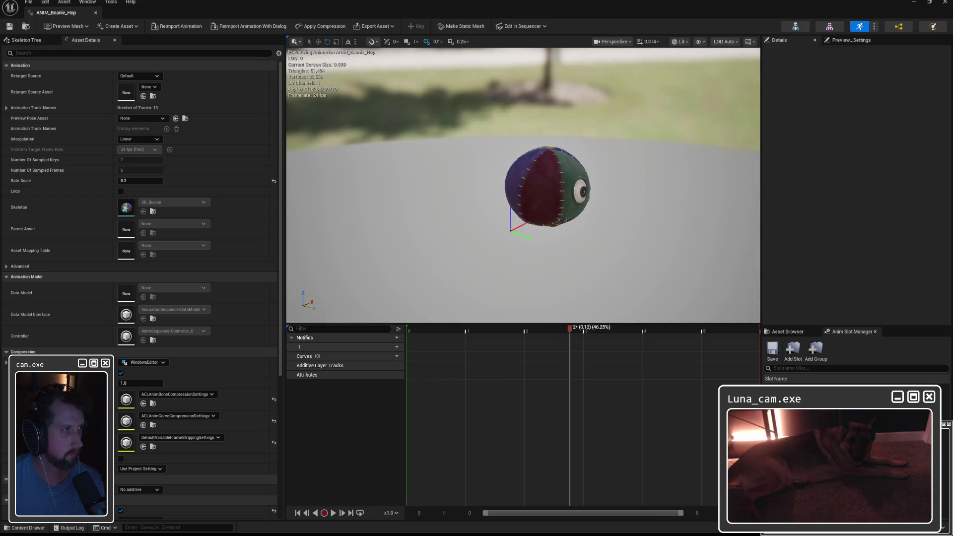
click(26, 40)
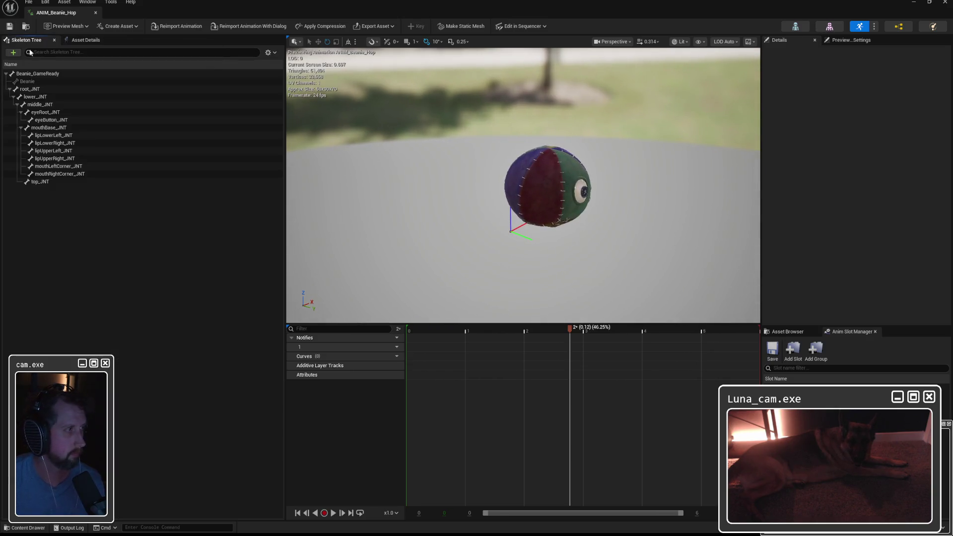
Select Beanie_GameReady, scrub the hop animation to its end, and compare Beanie and root_JNT transforms.
click(45, 74)
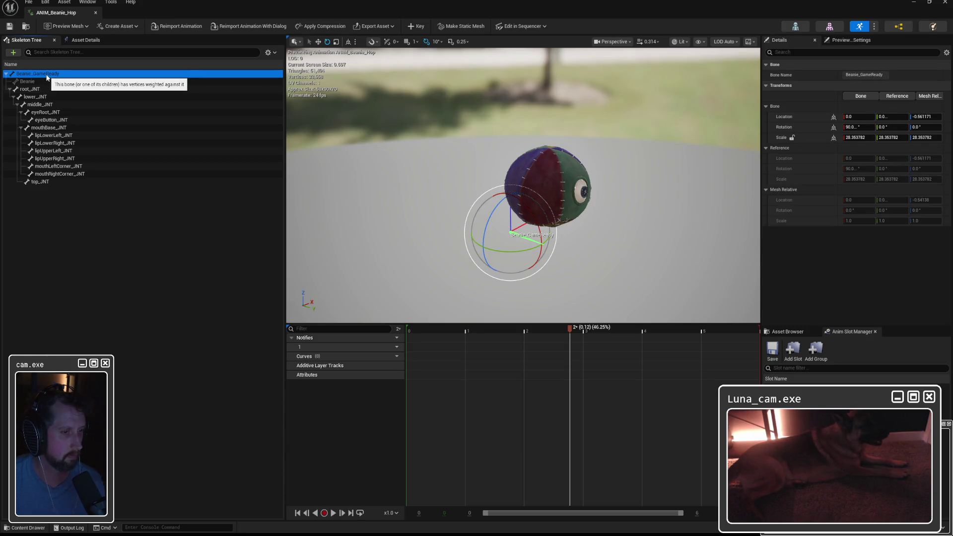
mouse_move(570, 329)
mouse_down()
mouse_move(717, 328)
mouse_move(462, 328)
mouse_move(745, 328)
mouse_up()
right_drag(521, 186, 447, 149)
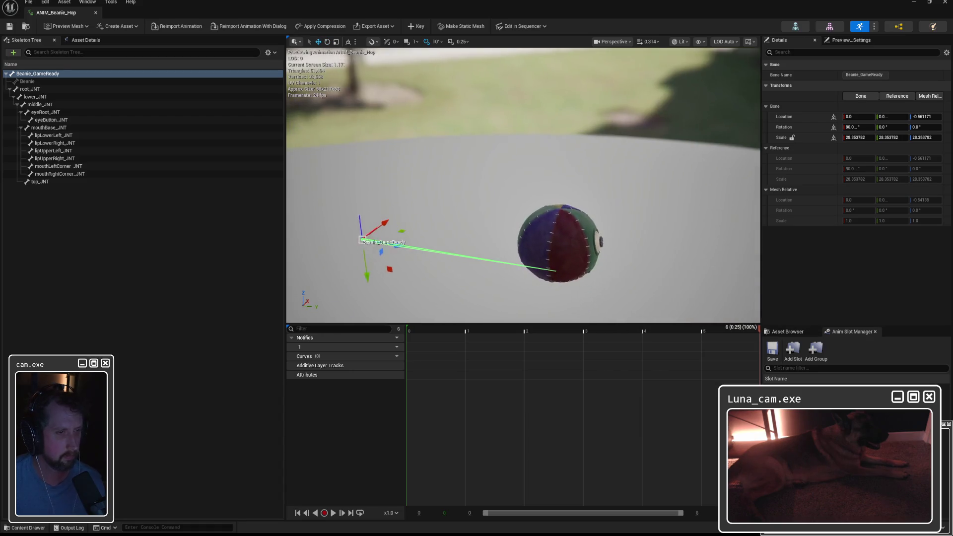
click(26, 88)
click(31, 80)
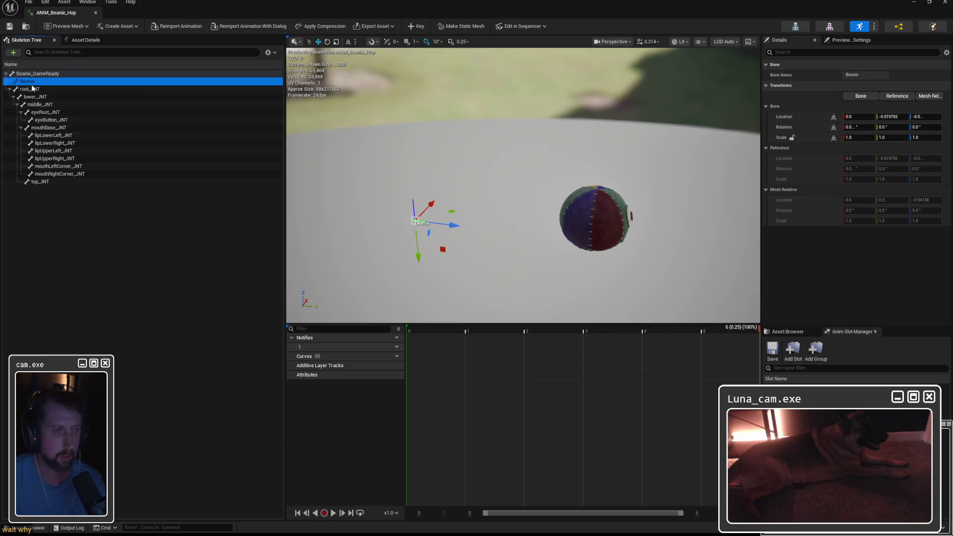
click(30, 88)
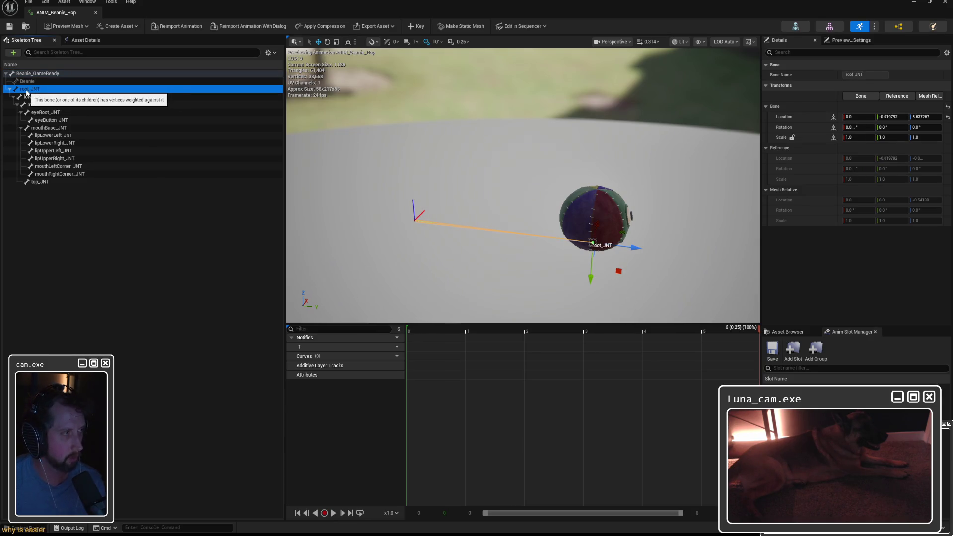
Re-check Beanie_GameReady, root_JNT and Beanie bones, then return to the Lvl_ThirdPerson level.
click(30, 74)
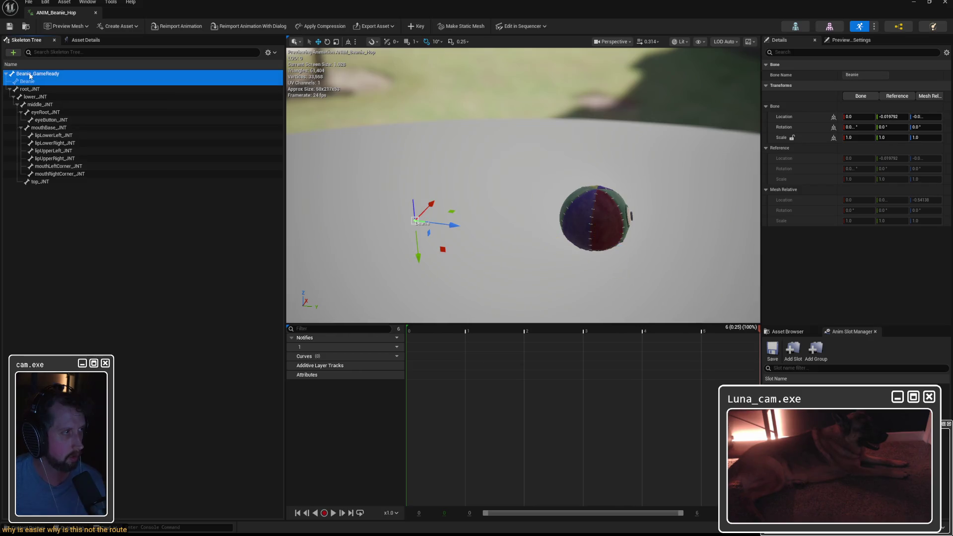
click(32, 89)
right_click(29, 74)
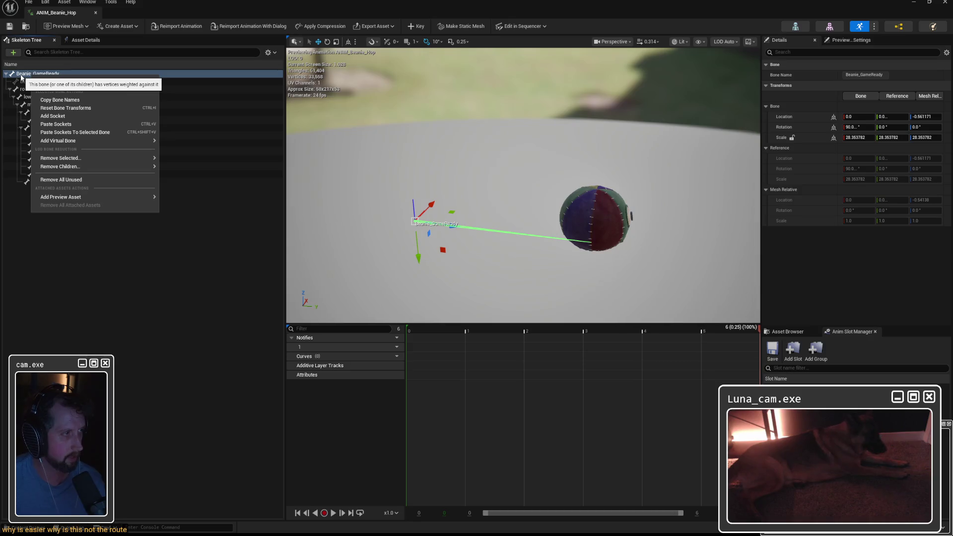
click(21, 77)
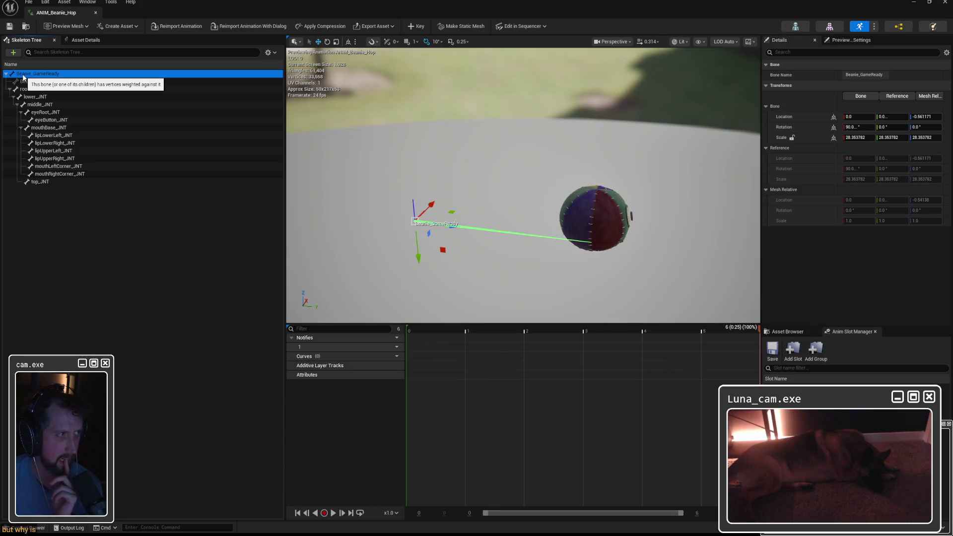
click(41, 81)
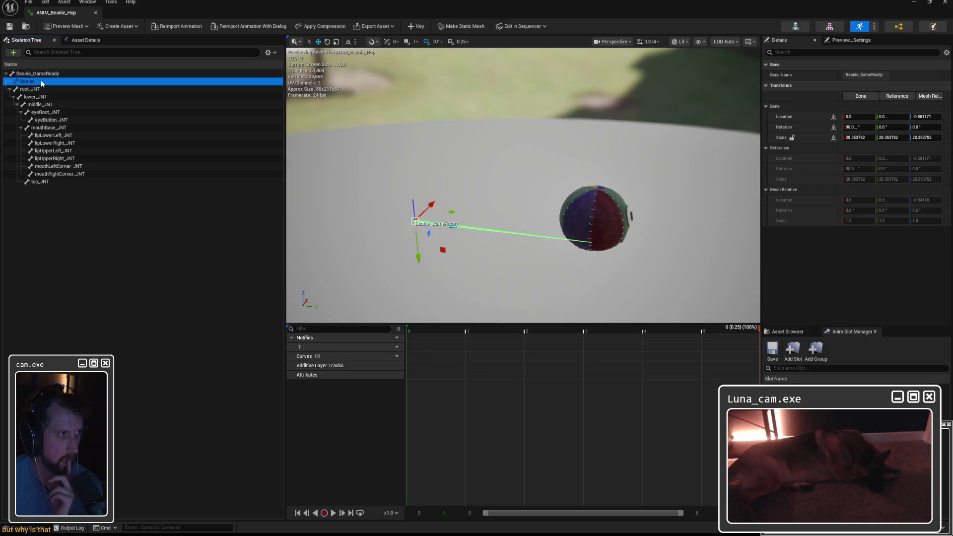
click(43, 82)
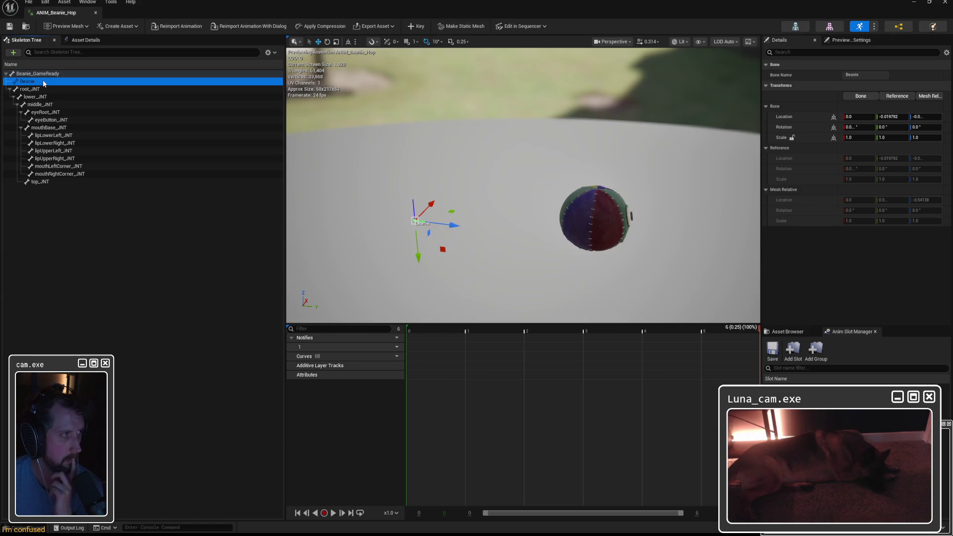
key(ctrl+Tab)
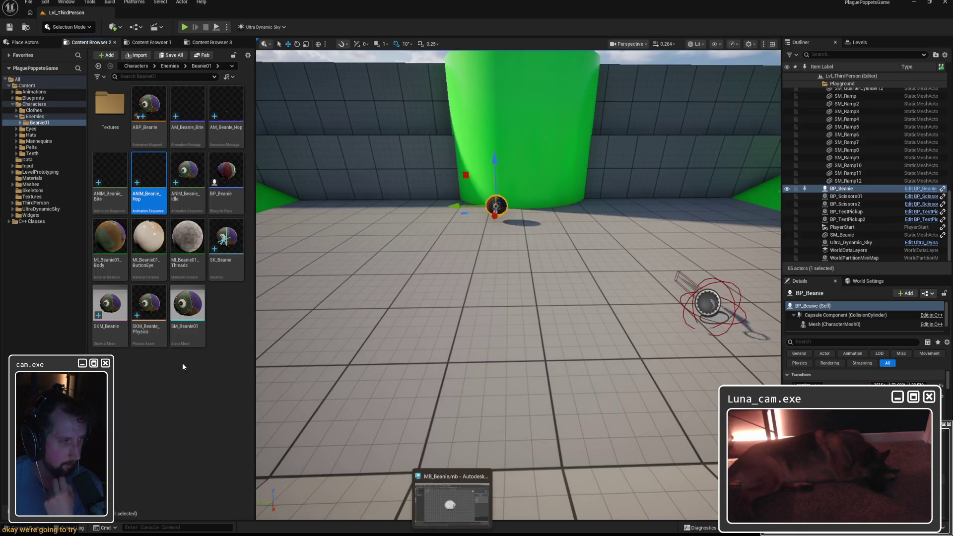
click(191, 380)
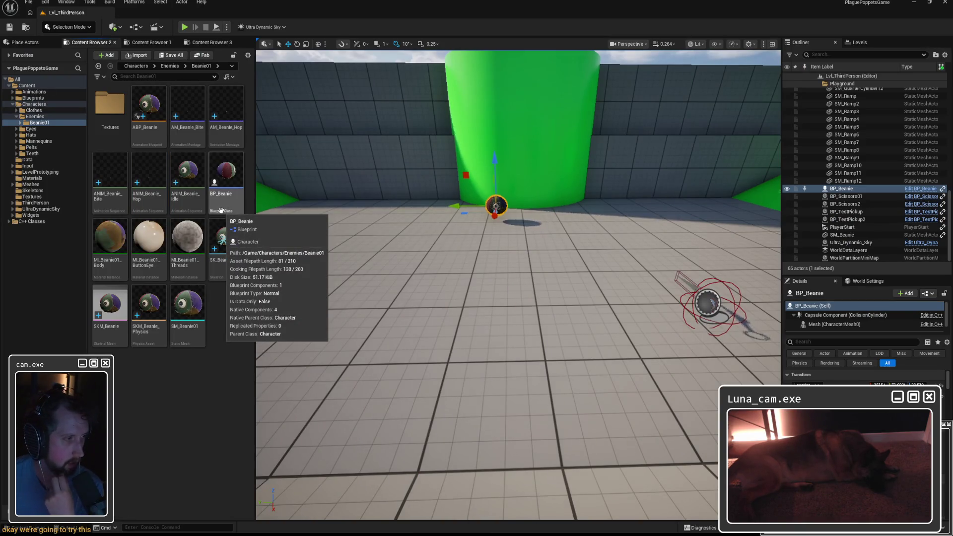
right_click(225, 246)
mouse_move(272, 349)
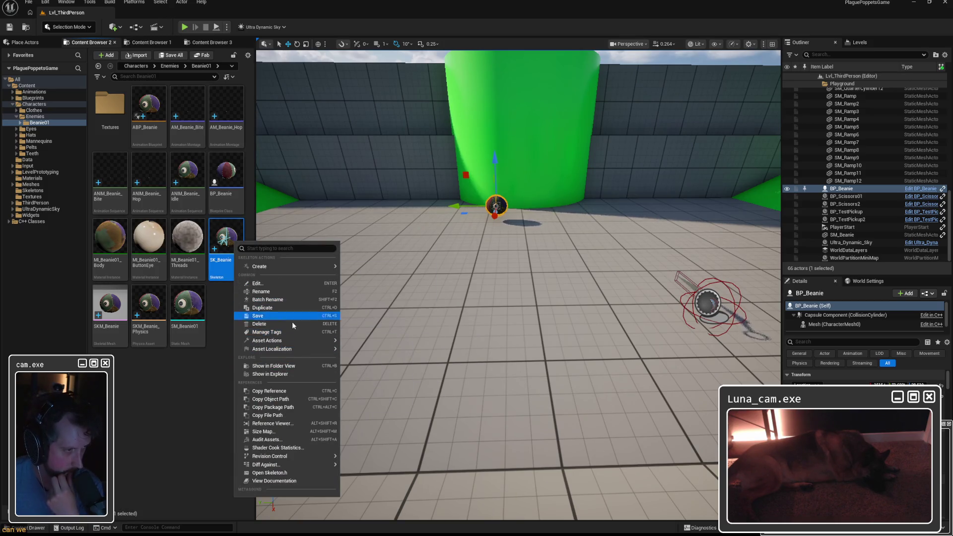
click(191, 385)
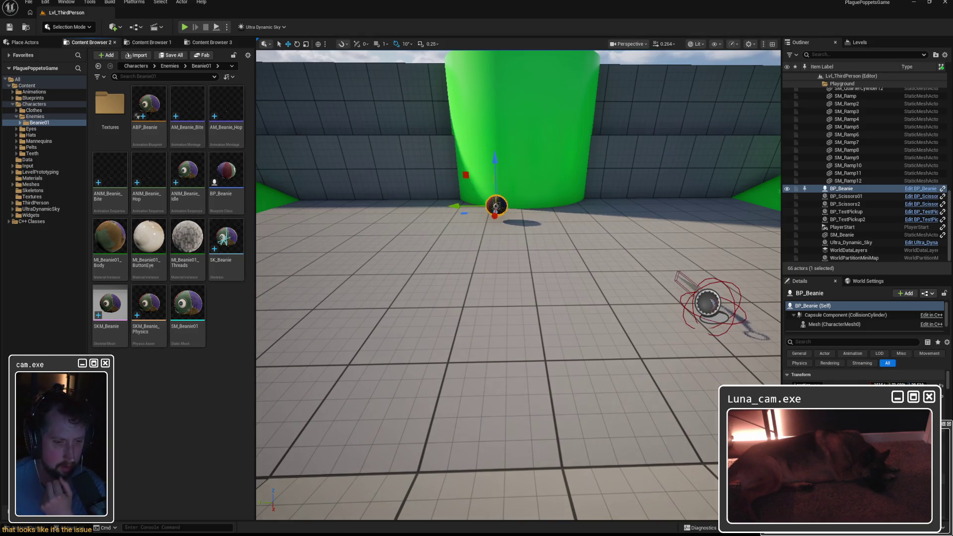
double_click(226, 112)
key(Escape)
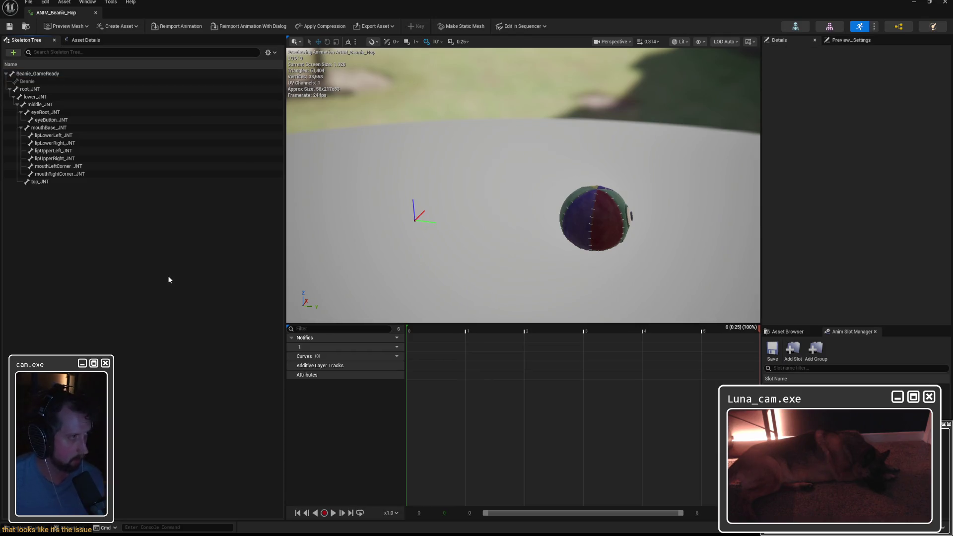
key(super)
text(snip)
key(Return)
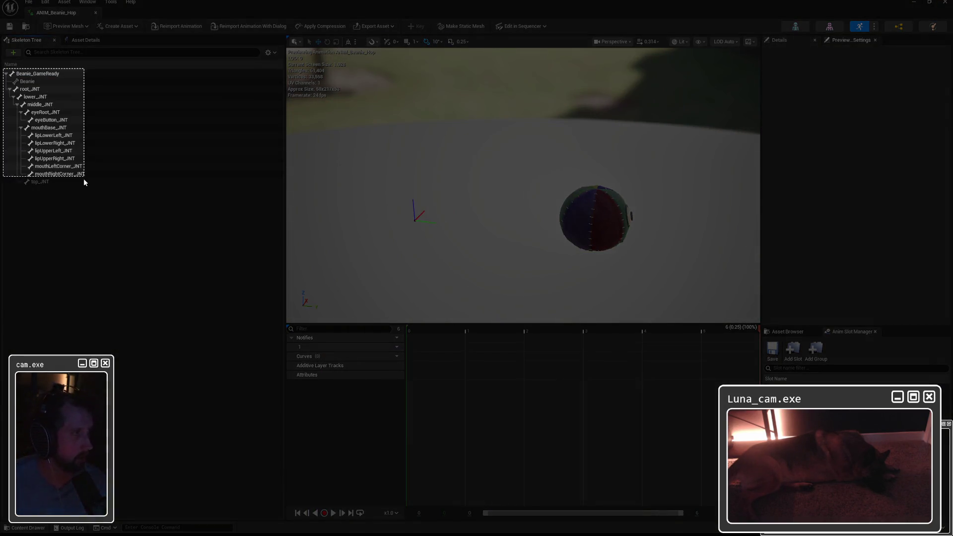
drag(6, 72, 93, 190)
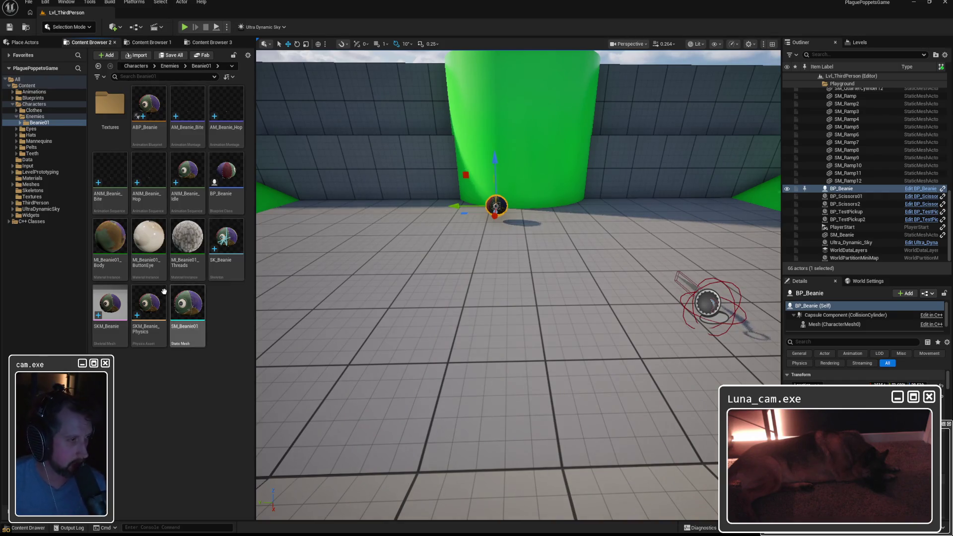
Select SK_Beanie, SKM_Beanie and SKM_Beanie_Physics together and request their deletion.
right_click(111, 307)
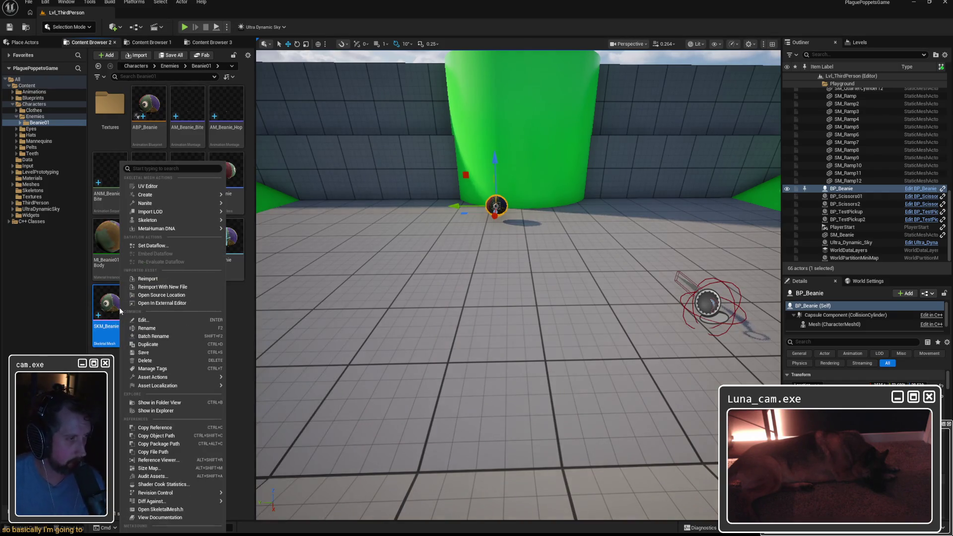
click(152, 287)
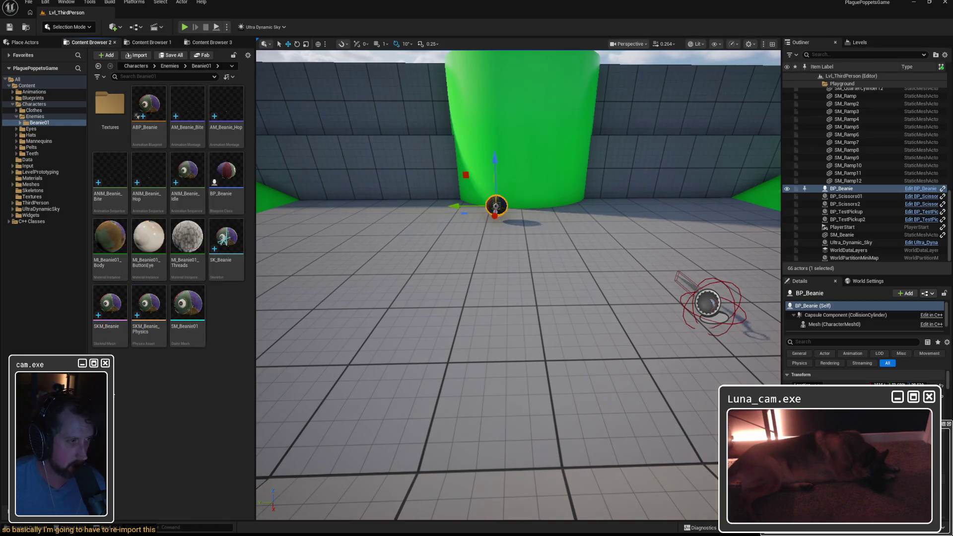
click(186, 305)
ctrl+click(111, 305)
ctrl+click(225, 239)
ctrl+click(148, 306)
key(Delete)
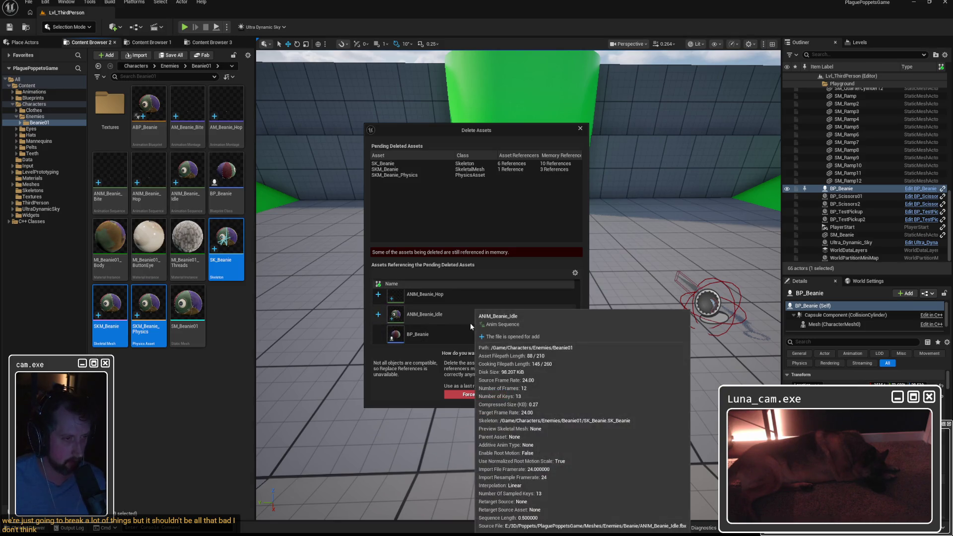
scroll(427, 328, down, 3)
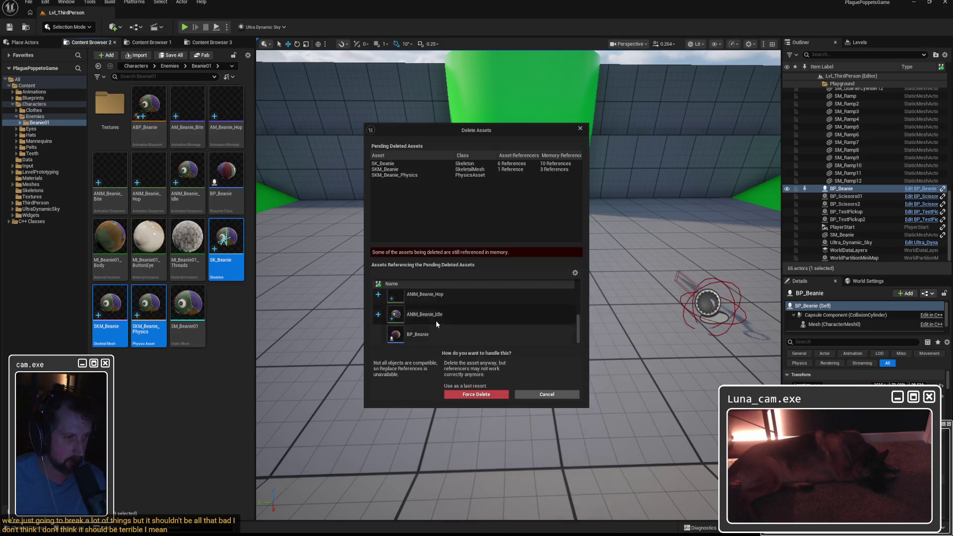
Force Delete the three referenced Beanie assets and drop SKM_Beanie.fbx into Beanie01.
click(476, 394)
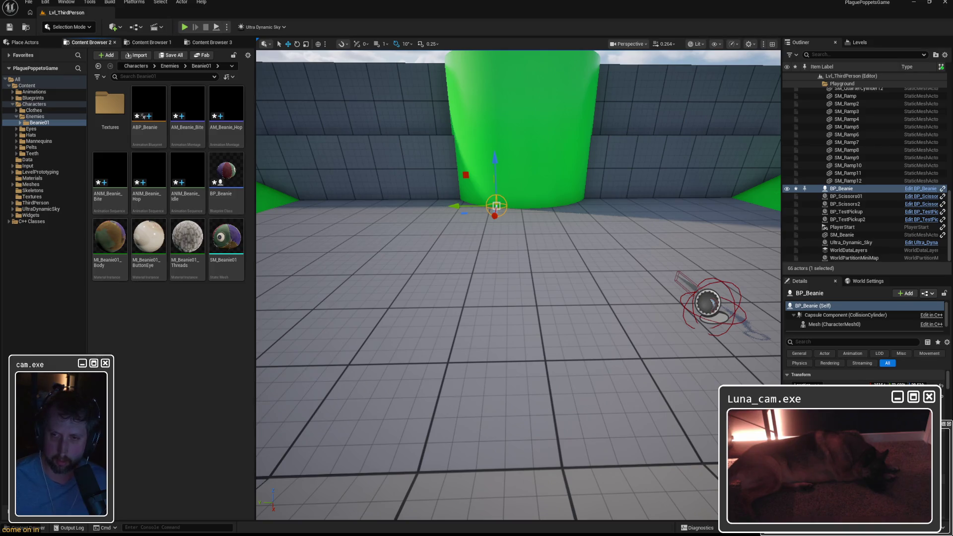
drag(190, 328, 189, 327)
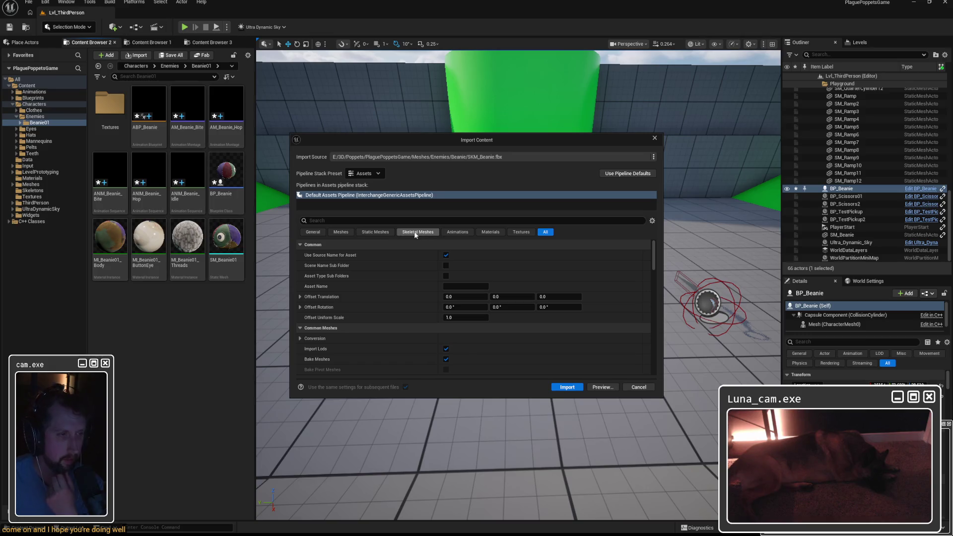
Import SKM_Beanie.fbx as a skeletal mesh with Create Physics Asset enabled.
click(418, 232)
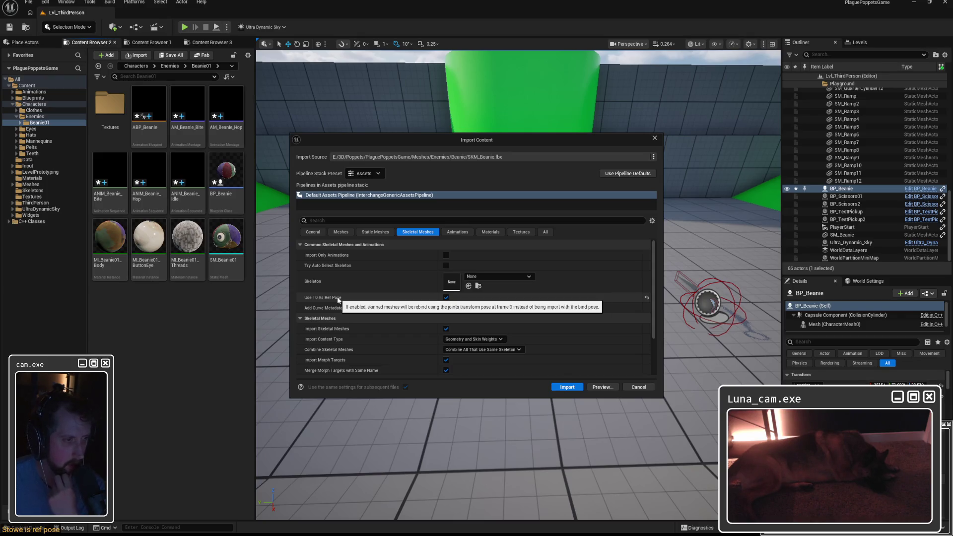
scroll(338, 315, down, 3)
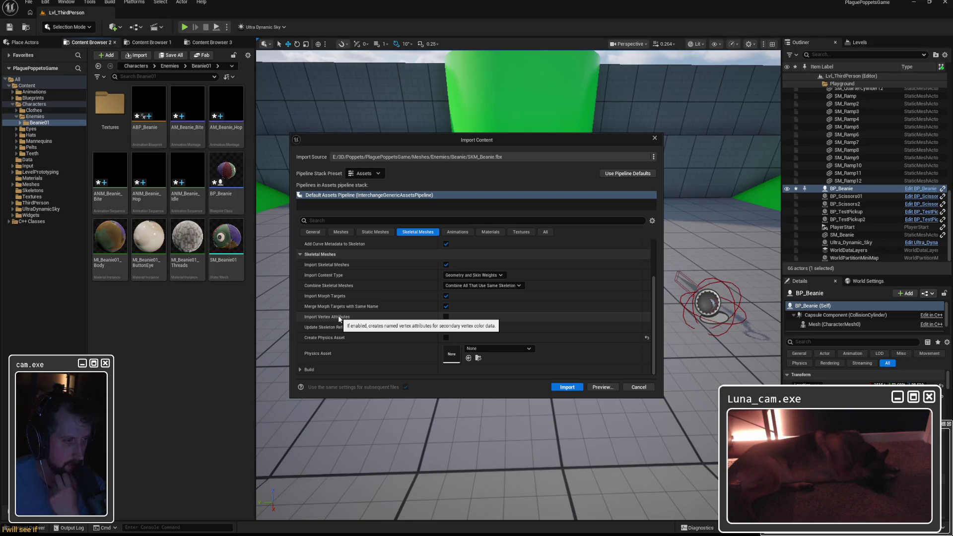
click(445, 338)
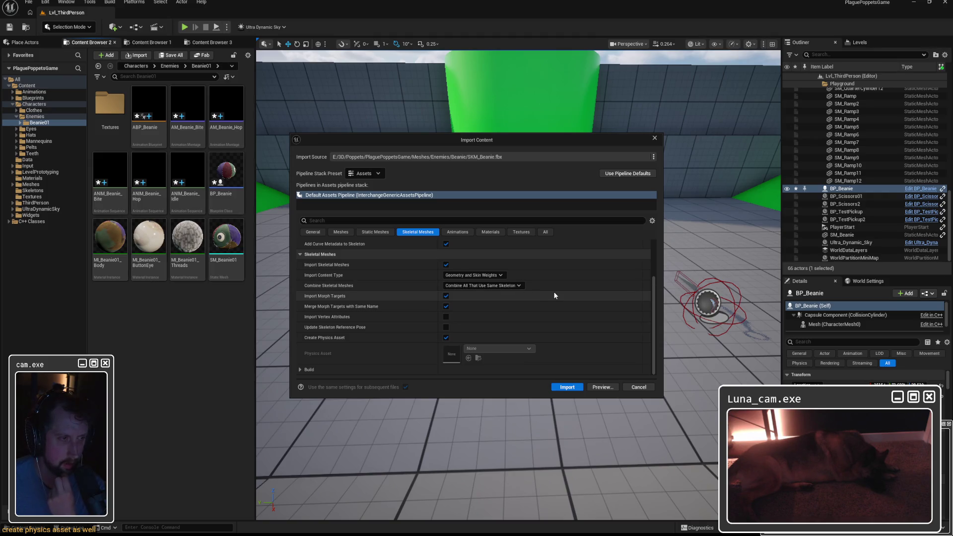
click(566, 386)
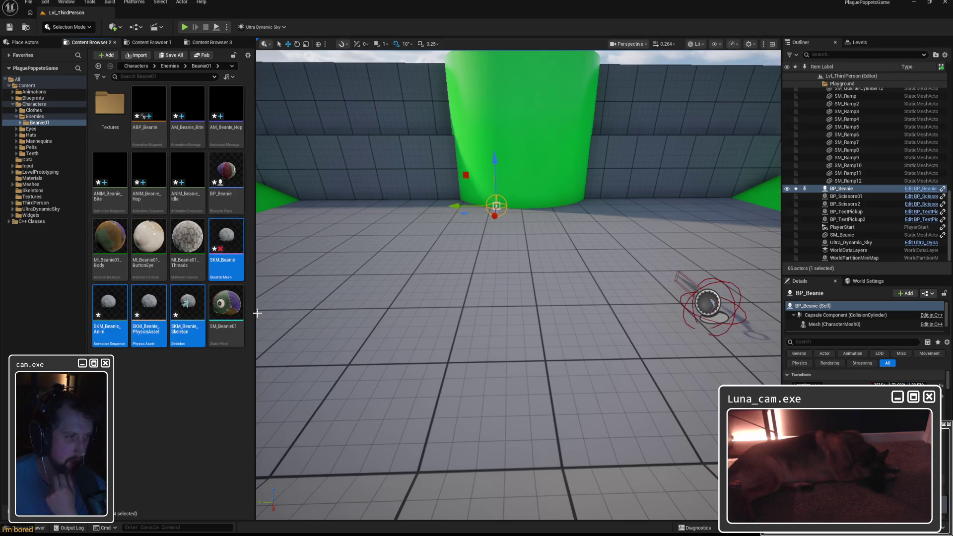
Delete the unneeded SKM_Beanie_Anim asset.
click(150, 384)
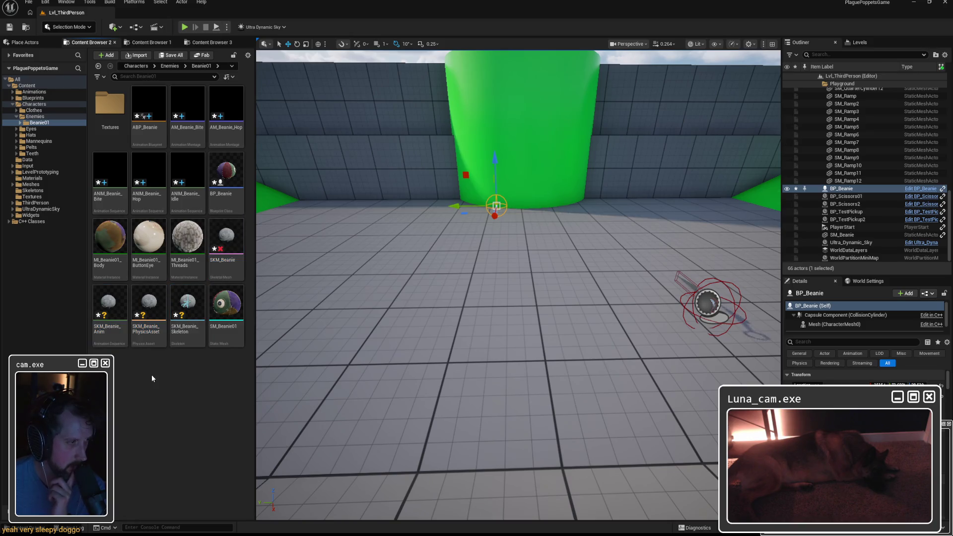
click(108, 304)
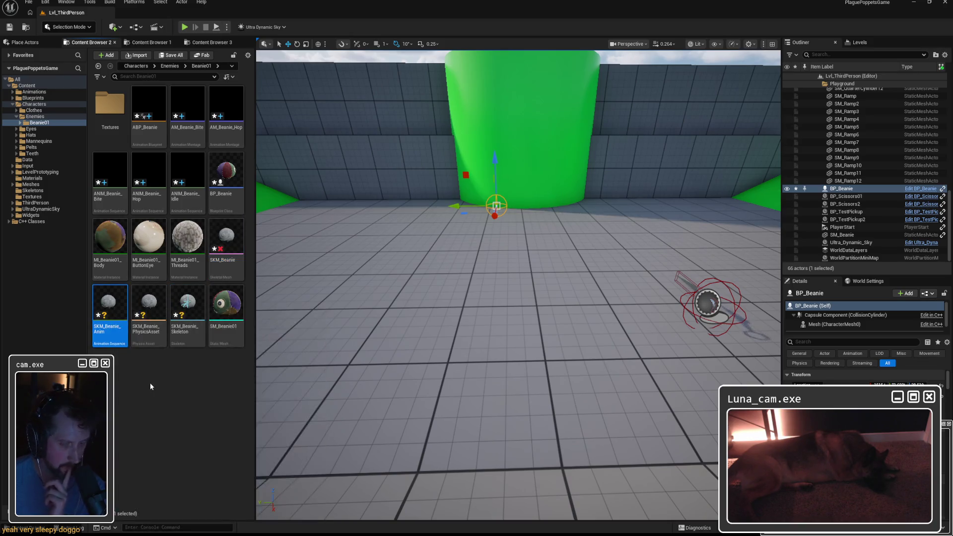
key(Delete)
click(422, 393)
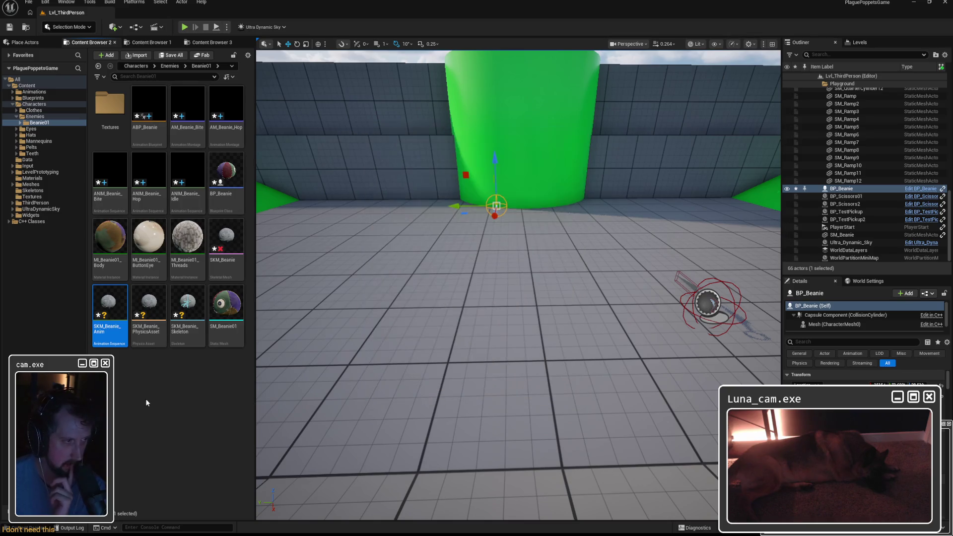
Inspect SKM_Beanie's skeleton root, still Beanie_GameReady, and leave its editor.
click(225, 240)
double_click(225, 240)
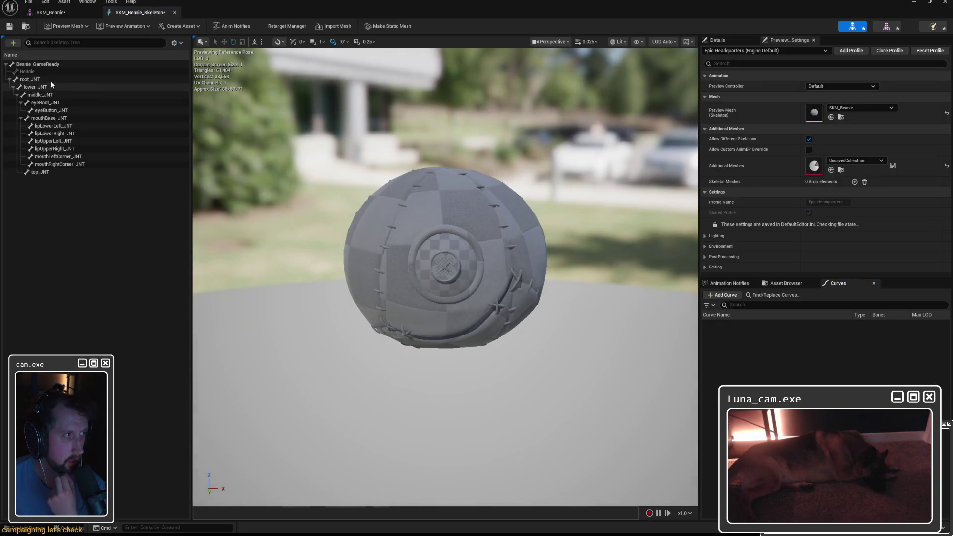
click(34, 64)
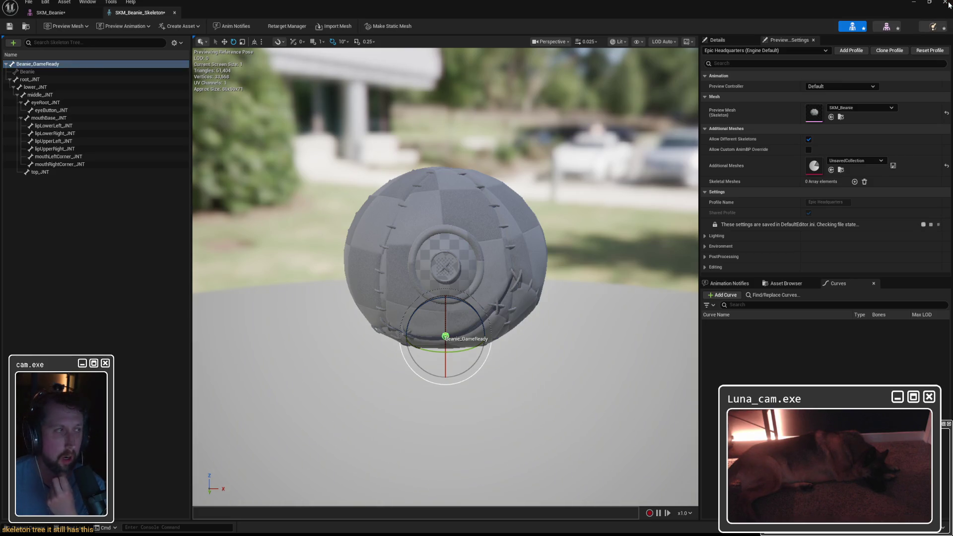
key(alt+Tab)
Force Delete SKM_Beanie, SKM_Beanie_Skeleton and SKM_Beanie_PhysicsAsset.
click(225, 246)
ctrl+click(148, 313)
ctrl+click(109, 312)
key(Delete)
click(475, 393)
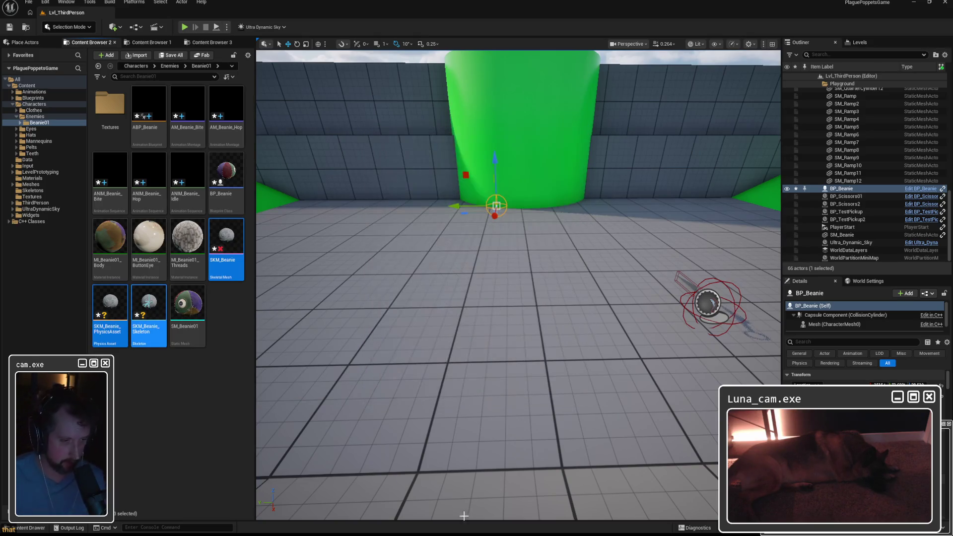
Switch to Maya, reload the recent Beanie scene and view it in the perspective panel.
key(alt+Tab)
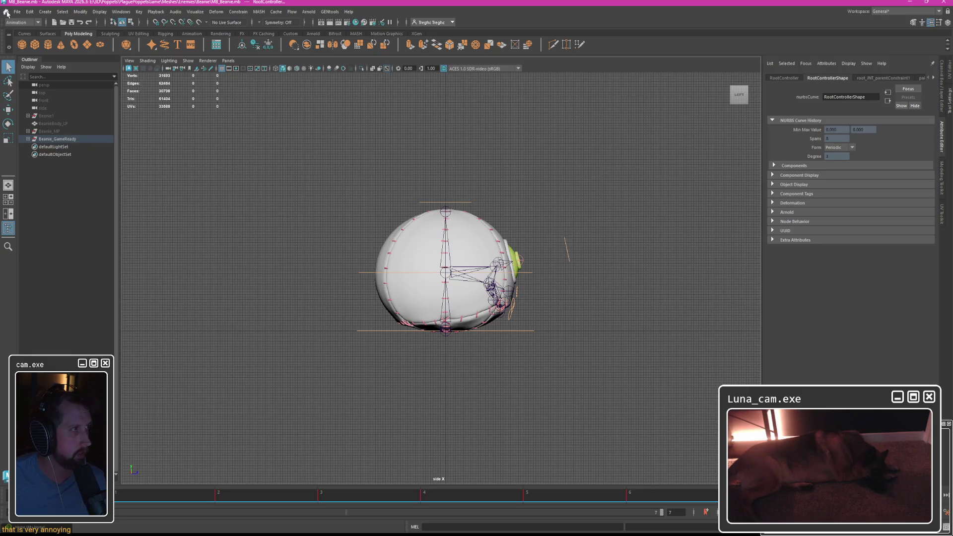
click(6, 22)
click(186, 125)
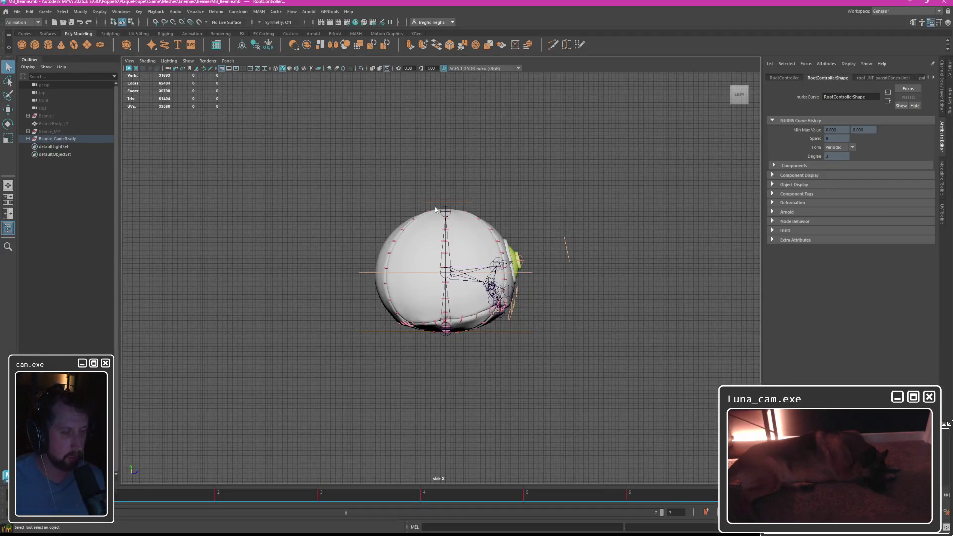
key(space)
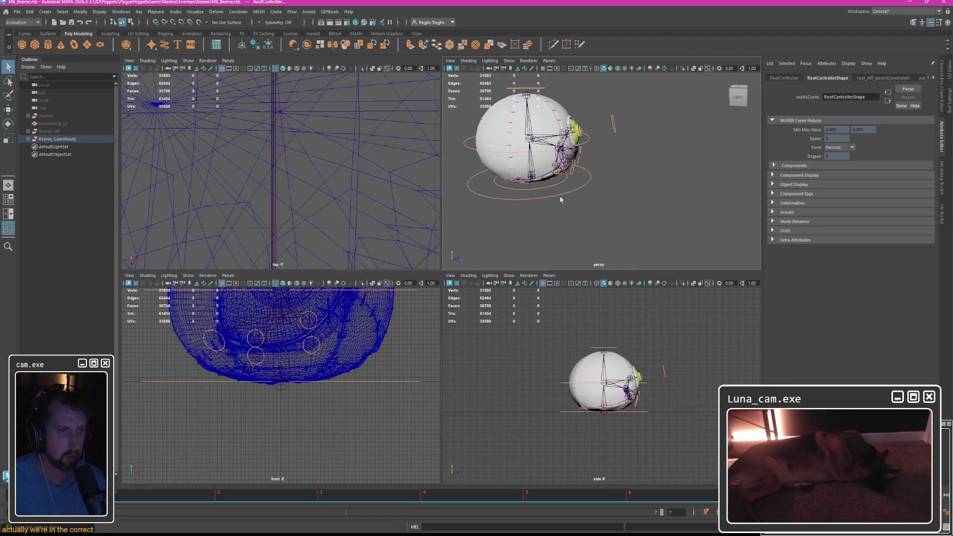
key(space)
mouse_move(447, 224)
alt+mouse_down()
mouse_move(356, 225)
mouse_move(530, 223)
mouse_move(537, 261)
mouse_move(603, 186)
alt+mouse_up()
Expand Beanie_GameReady, Controllers and root_JNT in the Outliner, select root_JNT and undo its unparenting.
click(28, 139)
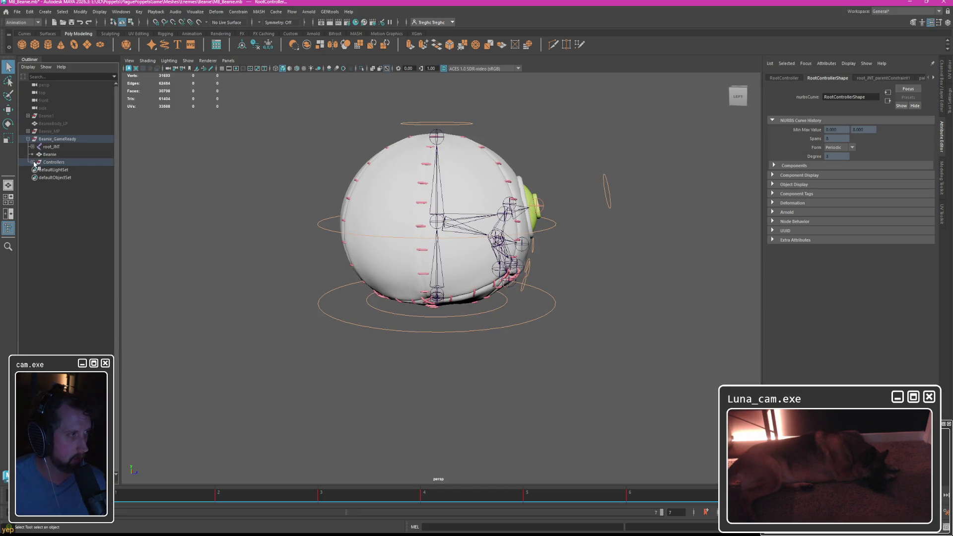
click(33, 162)
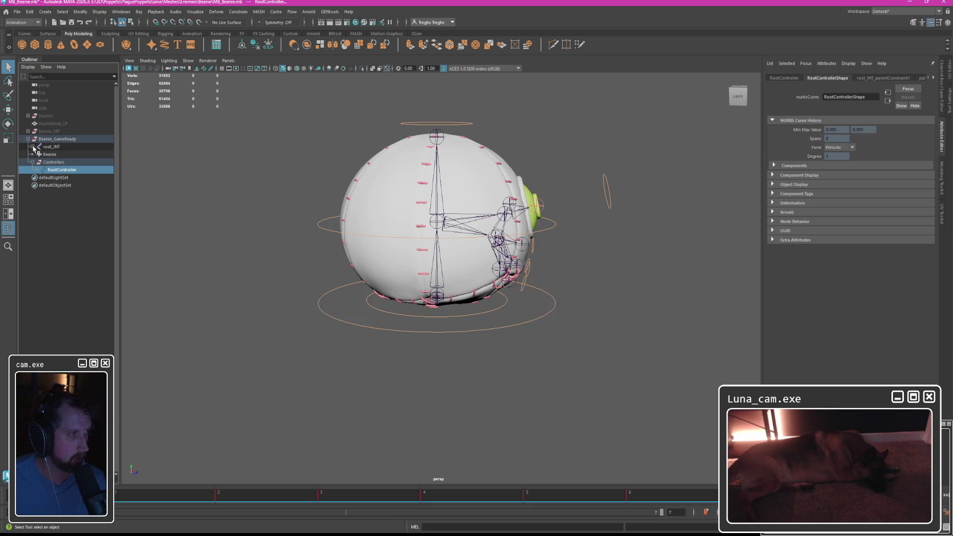
click(34, 147)
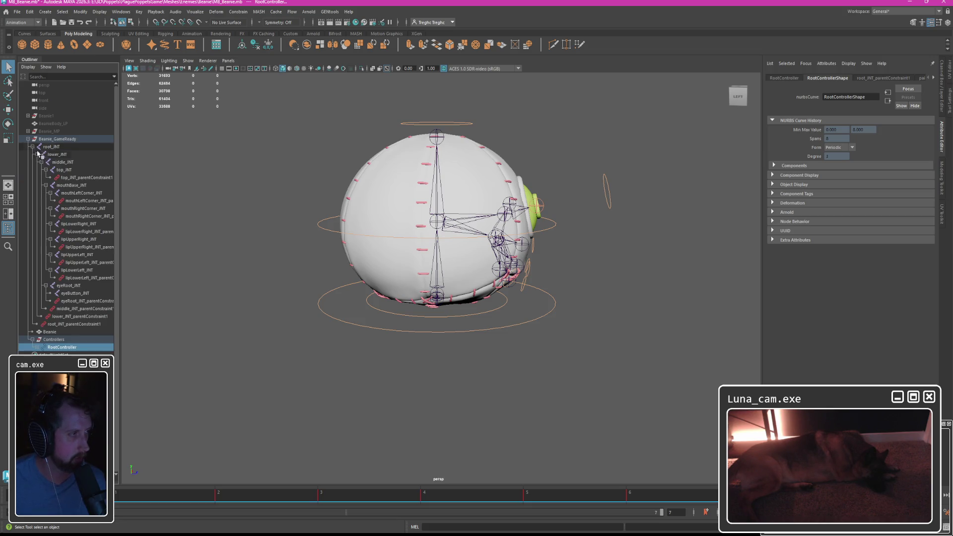
click(53, 147)
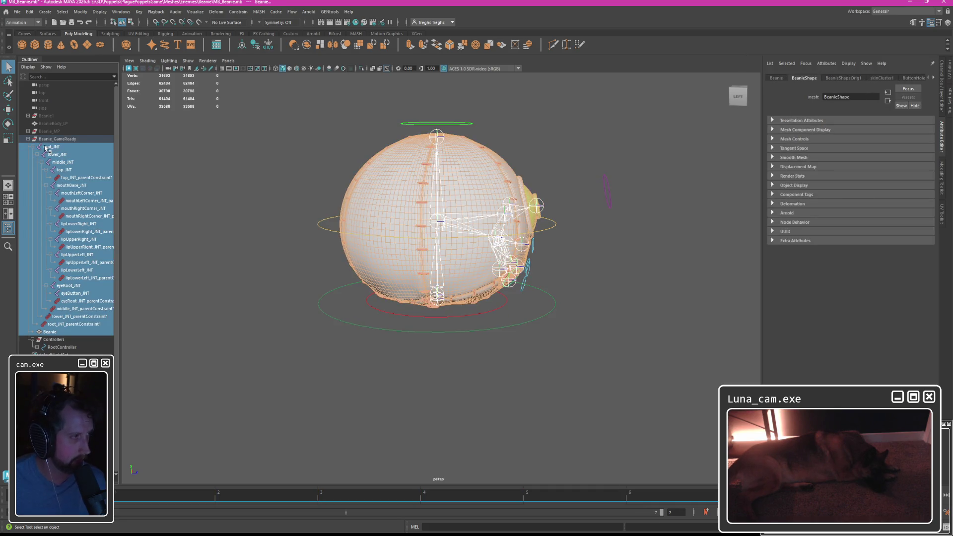
key(ctrl+z)
key(ctrl+z)
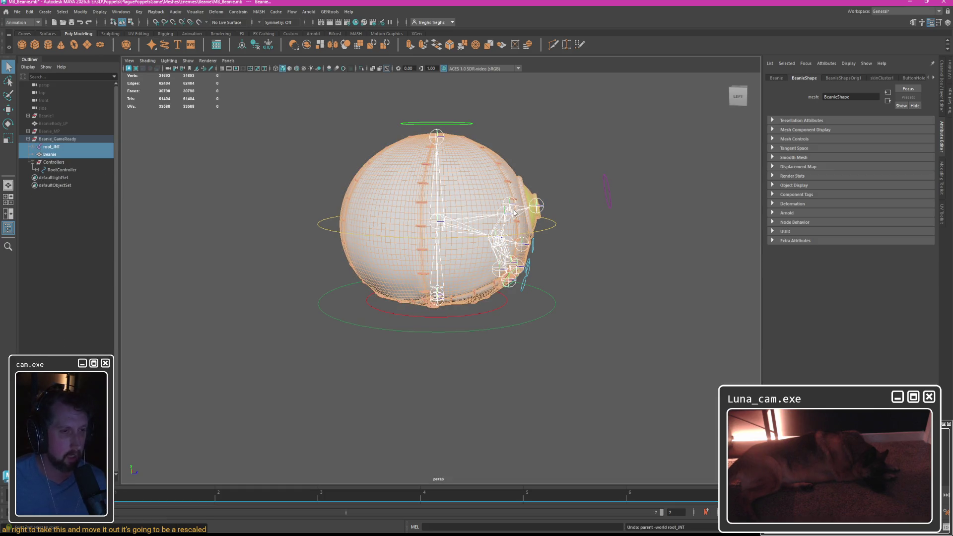
click(16, 12)
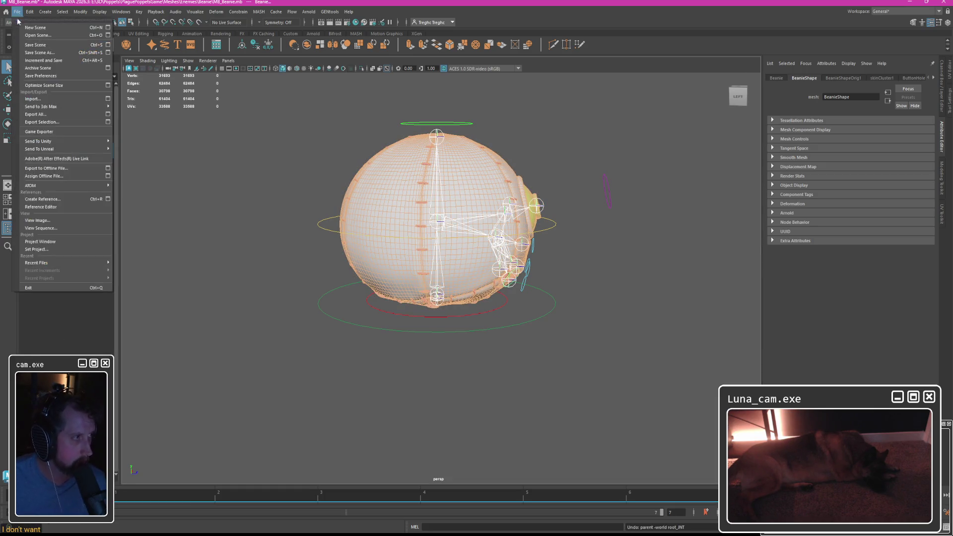
Export Selection over the existing beanie FBX, confirming the overwrite.
click(41, 121)
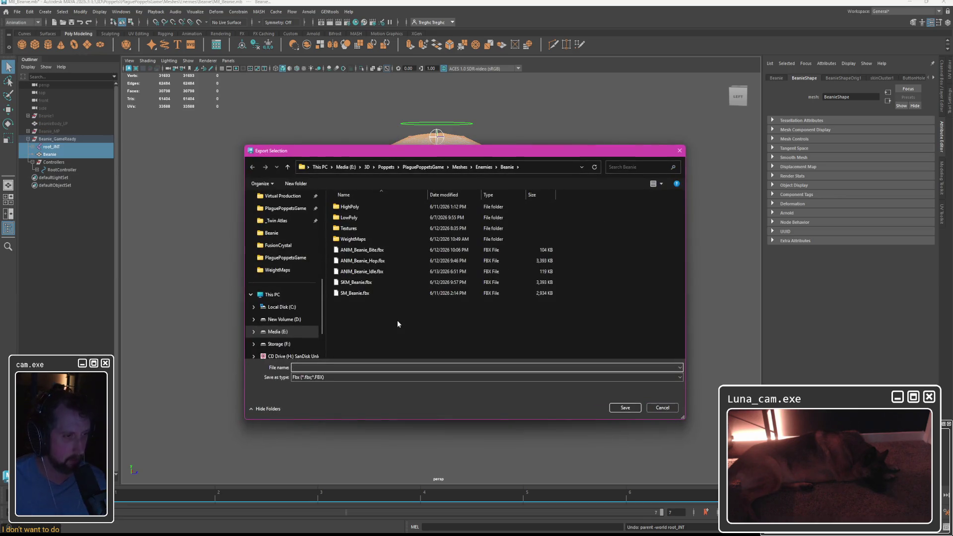
double_click(355, 293)
click(496, 271)
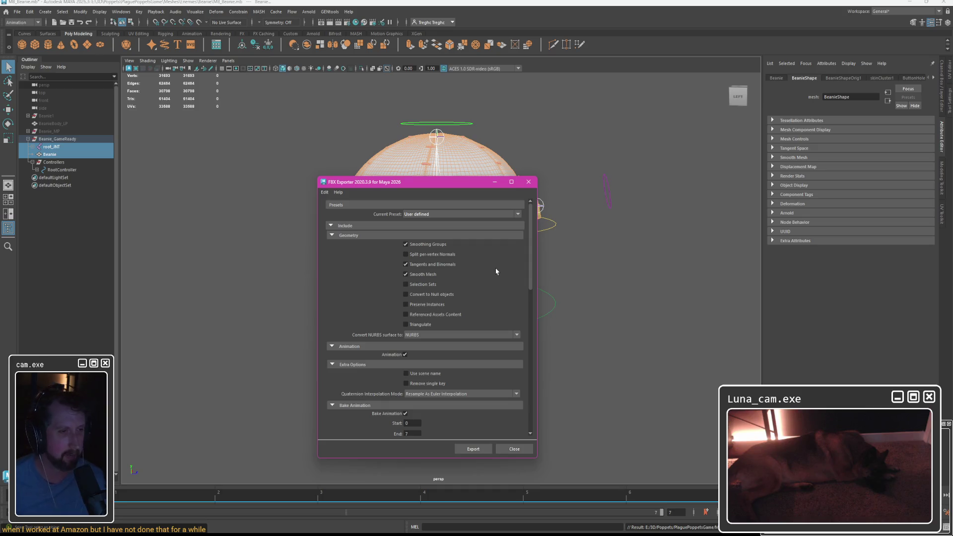
scroll(493, 350, down, 1)
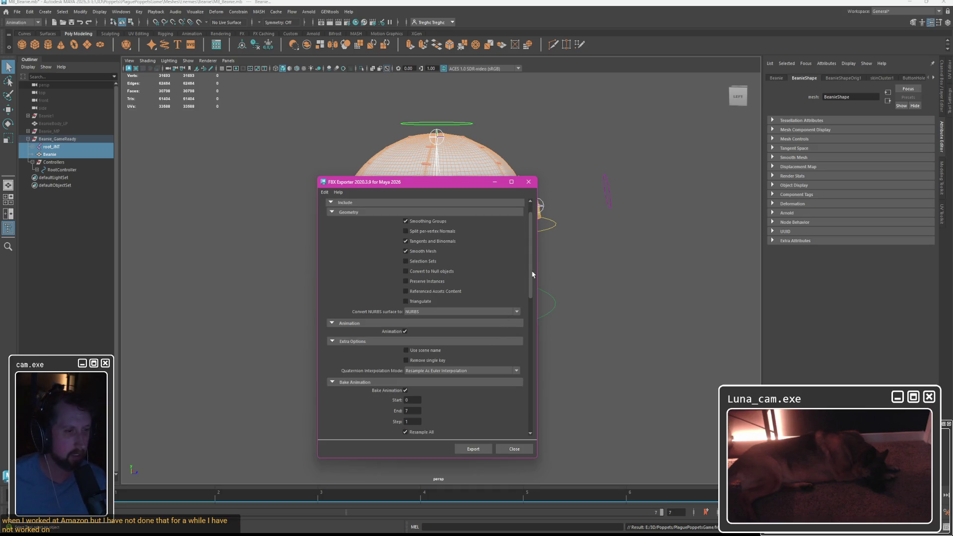
drag(530, 272, 532, 421)
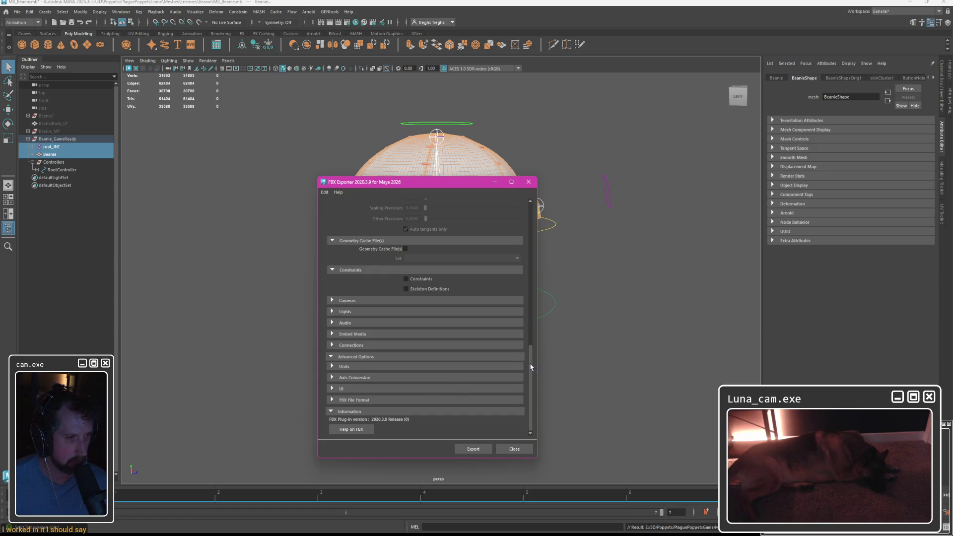
drag(531, 366, 528, 212)
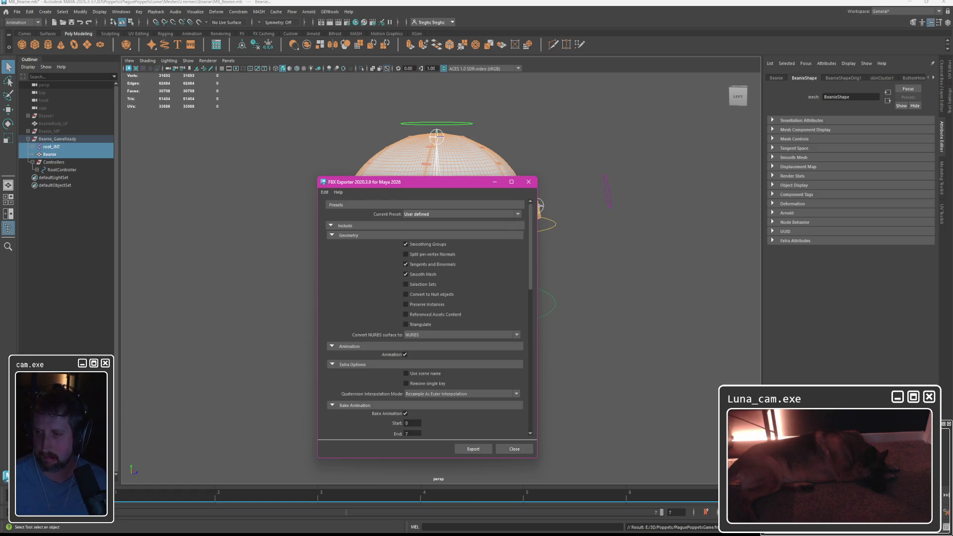
Review the FBX Exporter options and complete the export, then select root_JNT.
click(633, 298)
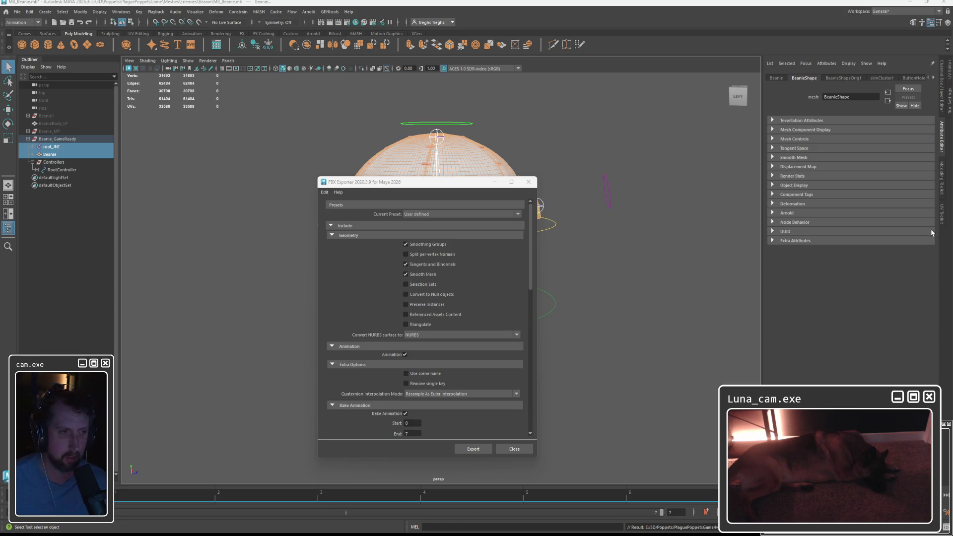
drag(396, 185, 633, 157)
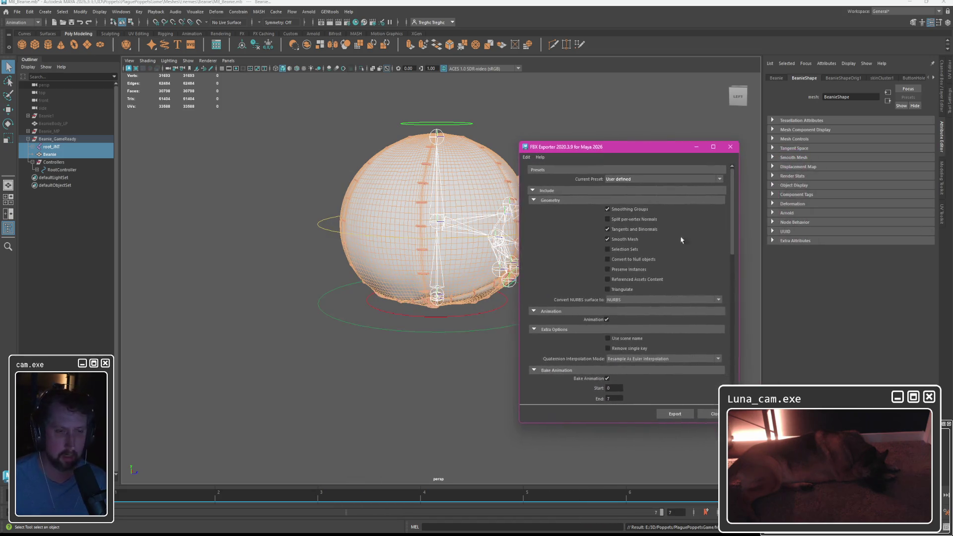
click(715, 414)
click(52, 146)
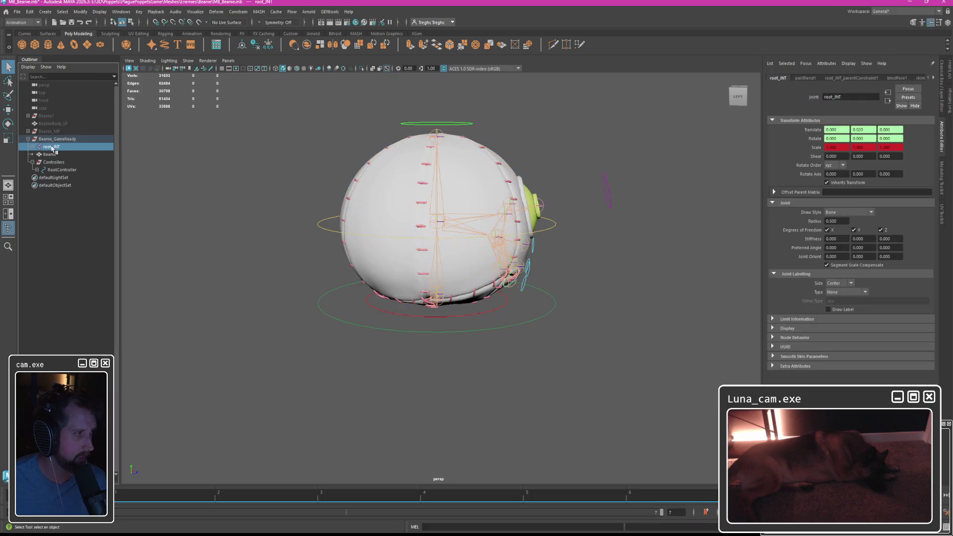
Run Freeze Transformations on root_JNT and then on the RootController curve.
click(80, 11)
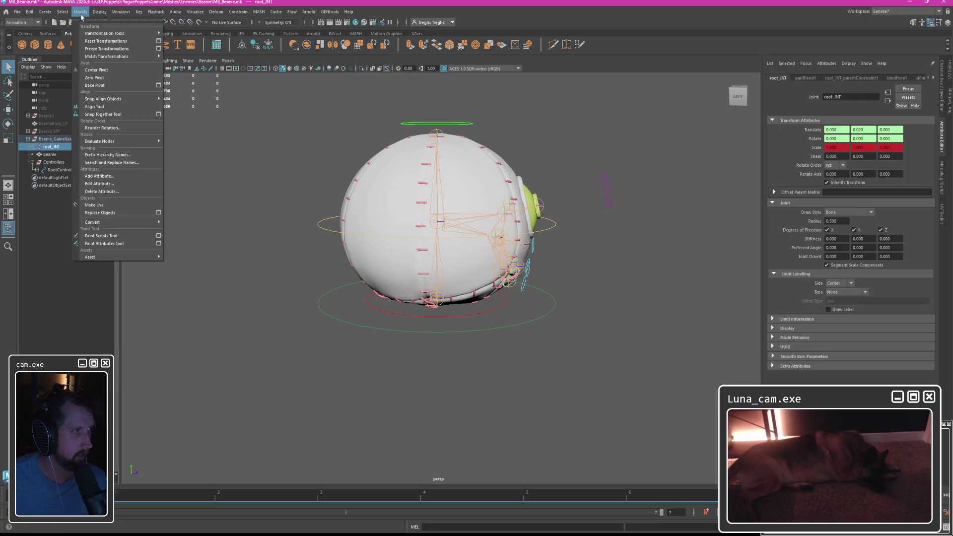
click(107, 49)
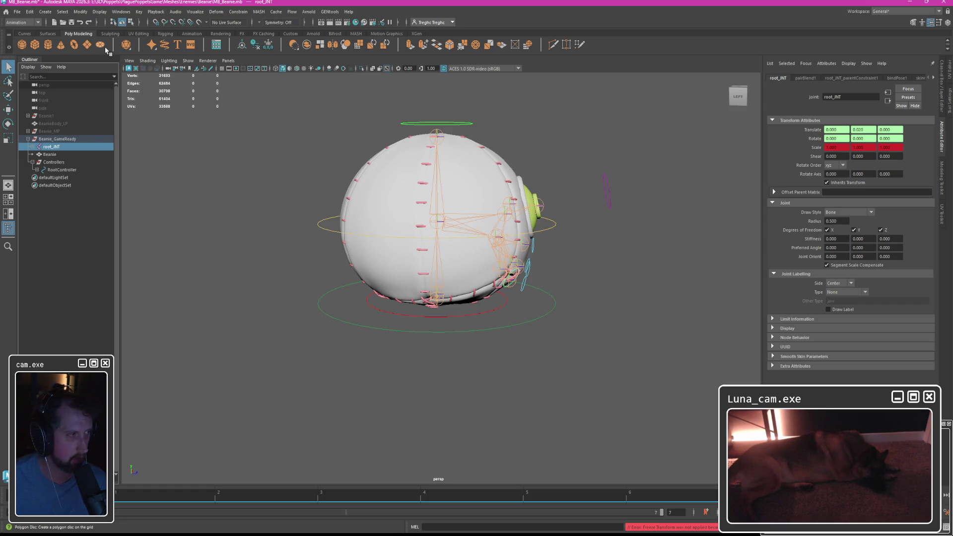
click(343, 336)
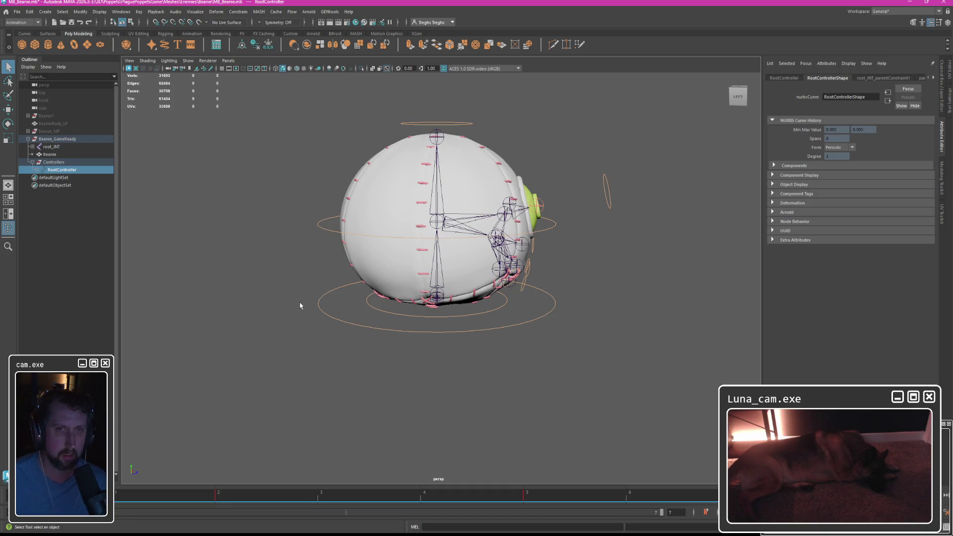
click(783, 77)
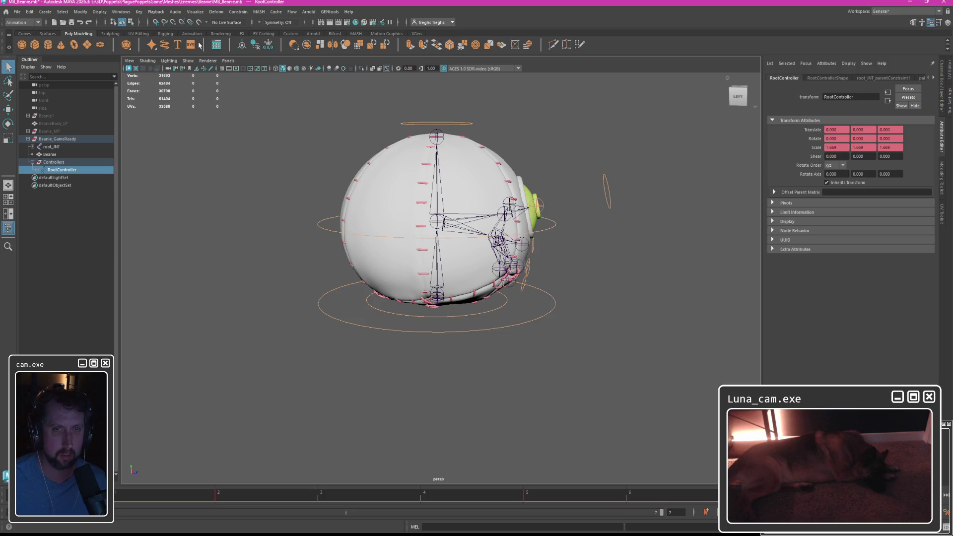
click(63, 12)
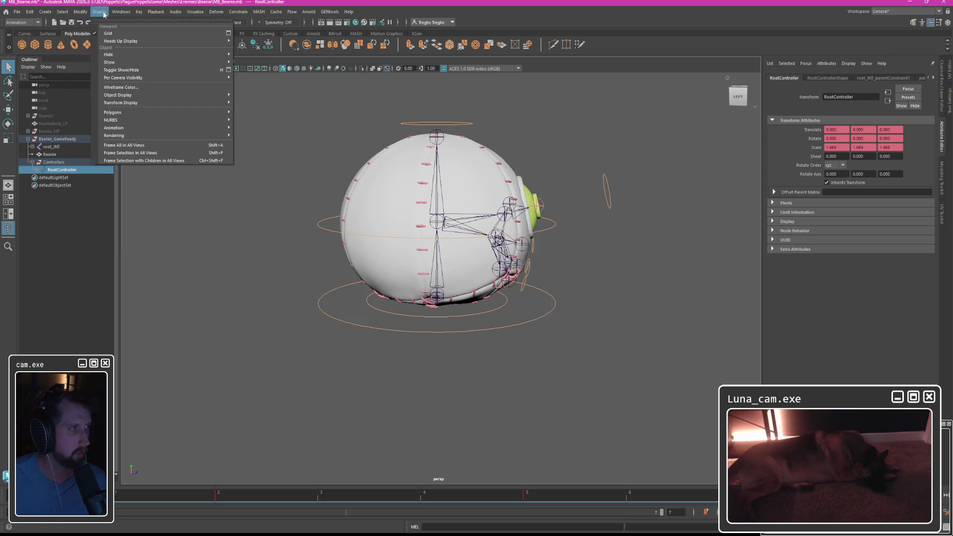
click(107, 48)
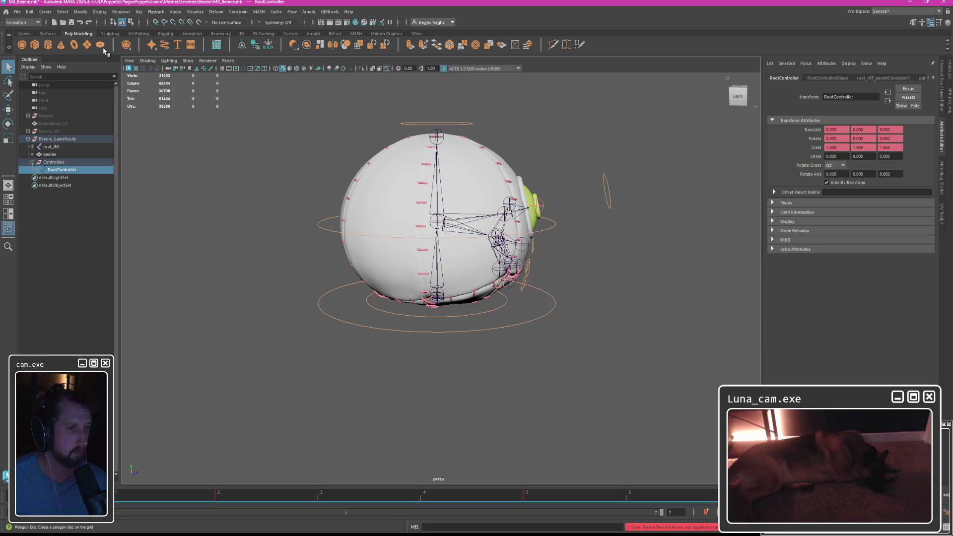
Deselect, expand root_JNT's child joints in the Outliner, and switch to Unreal Engine.
click(241, 123)
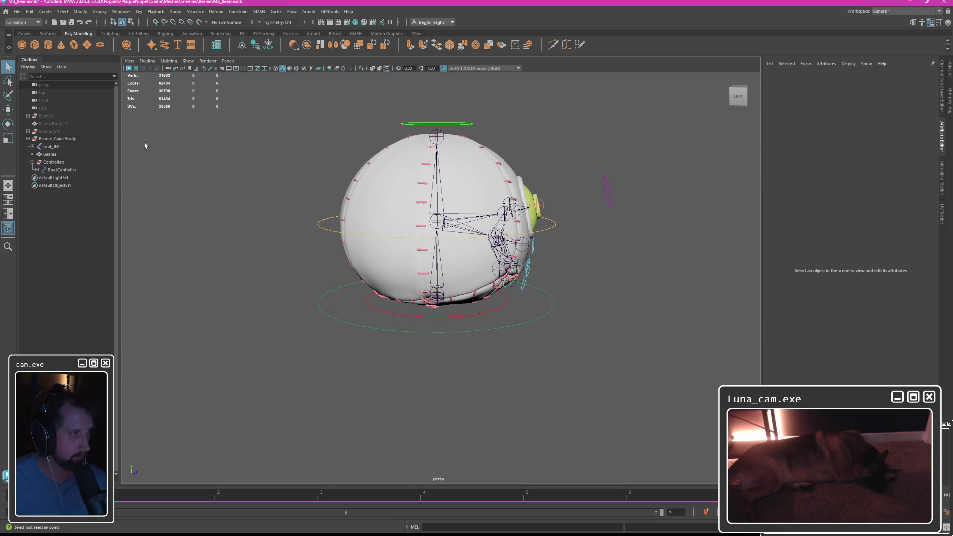
click(36, 147)
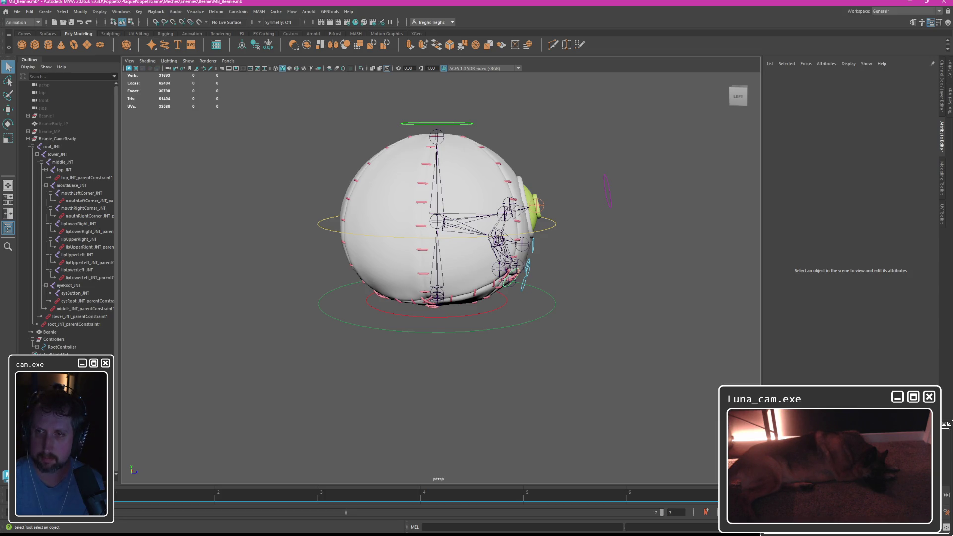
key(alt+Tab)
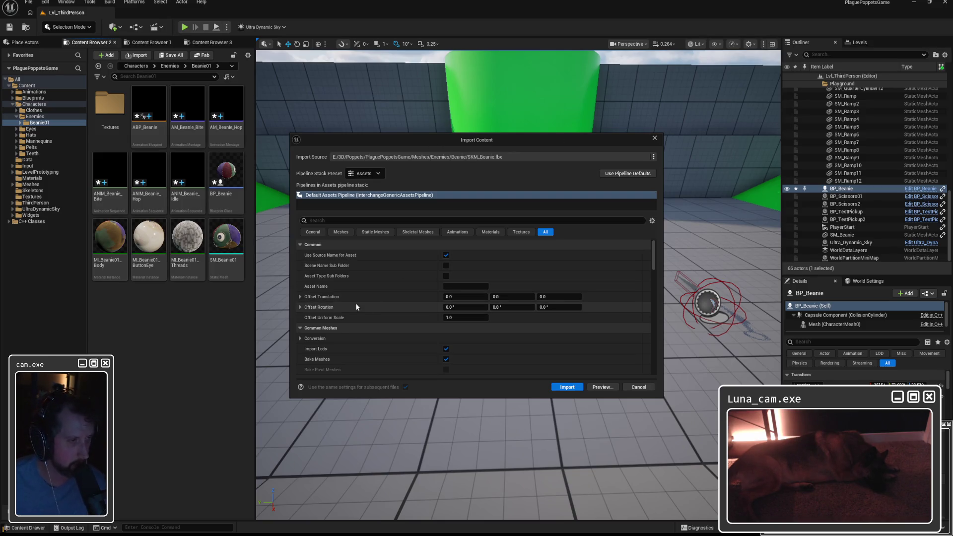
Import the beanie FBX, force-delete the extra SKM_Beanie_Anim asset, and open SKM_Beanie.
click(566, 386)
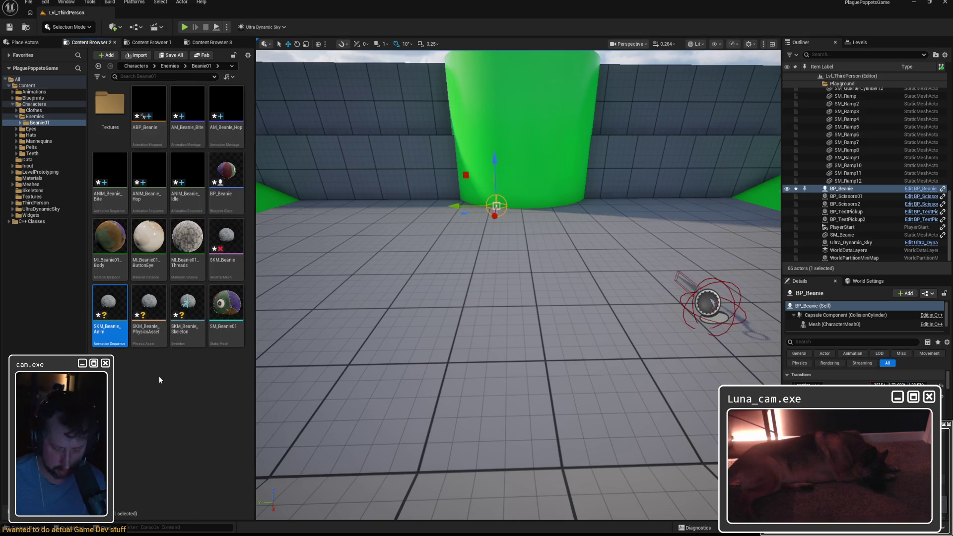
key(Delete)
click(423, 393)
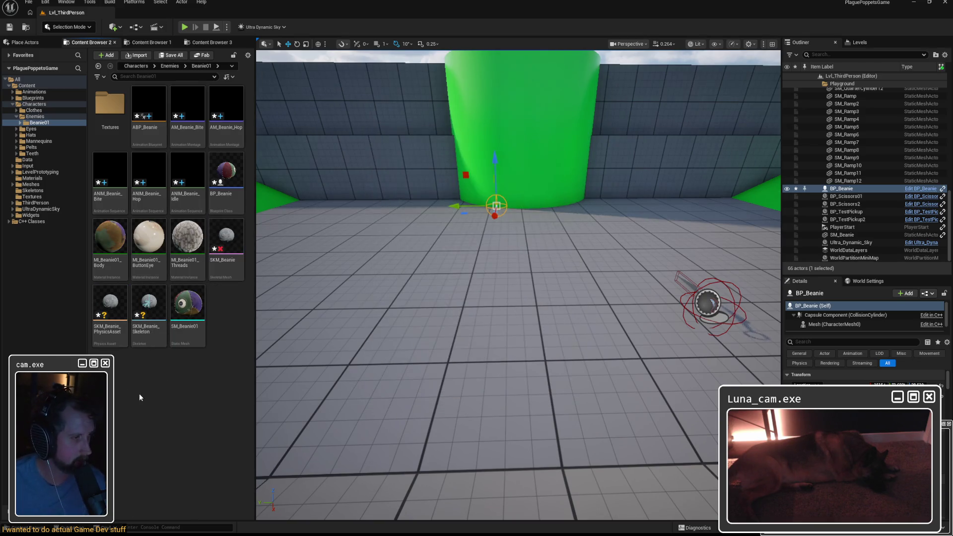
double_click(226, 238)
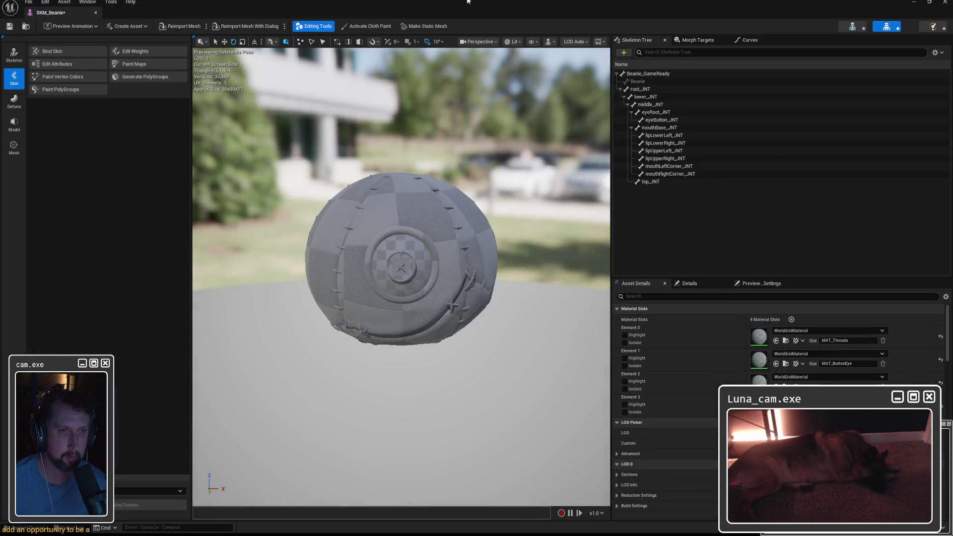
In the skeleton editor, remove unused bones from root_JNT and check Beanie_GameReady's bone options.
click(852, 27)
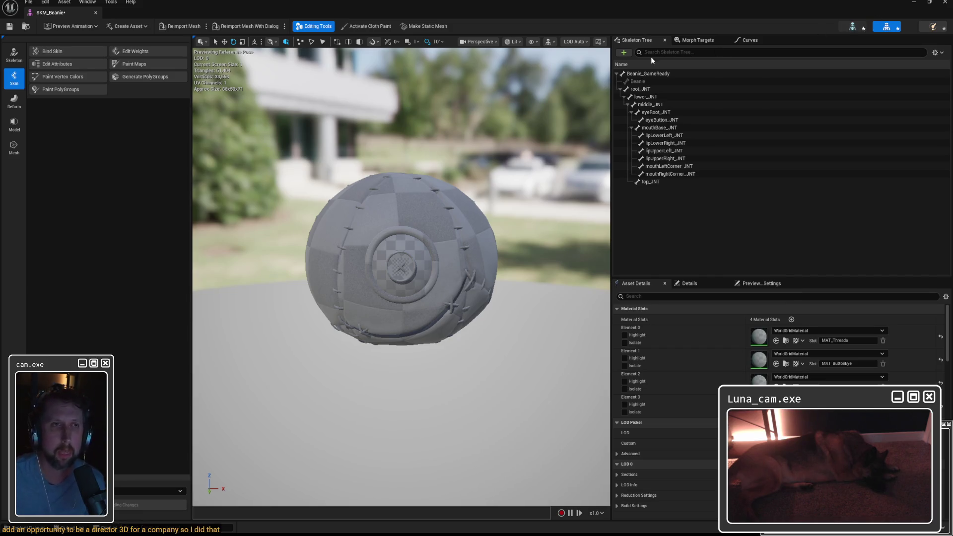
right_click(29, 78)
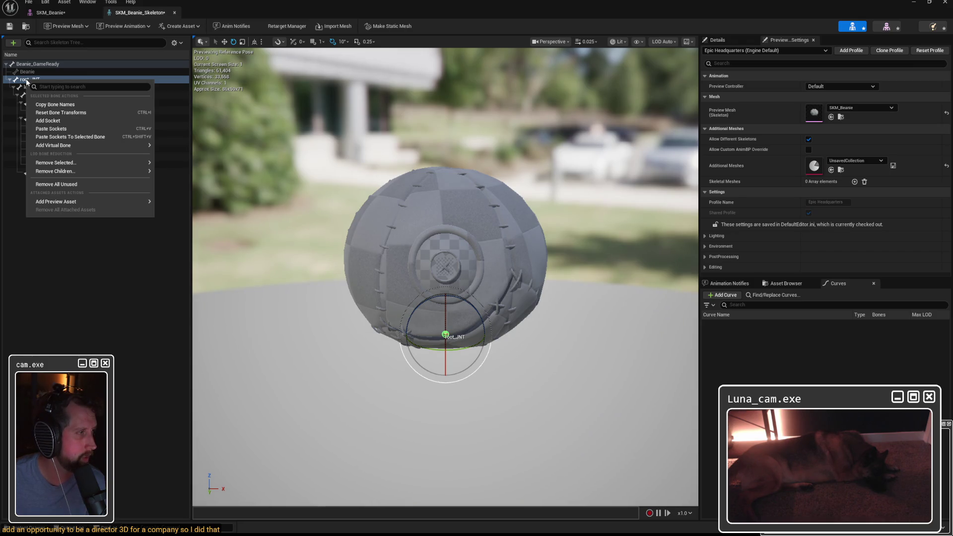
click(55, 184)
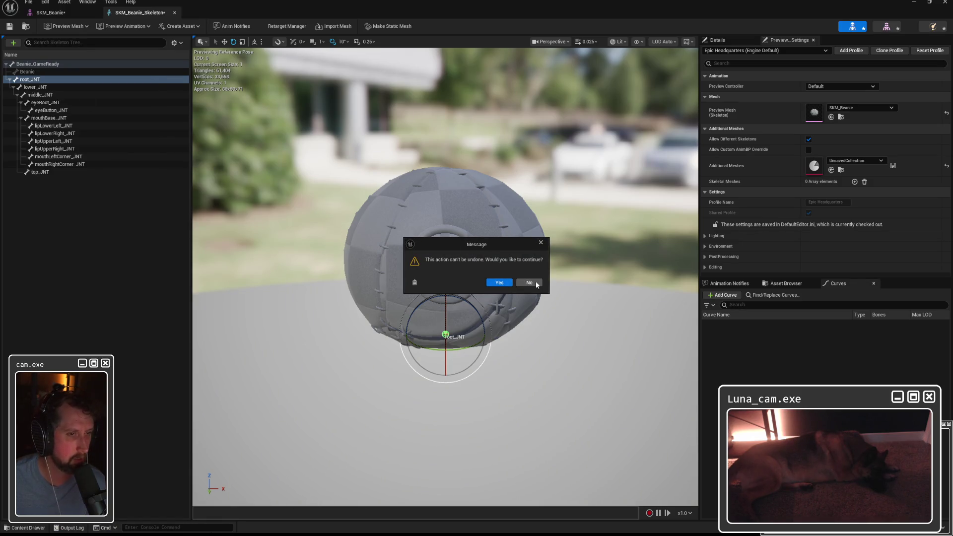
click(498, 283)
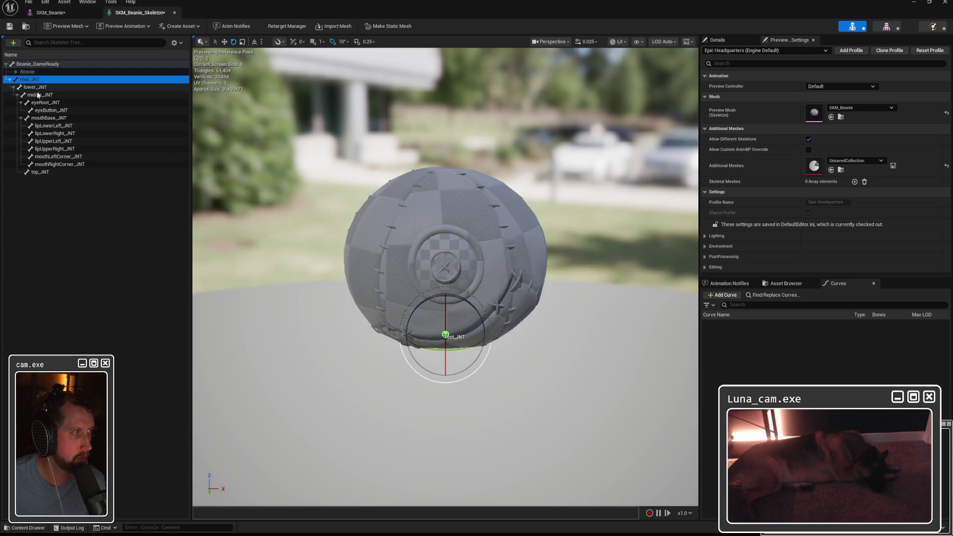
click(34, 64)
right_click(47, 67)
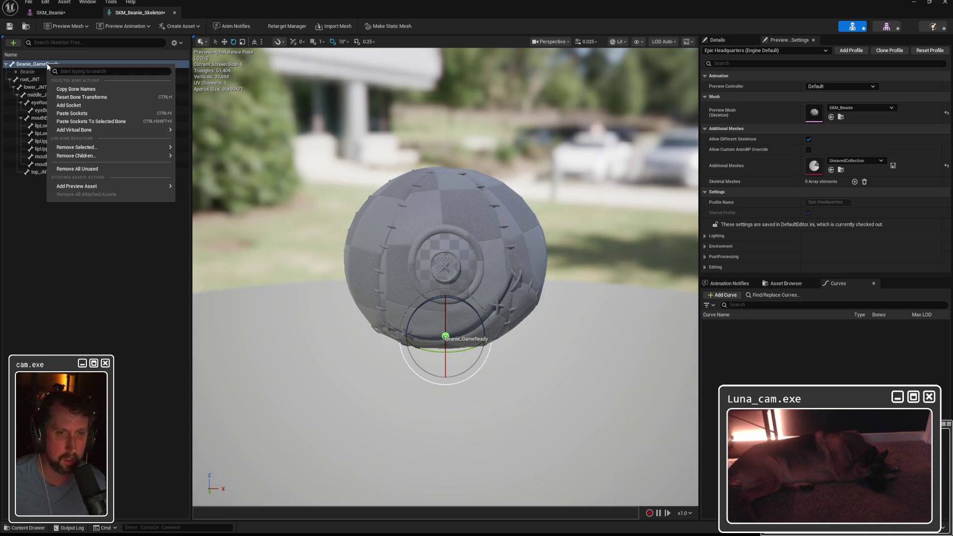
click(34, 66)
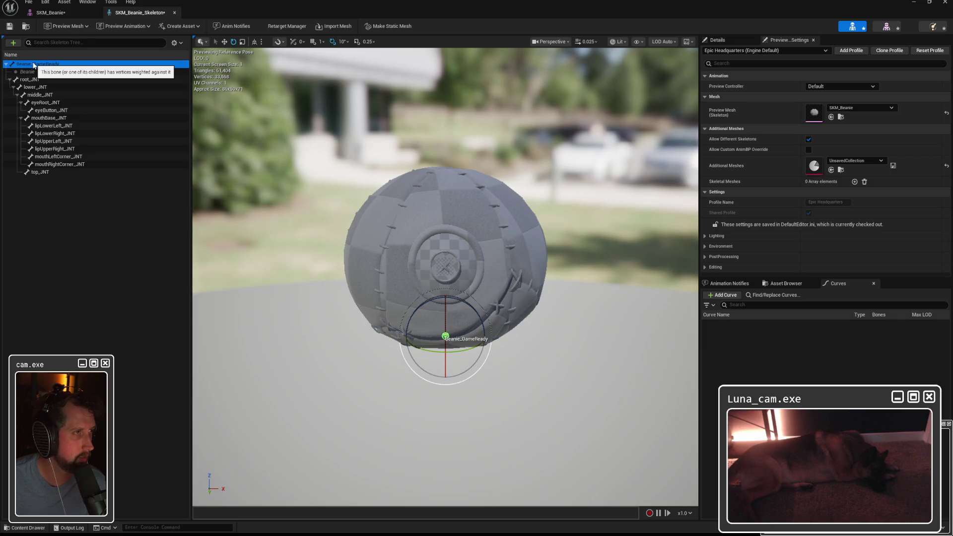
Add SKM_Beanie as a retarget source, then review the root joint's add options without changes.
click(286, 26)
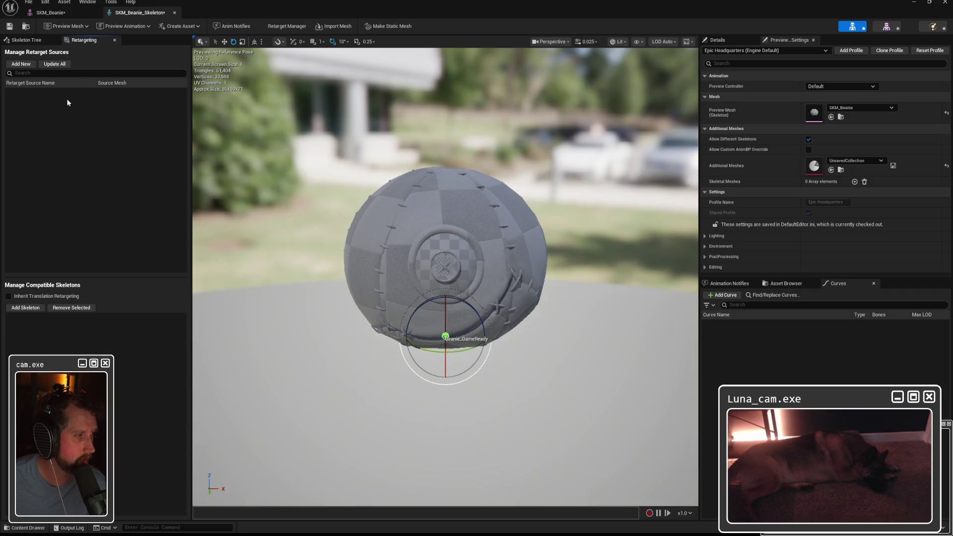
click(21, 64)
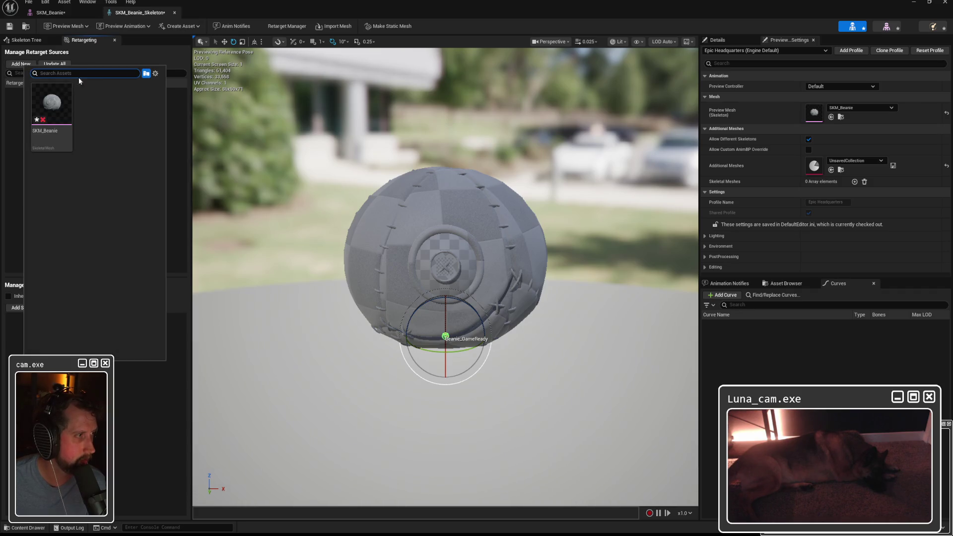
click(53, 104)
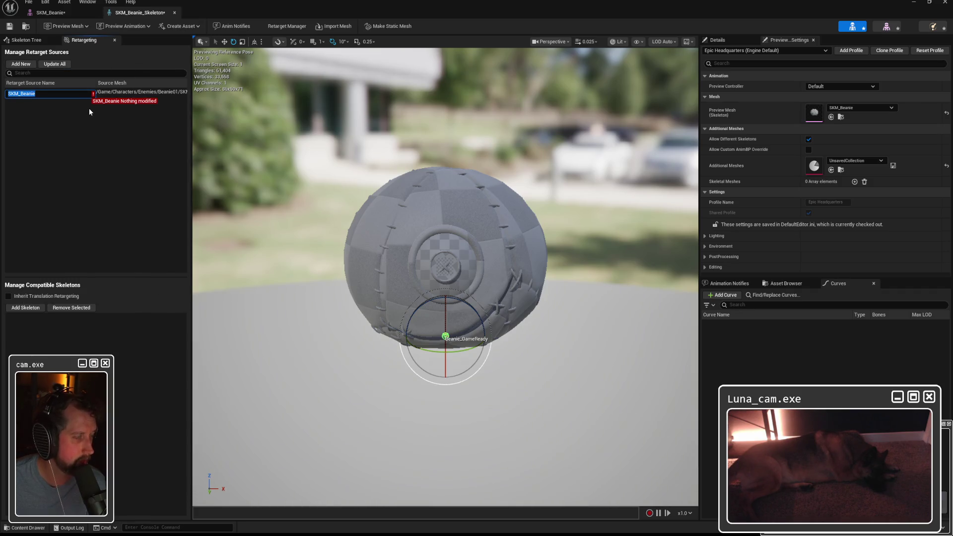
click(80, 171)
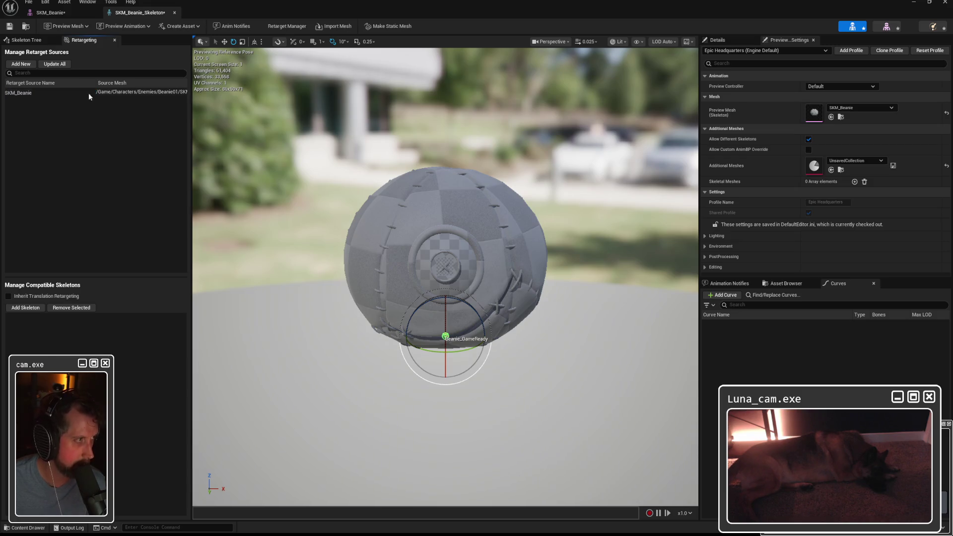
click(113, 40)
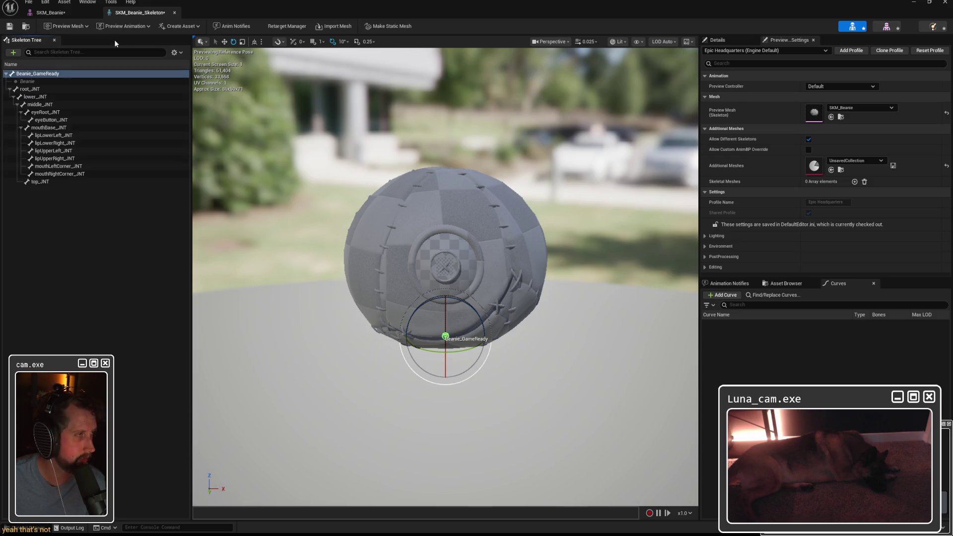
click(36, 89)
click(12, 52)
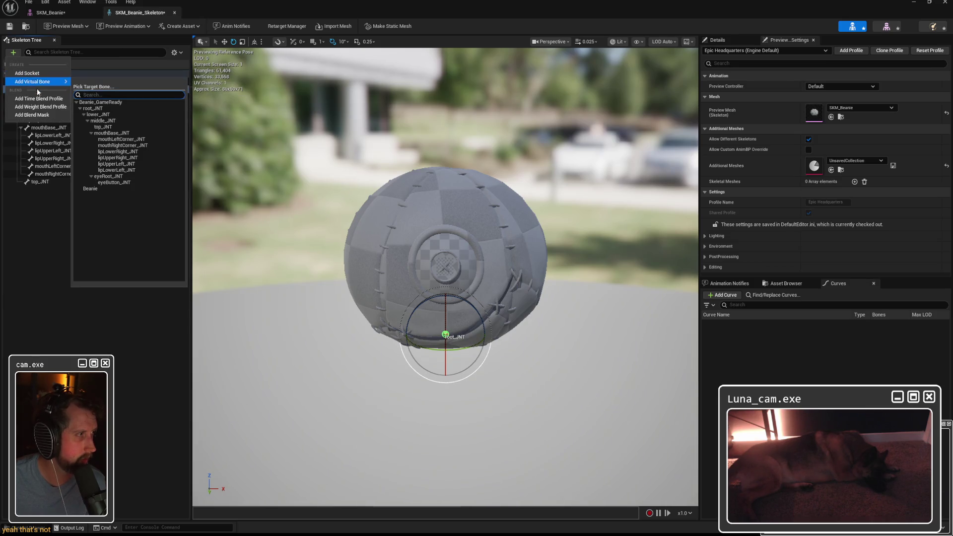
key(Escape)
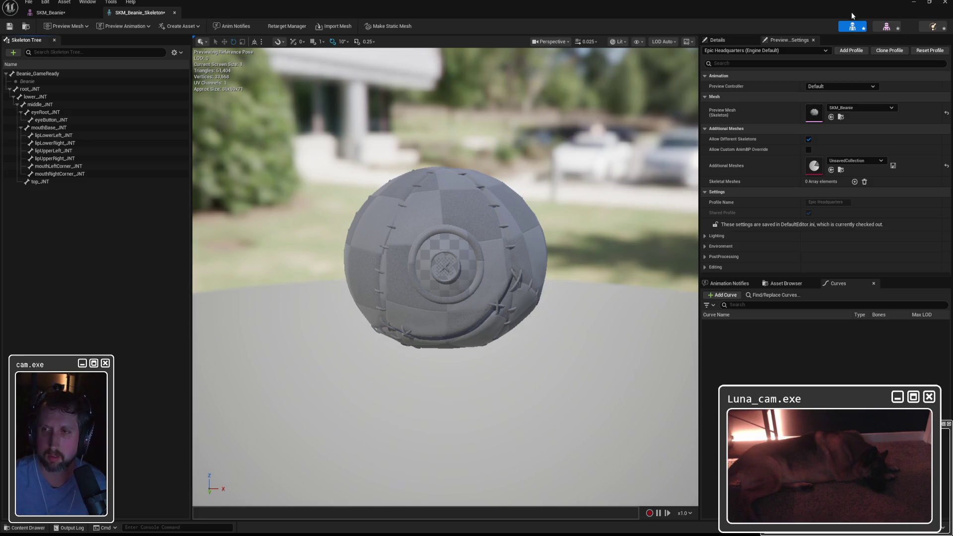
Delete SKM_Beanie, its skeleton and physics asset, then select Beanie_GameReady in Maya.
click(945, 3)
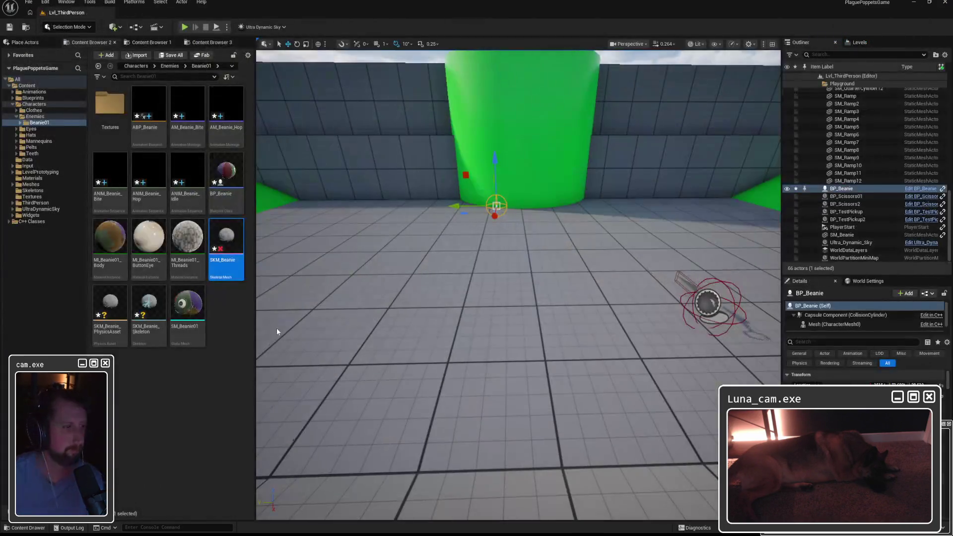
key(Delete)
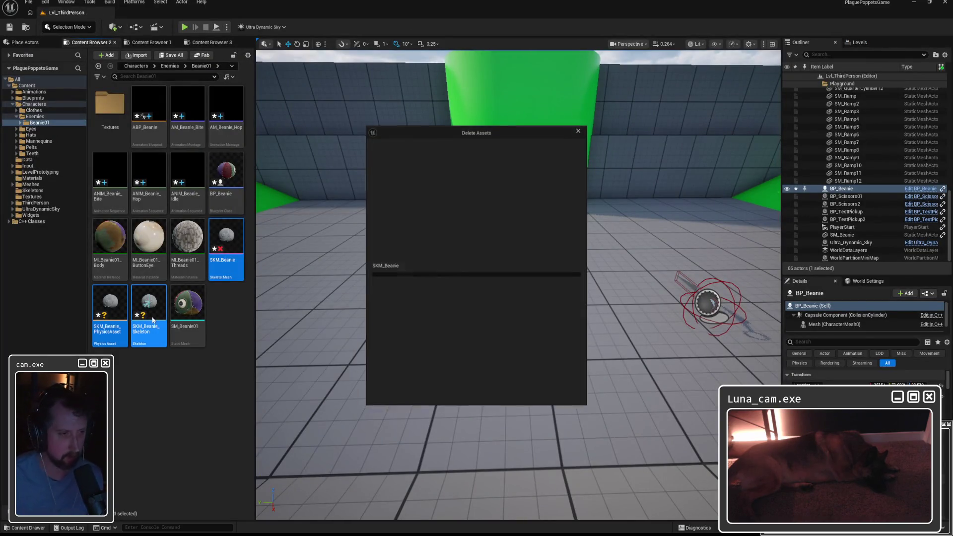
click(471, 394)
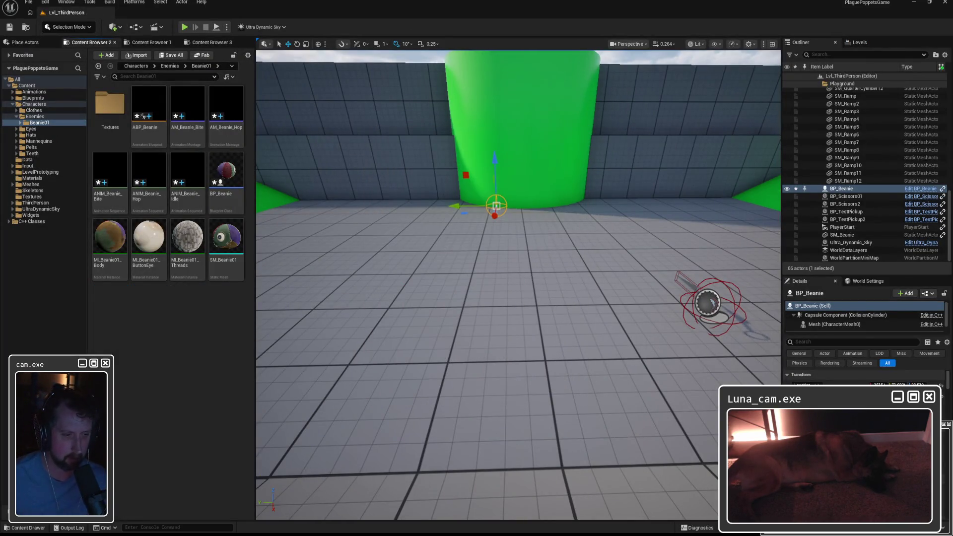
key(alt+Tab)
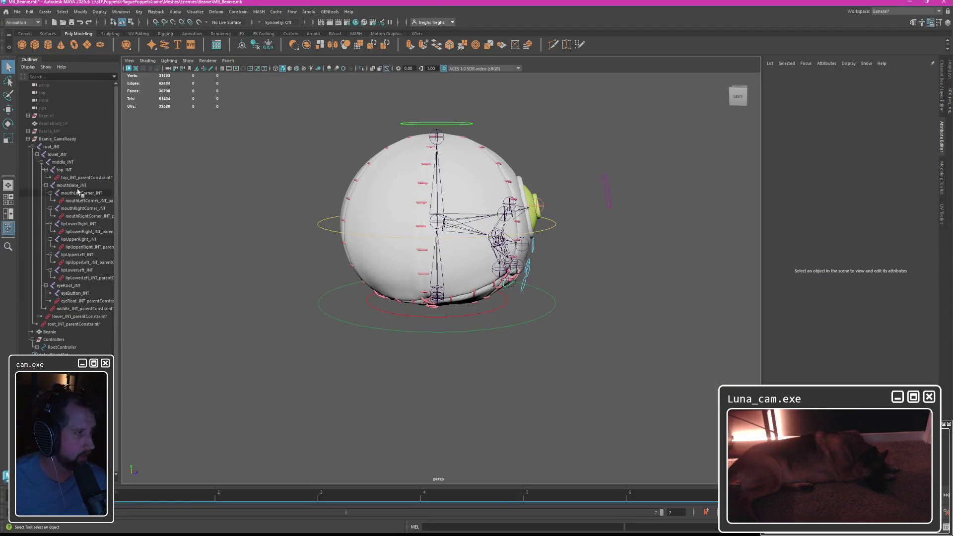
click(58, 146)
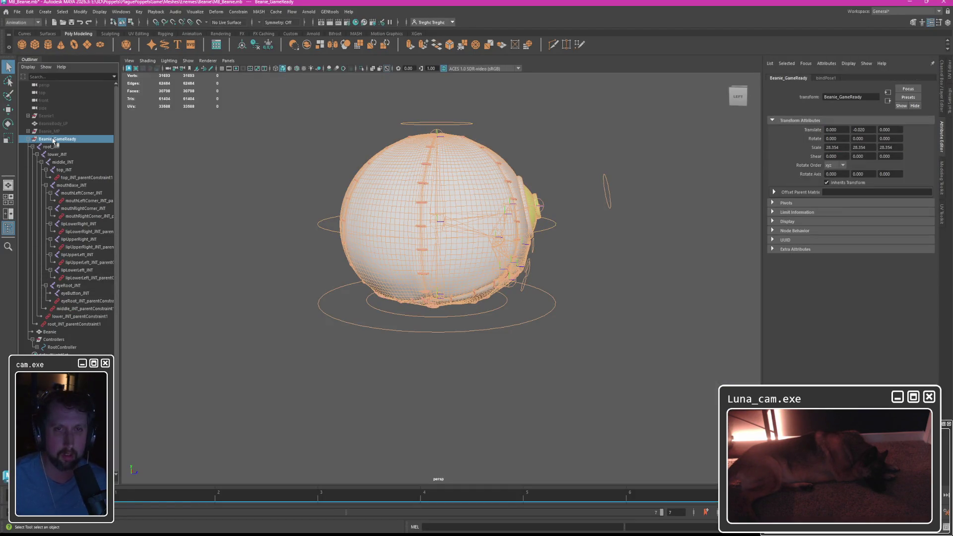
double_click(832, 147)
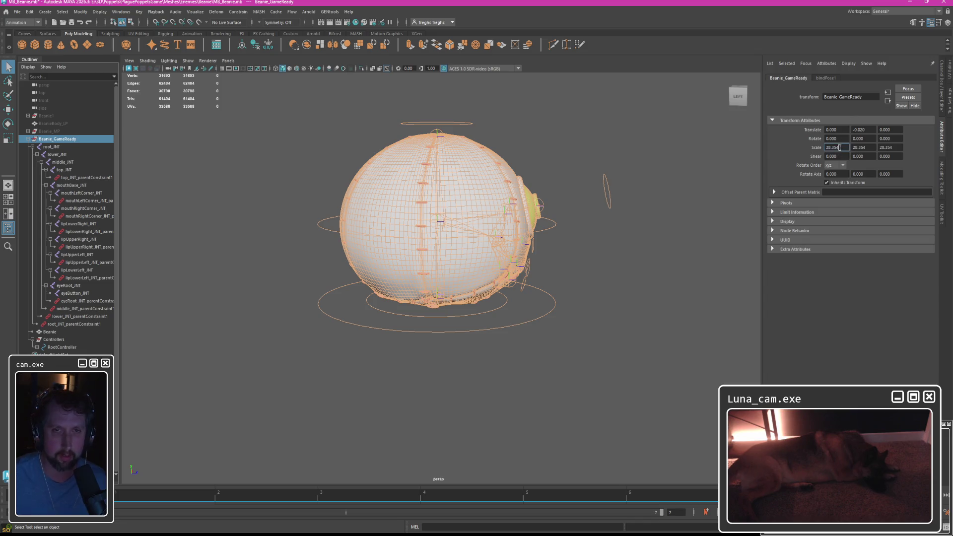
click(697, 194)
click(52, 145)
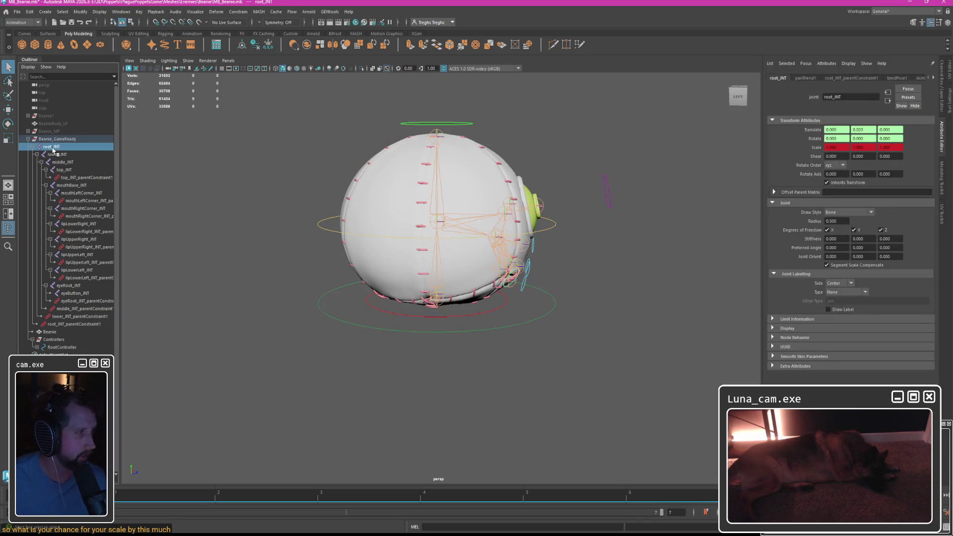
click(44, 146)
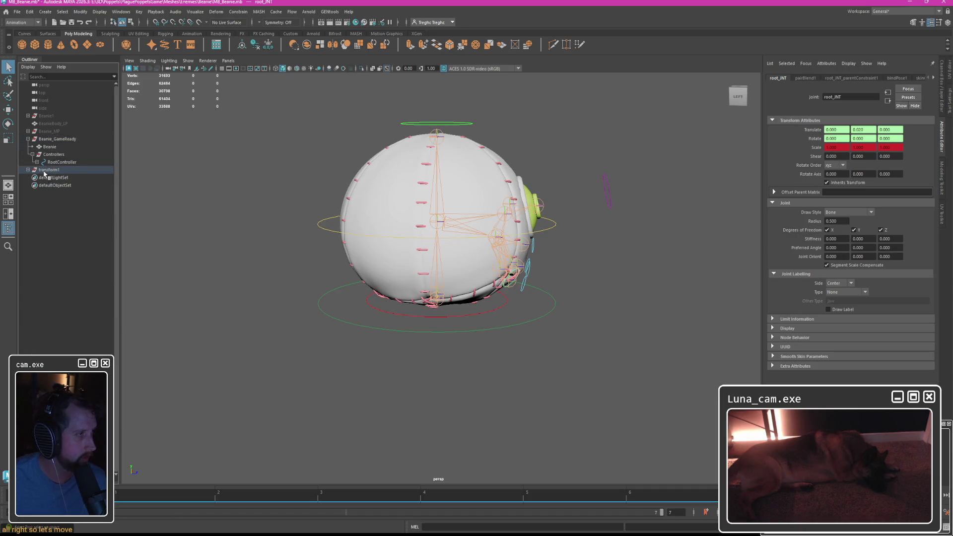
key(ctrl+z)
drag(52, 146, 60, 170)
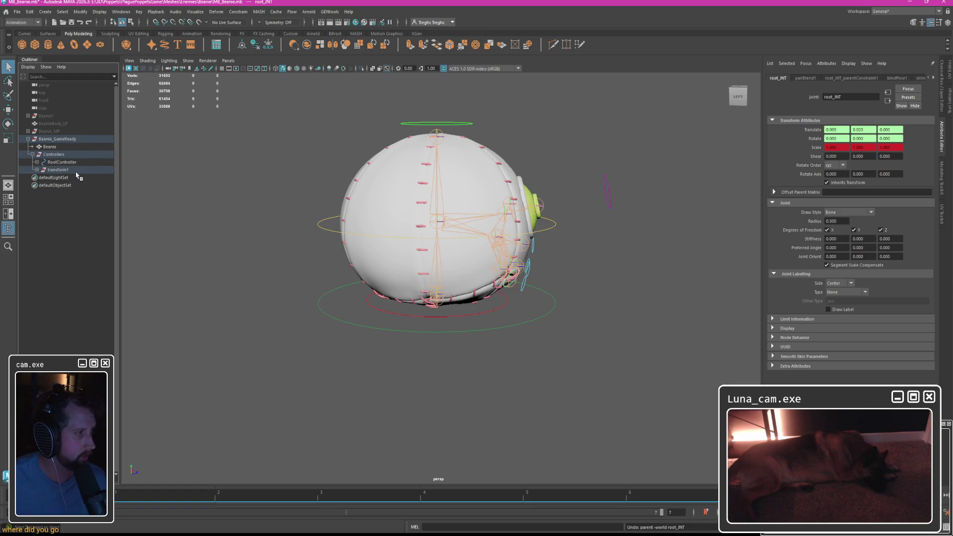
key(ctrl+z)
click(56, 139)
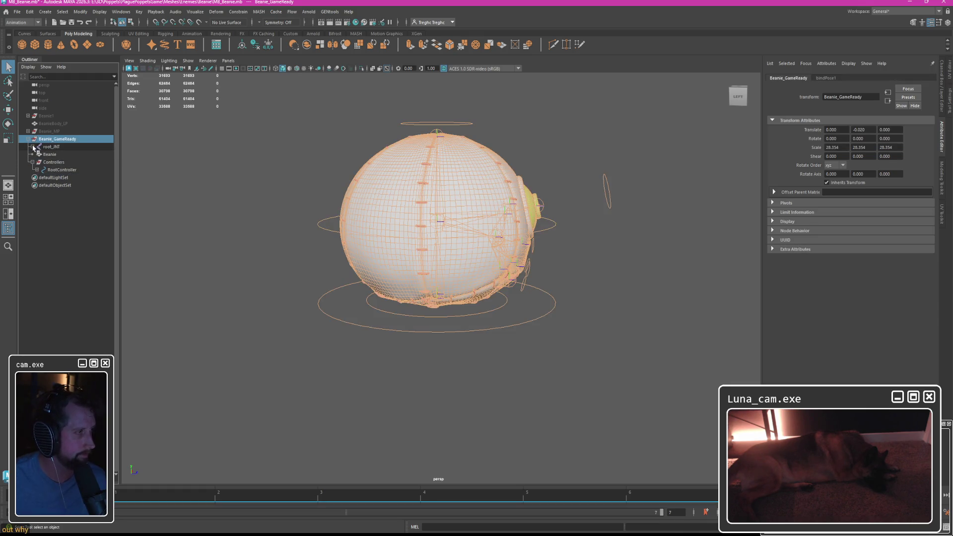
click(51, 147)
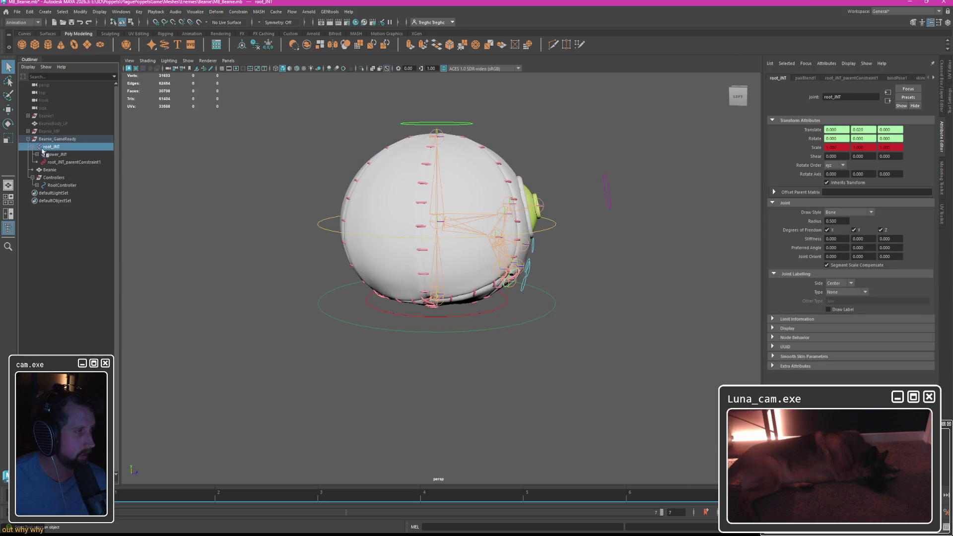
click(33, 148)
shift+click(34, 147)
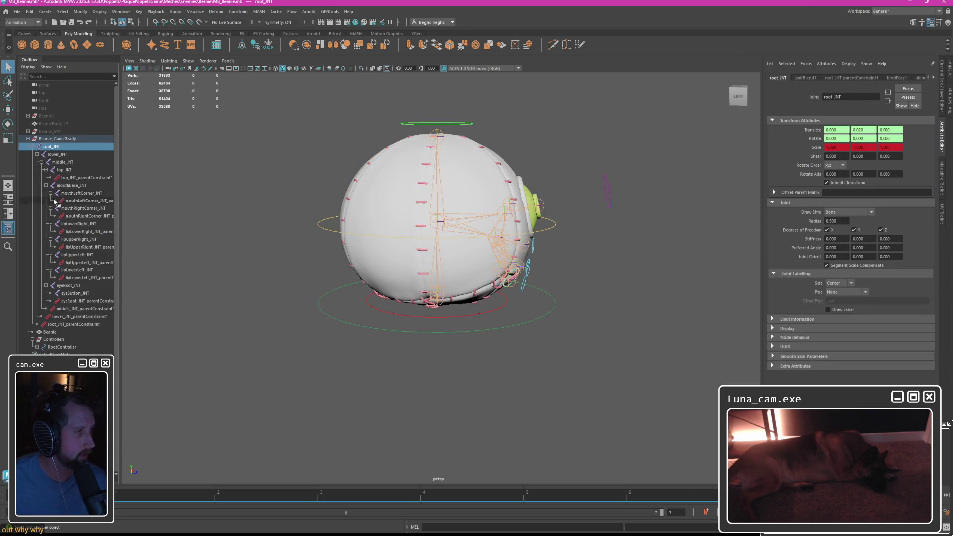
drag(30, 194, 60, 331)
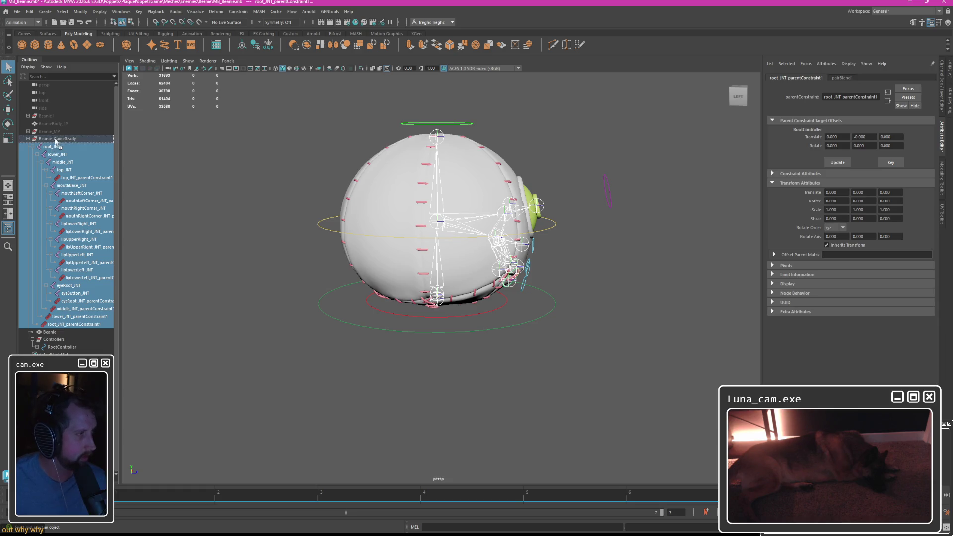
Unparent the joint hierarchy to world (Shift+P) and step through the resulting transform groups.
key(shift+p)
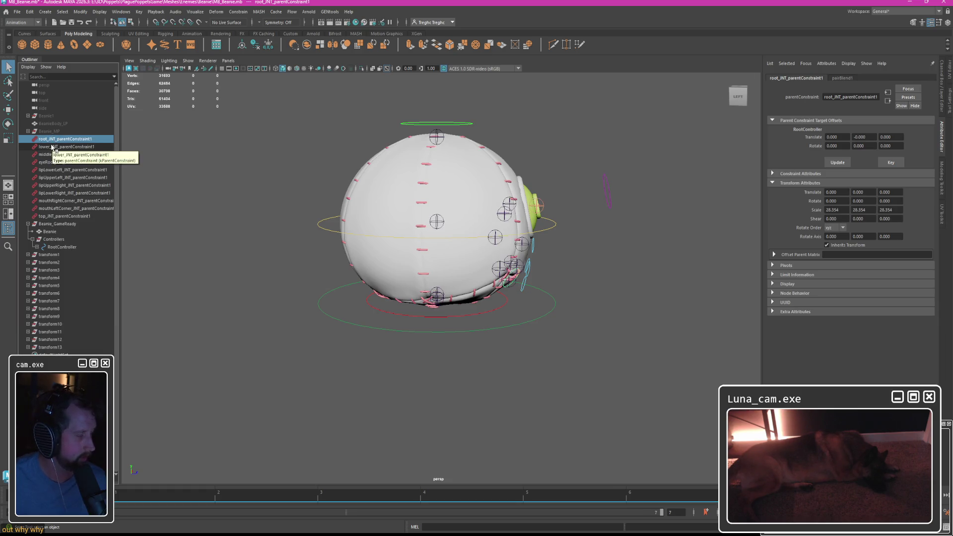
click(29, 293)
click(29, 294)
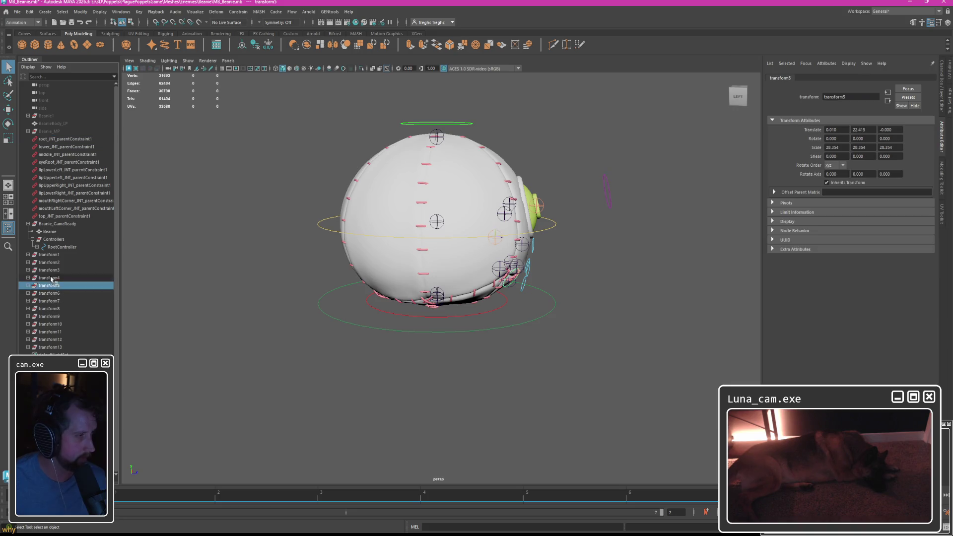
click(49, 255)
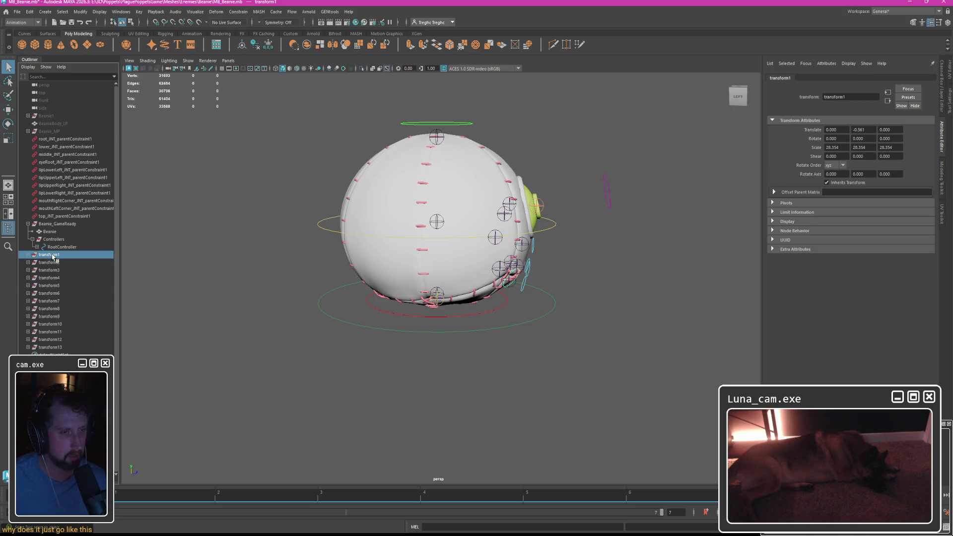
key(Down)
key(Down)
key(Down)
key(Down)
key(Down)
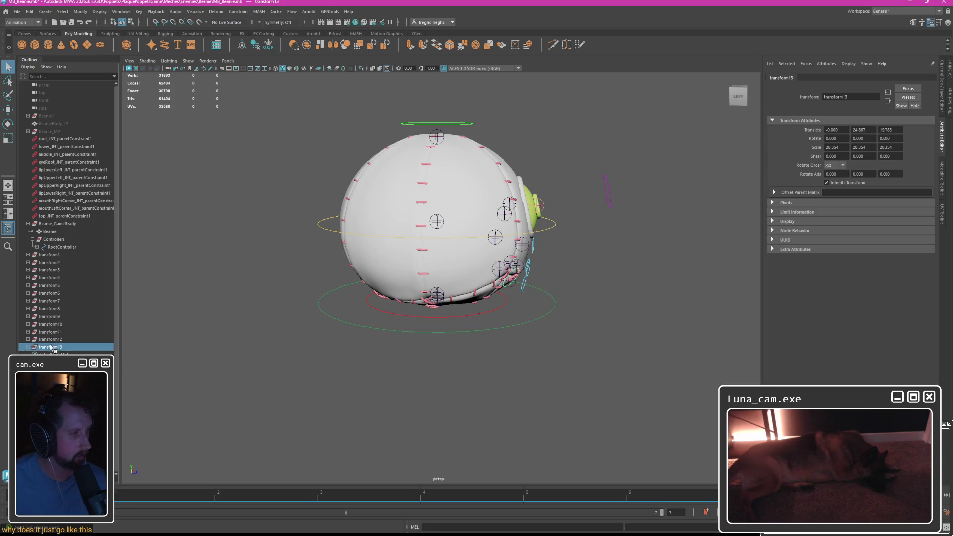
key(Up)
key(Up)
key(Up)
Expand transform1–transform13 in the Outliner to reveal the joint inside each group.
click(28, 340)
click(28, 316)
click(29, 308)
click(28, 286)
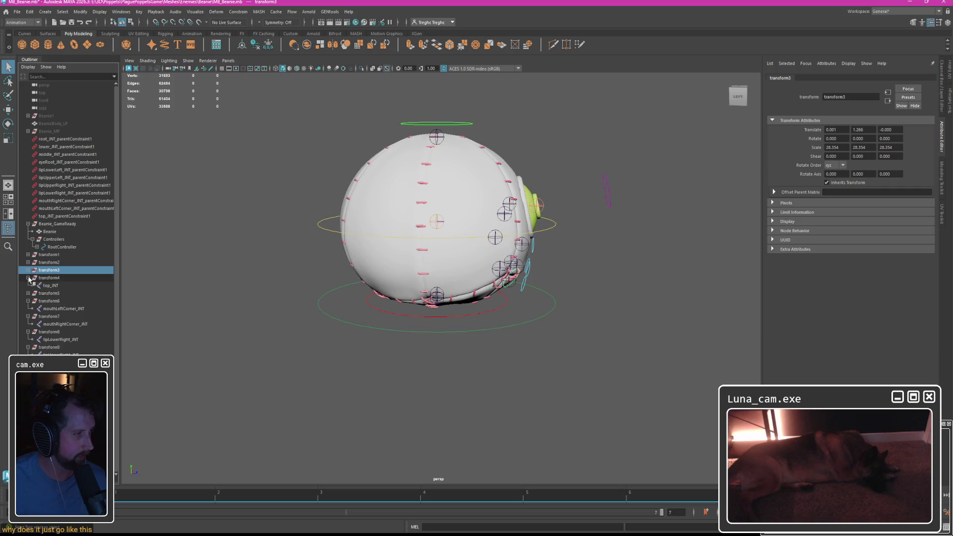
click(28, 262)
click(28, 285)
click(28, 316)
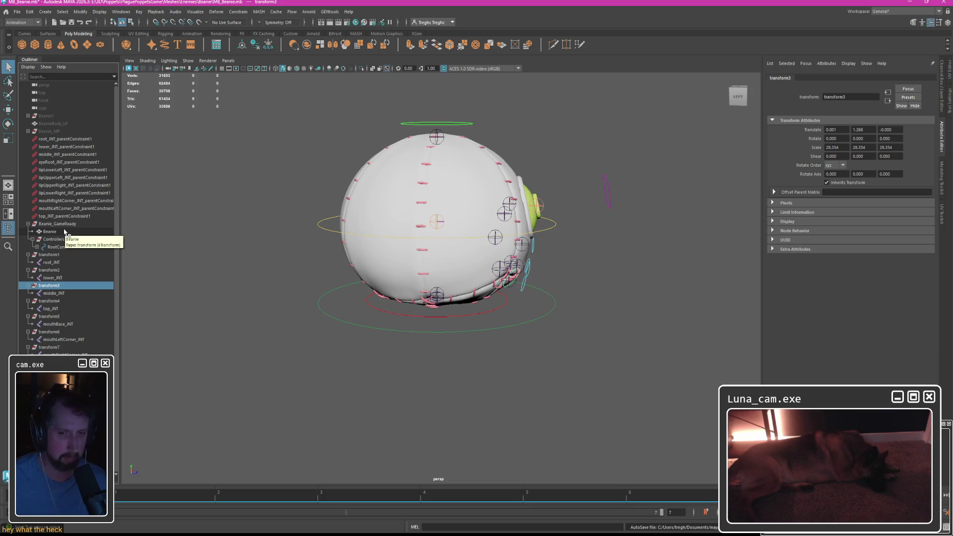
Select every beanie joint from lower_JNT to eyeButton_JNT, undoing an accidental reparent of lower_JNT.
click(52, 262)
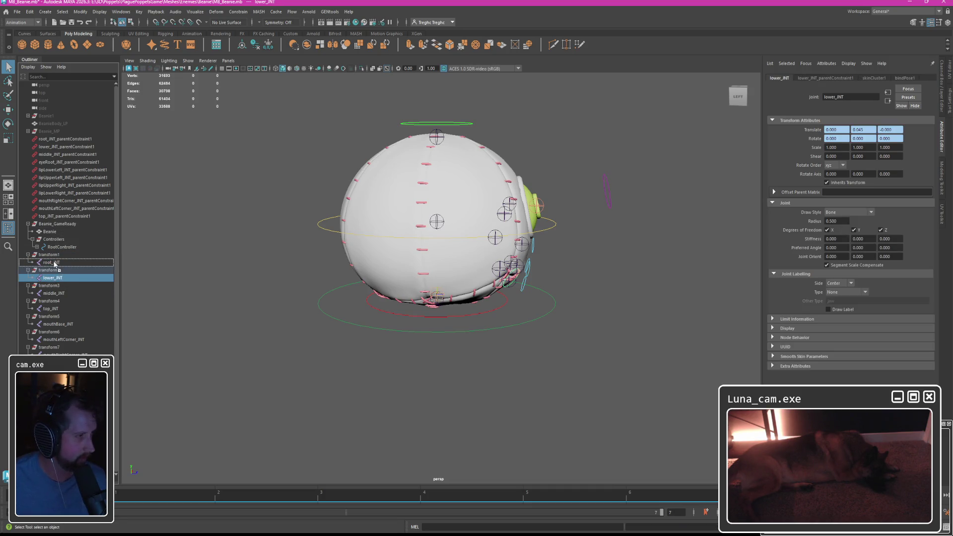
middle_drag(52, 277, 54, 264)
key(ctrl+z)
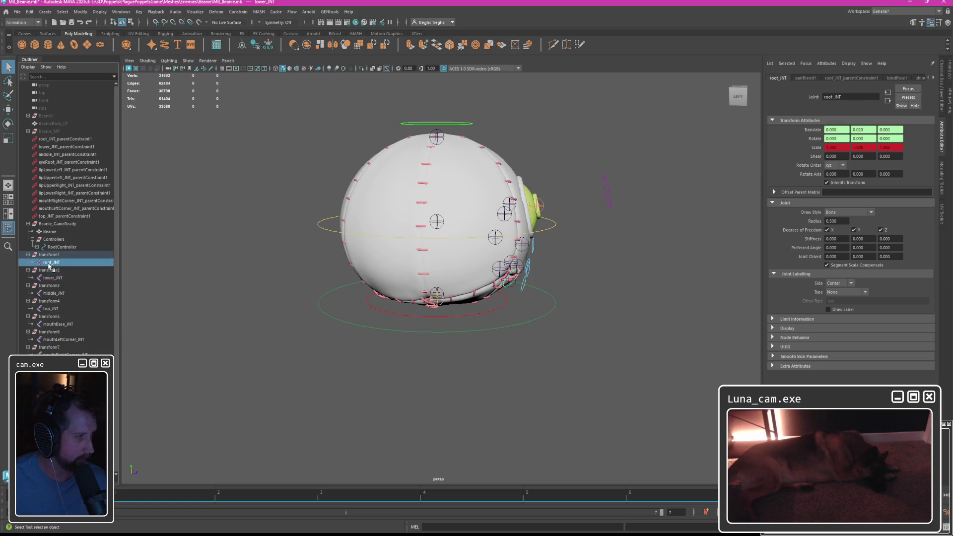
ctrl+click(54, 293)
ctrl+click(52, 308)
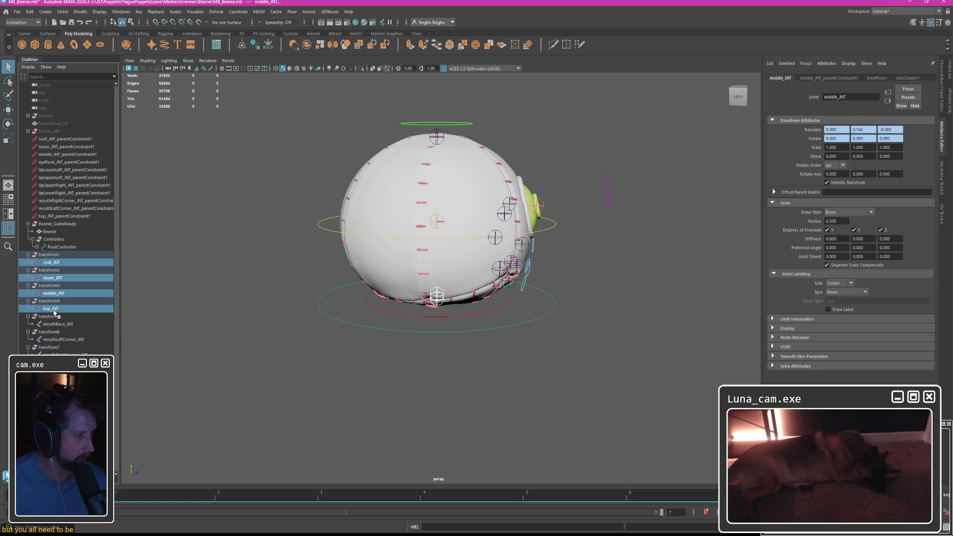
ctrl+click(60, 339)
ctrl+click(60, 355)
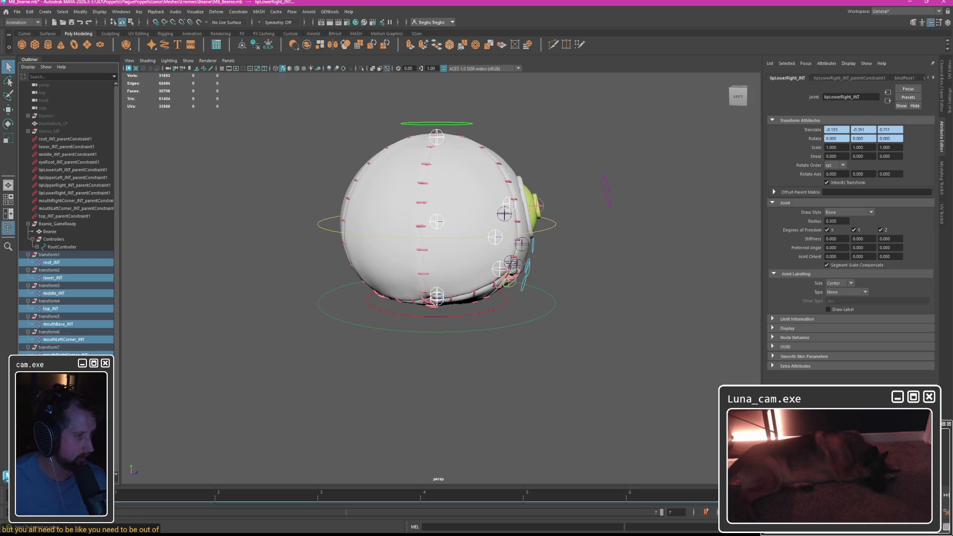
shift+click(504, 214)
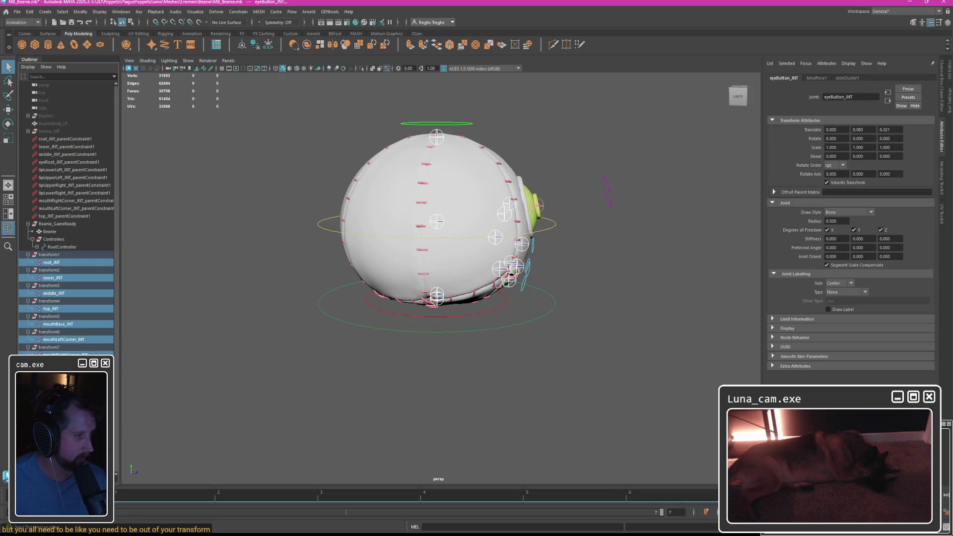
Add the Beanie mesh to the joint selection, checking the head from the front.
mouse_move(304, 201)
alt+mouse_down()
mouse_move(178, 233)
mouse_move(292, 235)
mouse_move(238, 194)
alt+mouse_up()
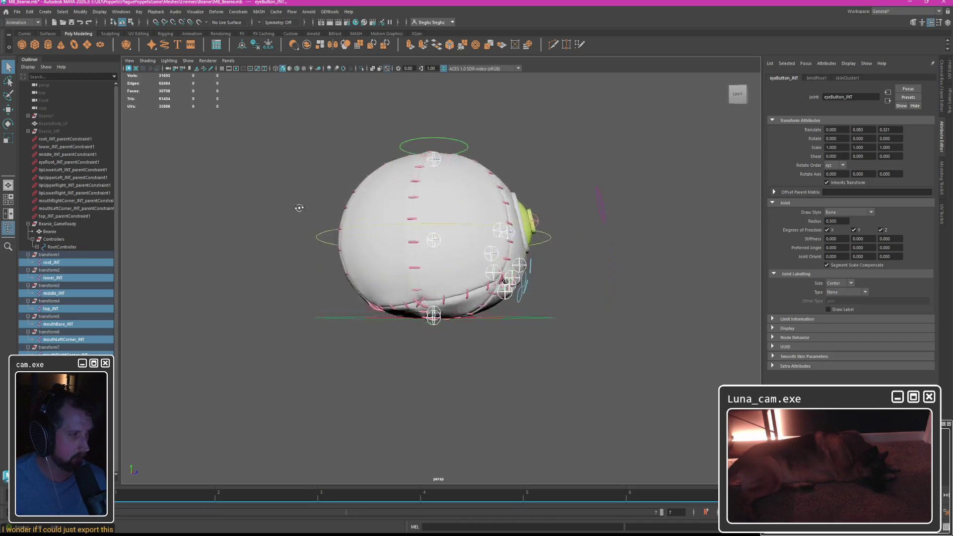
click(51, 232)
alt+drag(336, 187, 279, 183)
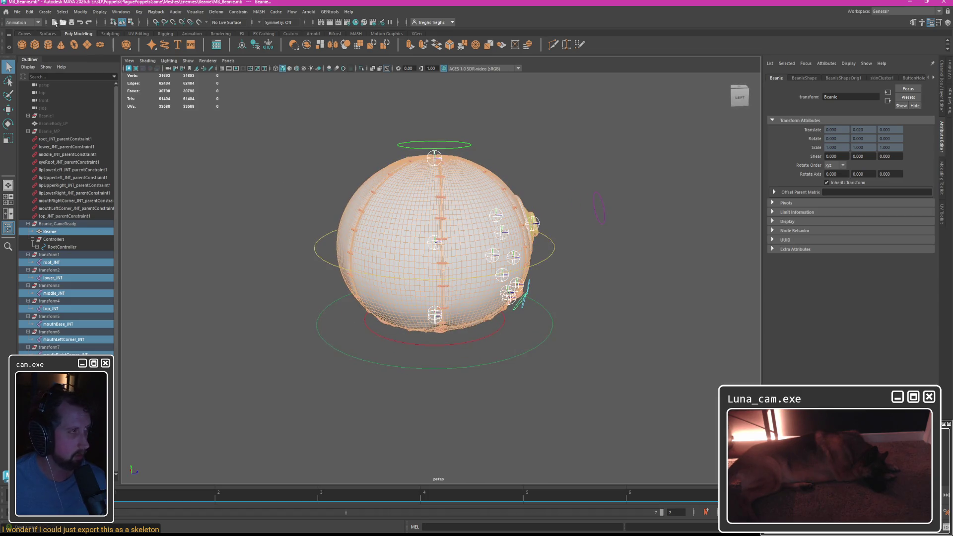
Export the selection as SM_Beanie.fbx with Bake Animation turned off.
click(17, 12)
click(60, 131)
click(354, 292)
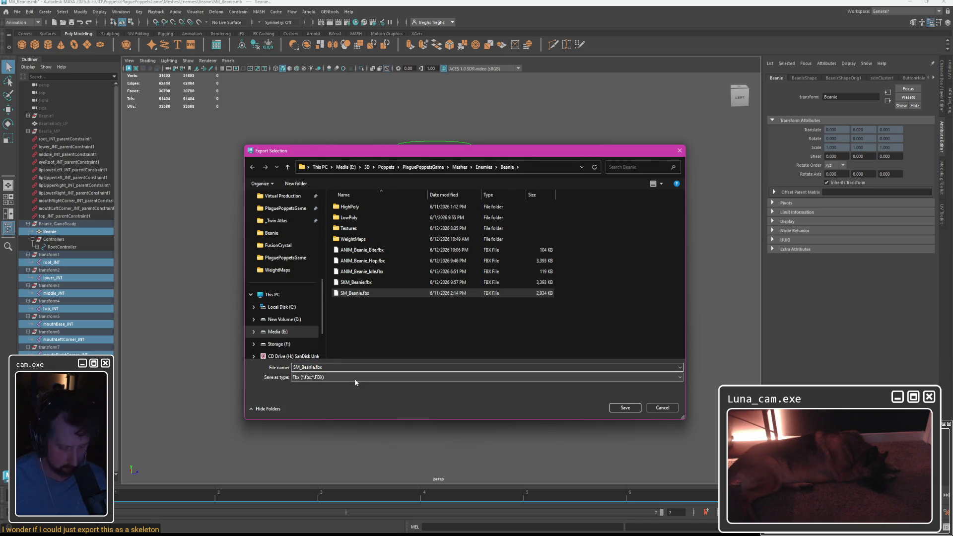
key(Return)
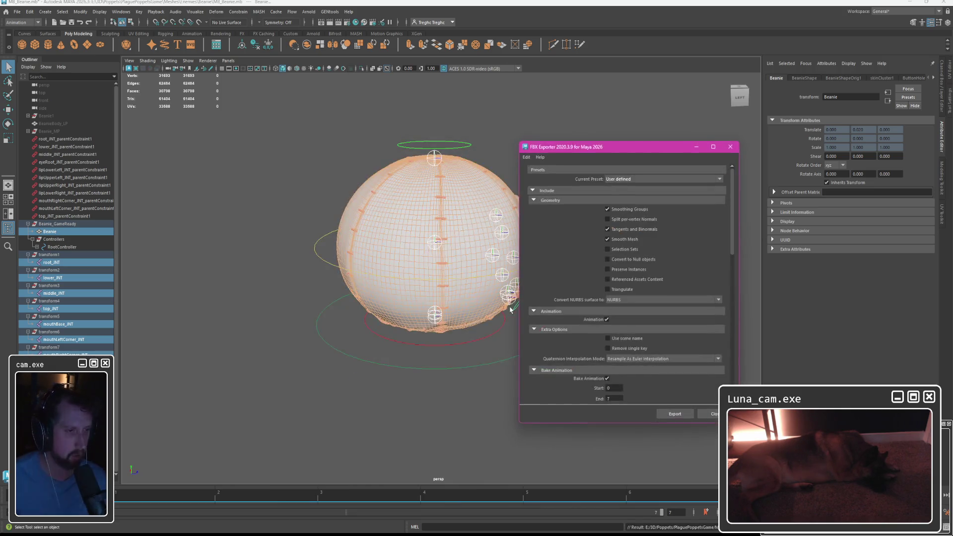
scroll(636, 390, down, 1)
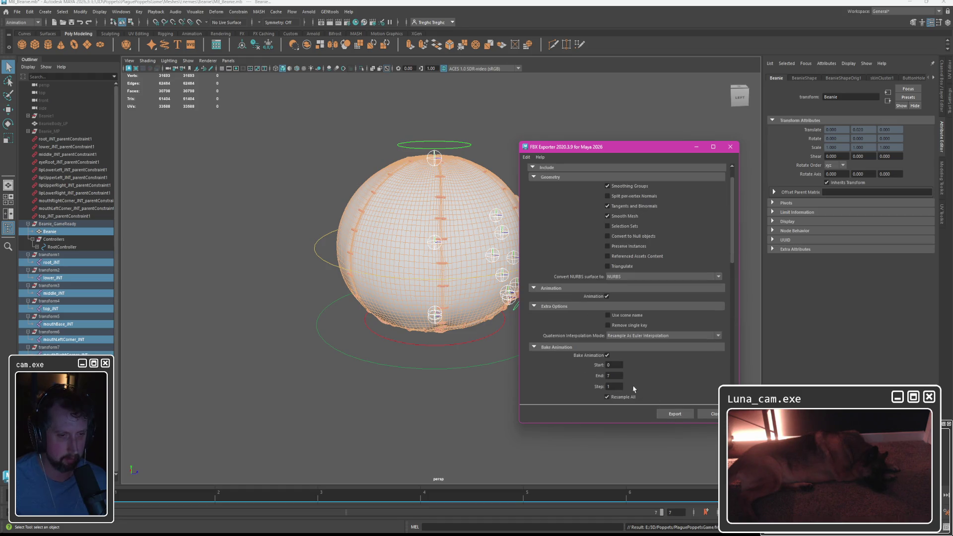
click(606, 358)
scroll(648, 361, down, 5)
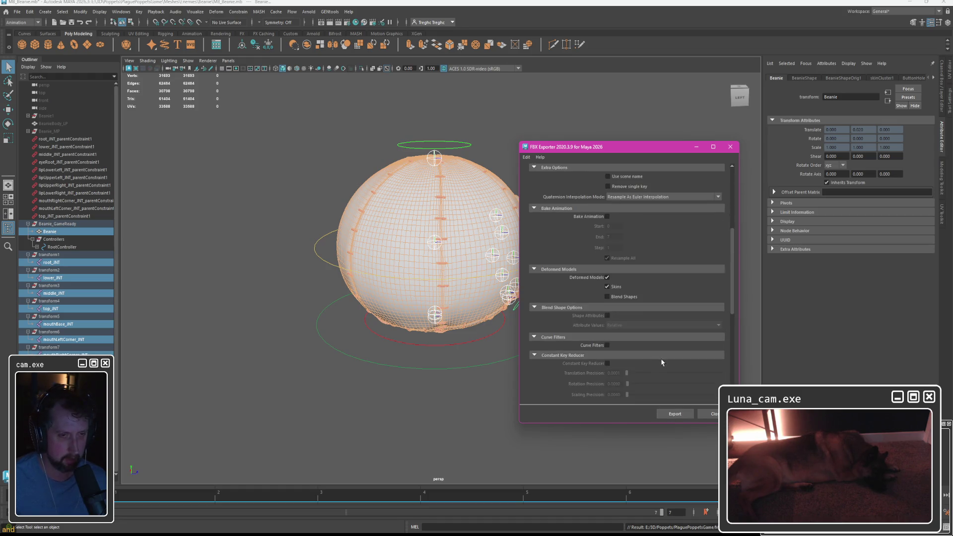
click(673, 414)
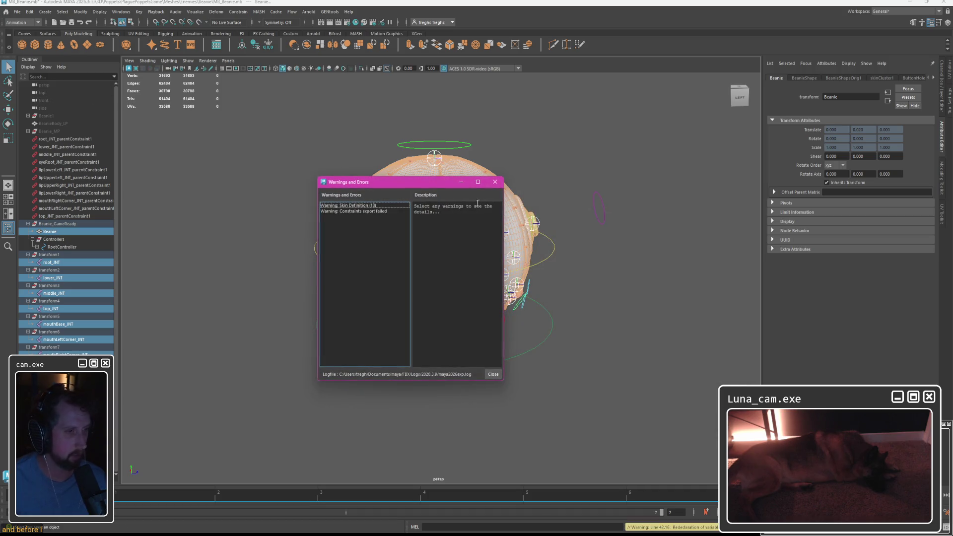
Read the constraints export failure and skin definition warnings, then close the window.
click(353, 206)
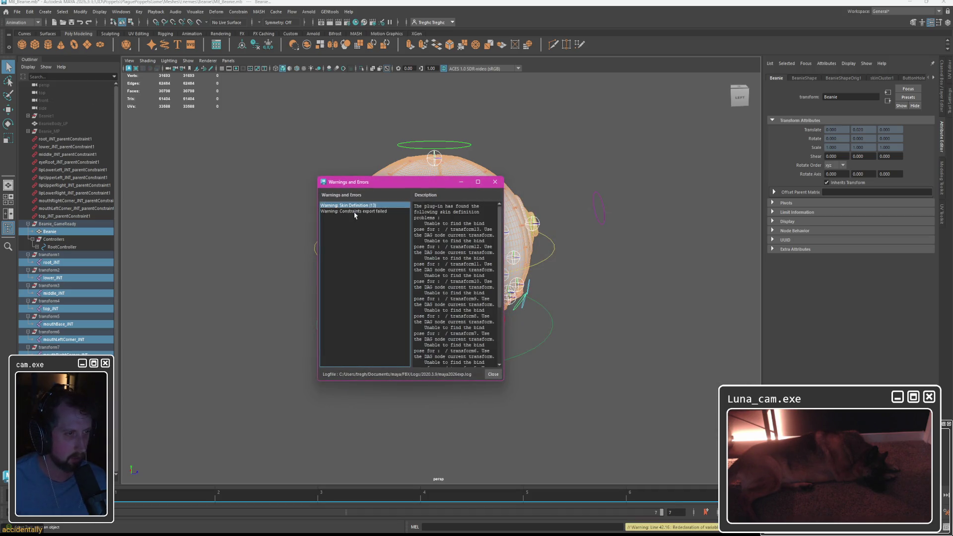
click(357, 206)
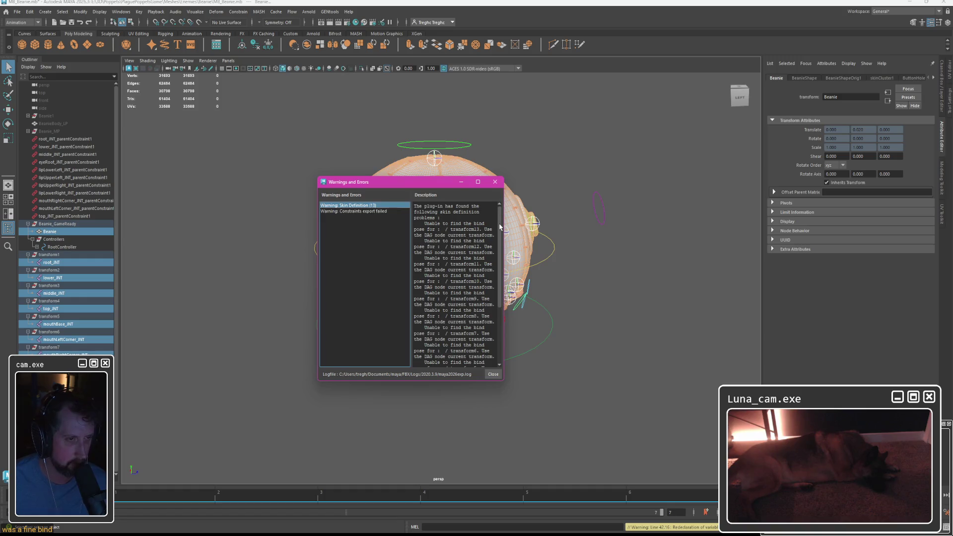
scroll(454, 284, down, 3)
click(494, 182)
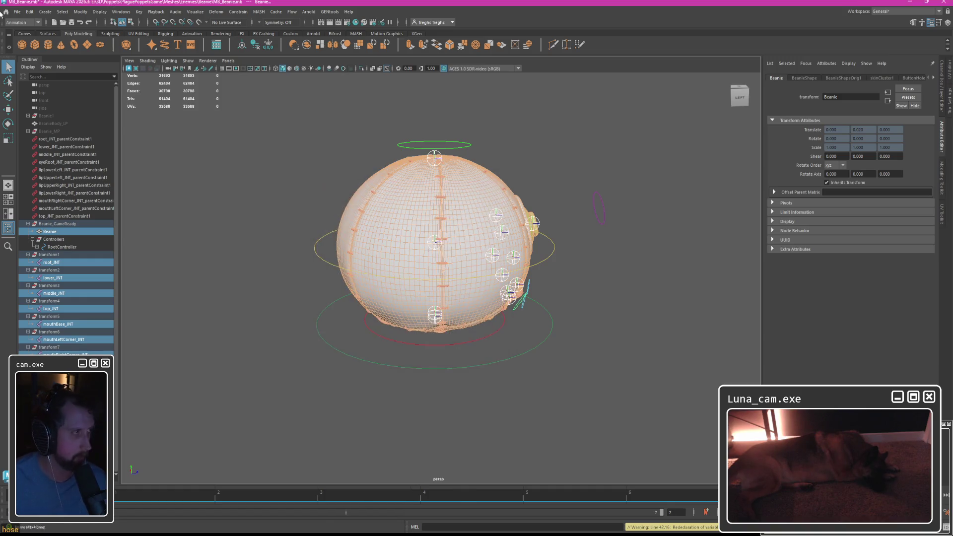
Save the scene as MB_Beanie02.mb and switch to Unreal Engine's import dialog.
click(16, 12)
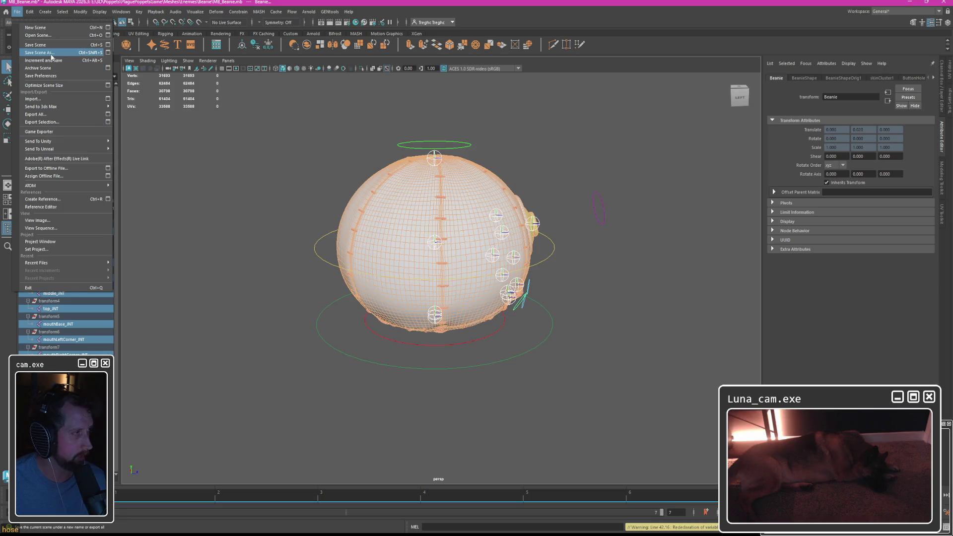
click(80, 78)
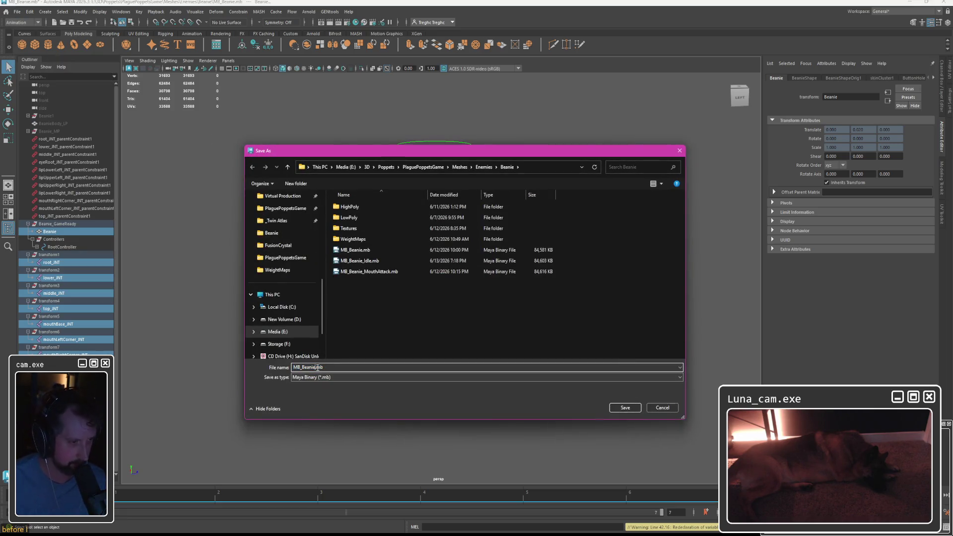
click(625, 407)
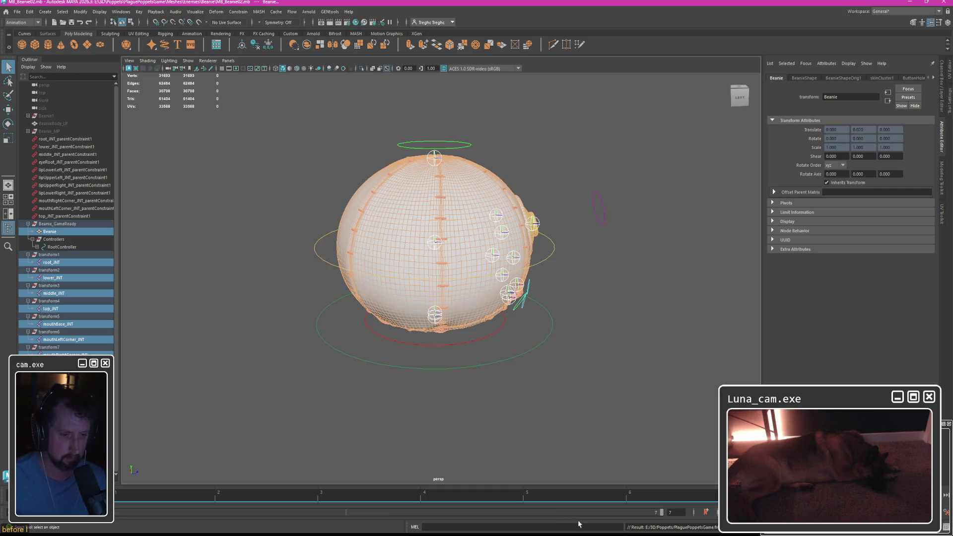
key(alt+Tab)
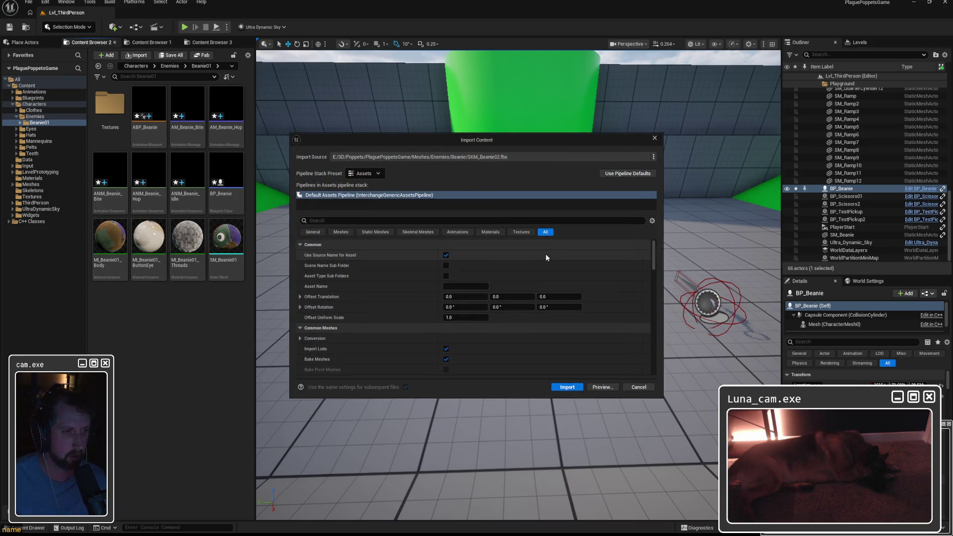
Show the Skeletal Meshes import options and import SKM_Beanie02.fbx.
click(416, 231)
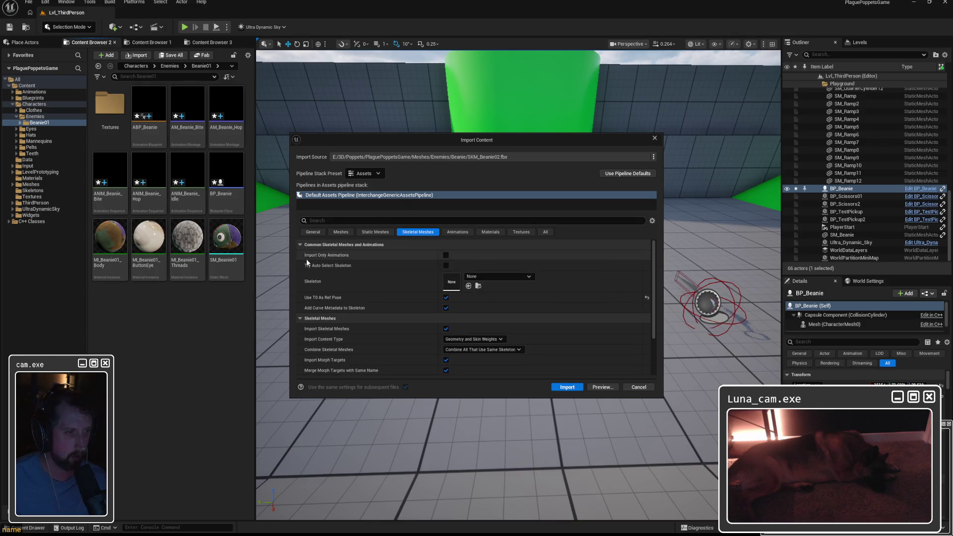
scroll(378, 281, down, 2)
scroll(377, 280, down, 2)
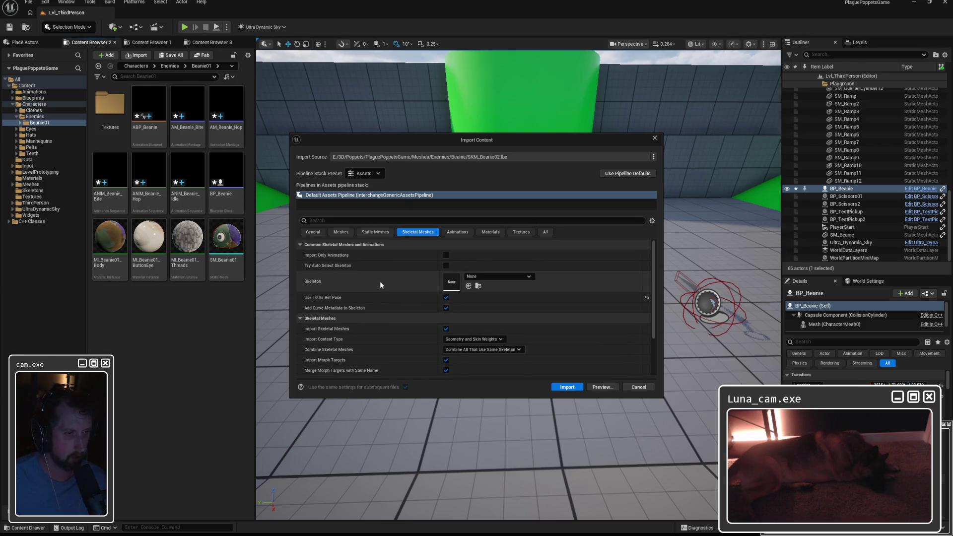
scroll(394, 338, down, 2)
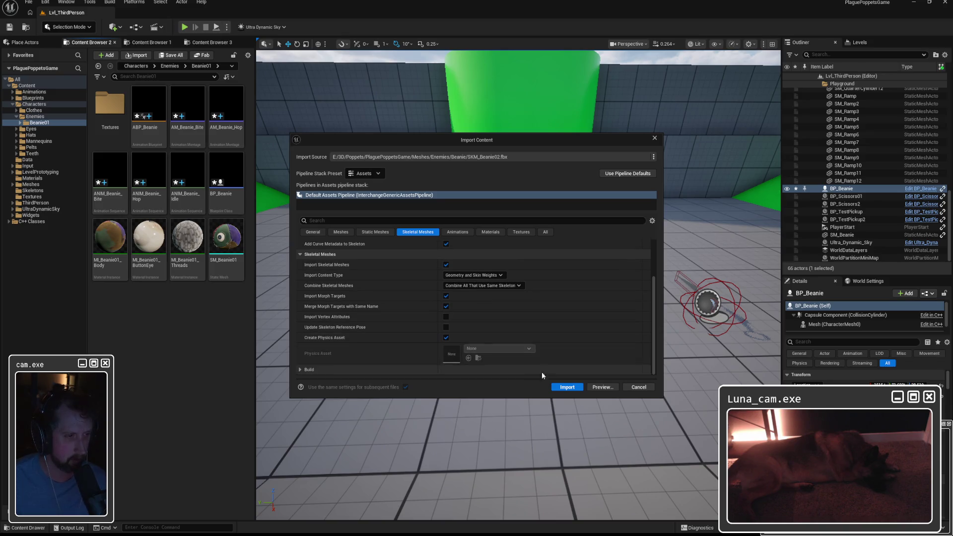
click(566, 386)
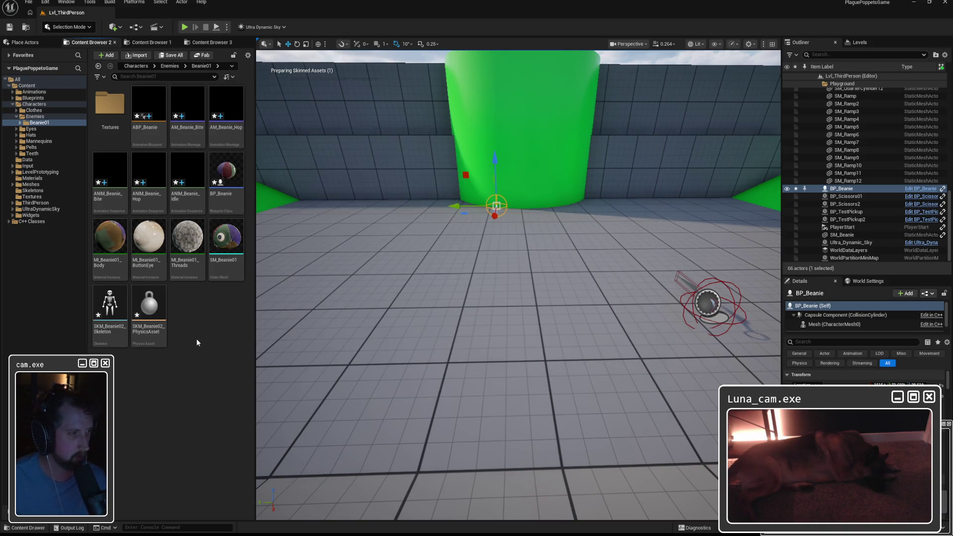
Inspect SKM_Beanie02's skeleton, which holds only transform13 and eyeButton_JNT.
double_click(226, 246)
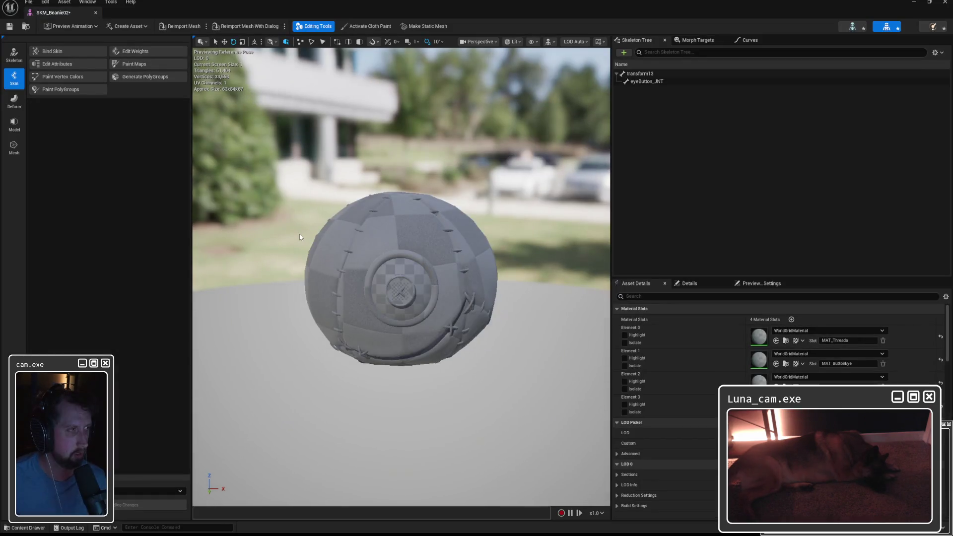
click(852, 27)
click(30, 73)
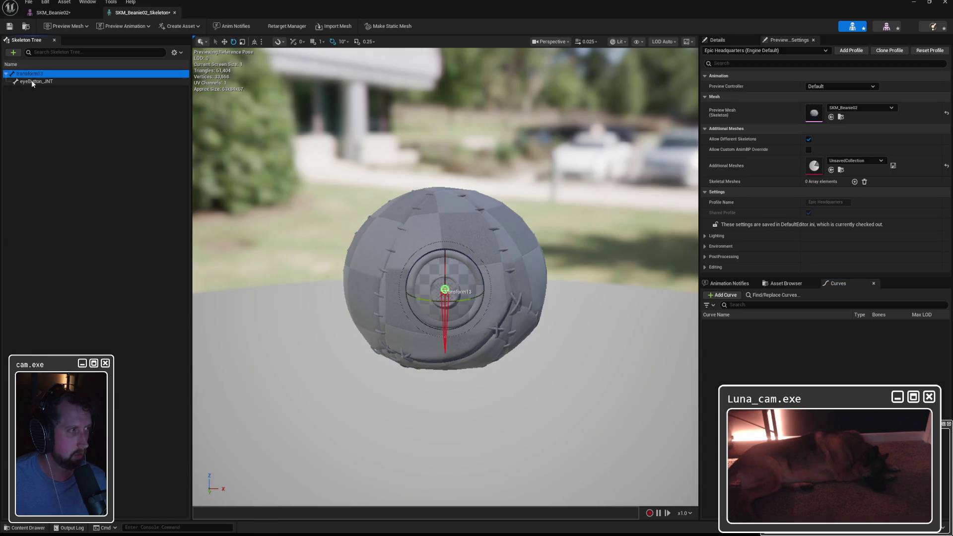
click(33, 81)
click(37, 81)
click(946, 3)
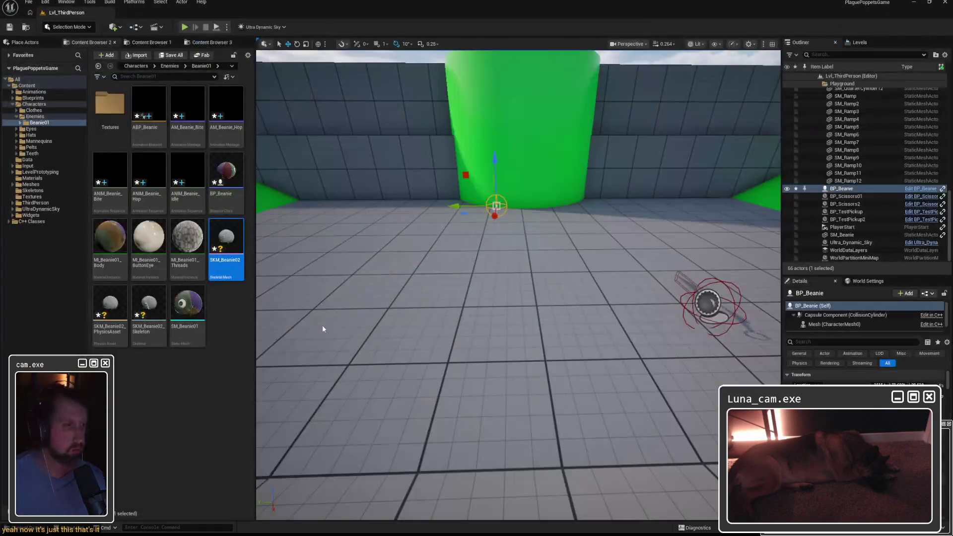
Delete the SKM_Beanie02 mesh, skeleton and physics asset, then return to Maya.
click(225, 245)
shift+click(147, 308)
key(Delete)
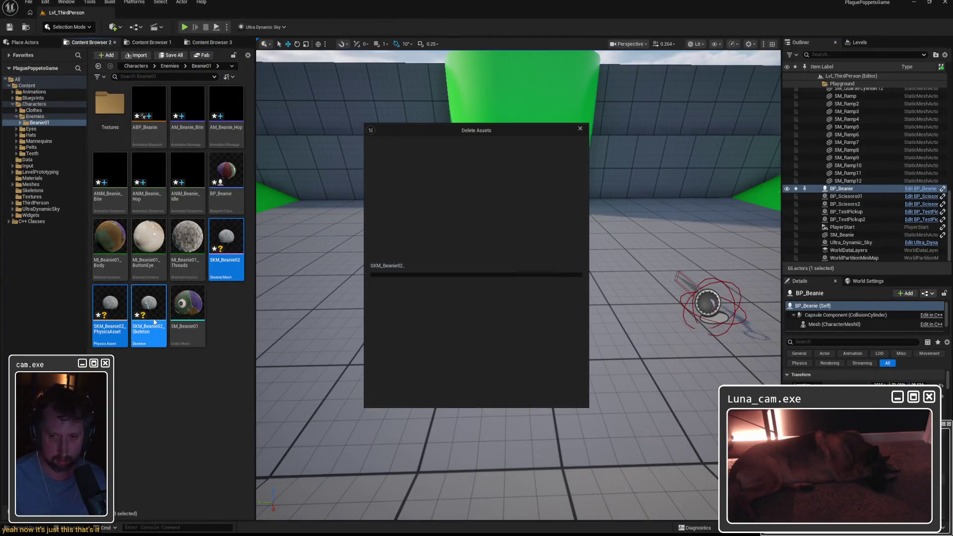
click(421, 394)
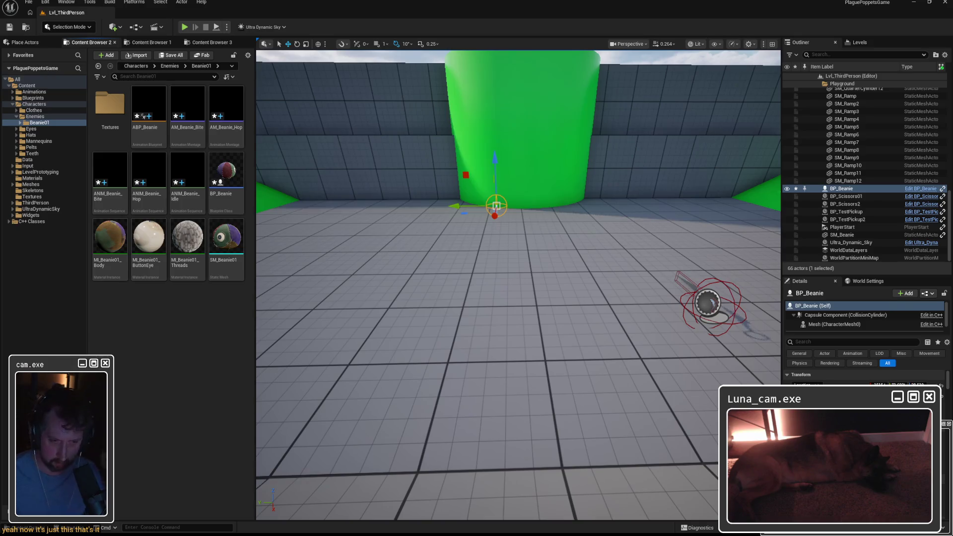
key(alt+Tab)
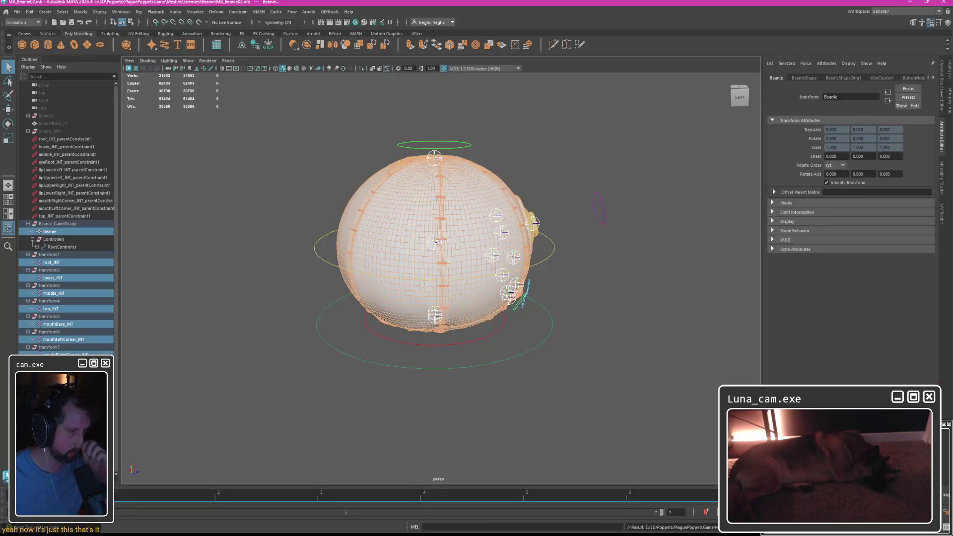
Undo an accidental reparent of root_JNT and undo back to root_JNT under Beanie_GameReady.
click(54, 265)
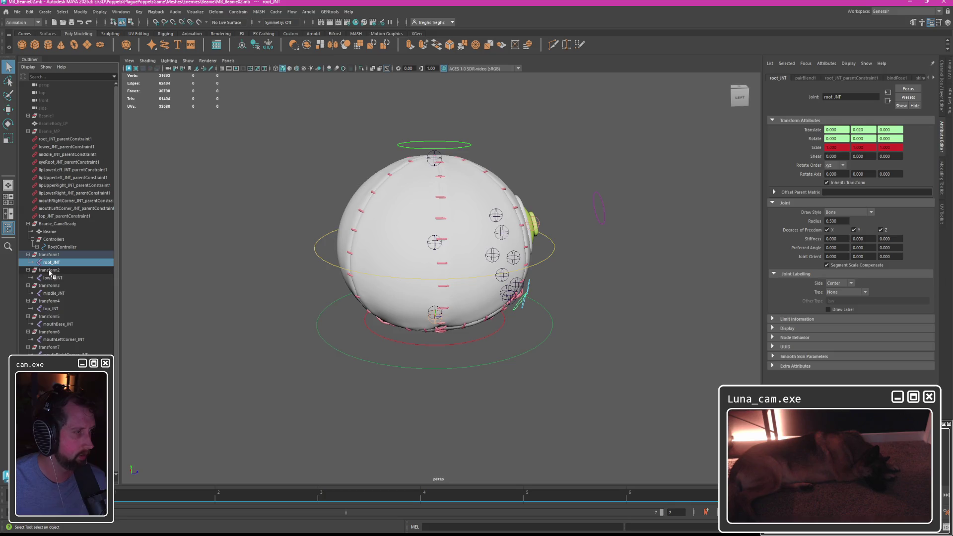
click(52, 277)
click(52, 264)
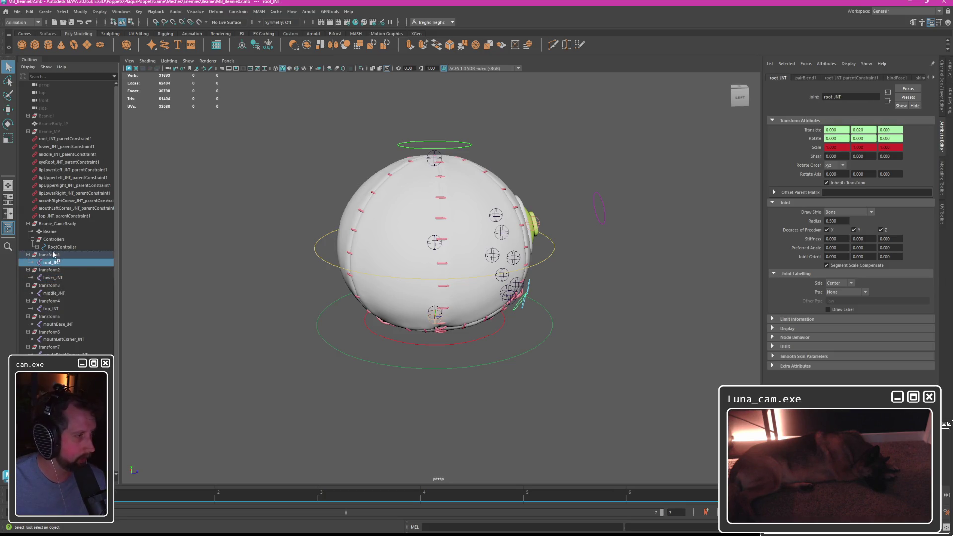
middle_drag(52, 262, 53, 253)
key(ctrl+z)
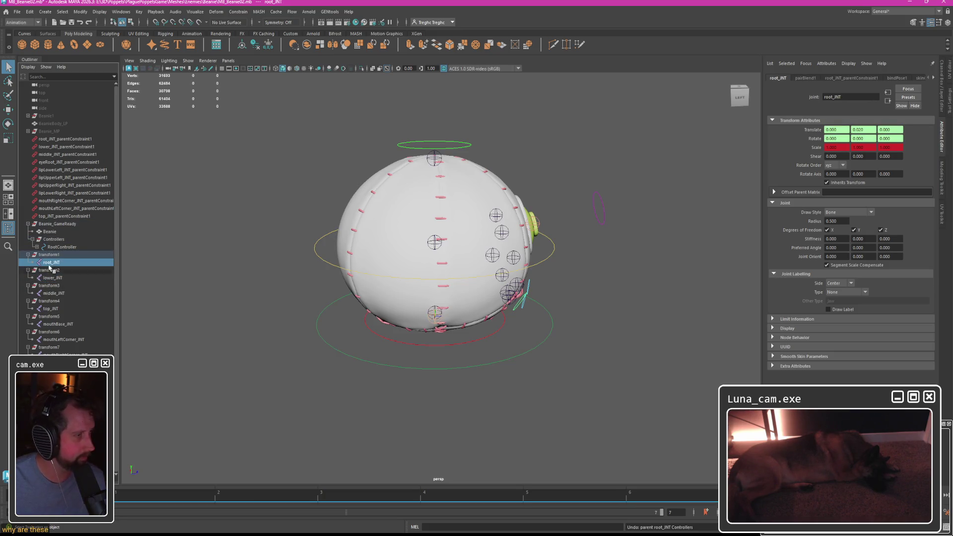
key(ctrl+z)
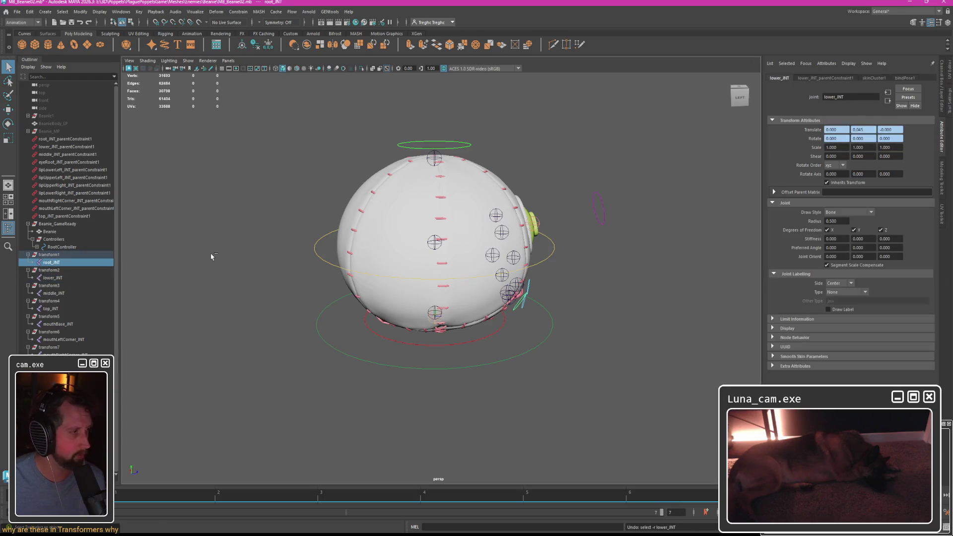
key(shift+Down)
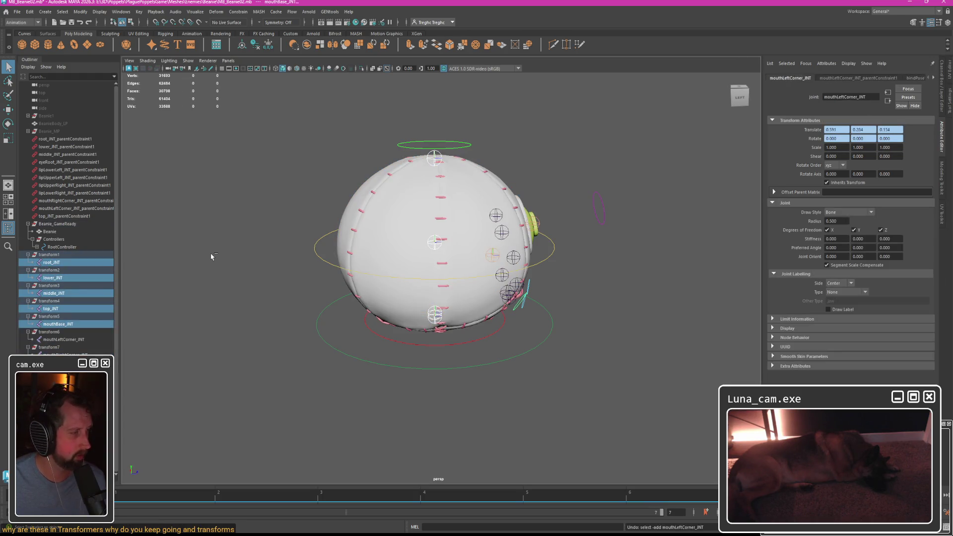
key(shift+Up)
key(shift+Up)
key(shift+Up)
key(ctrl+z)
key(ctrl+z)
key(ctrl+z)
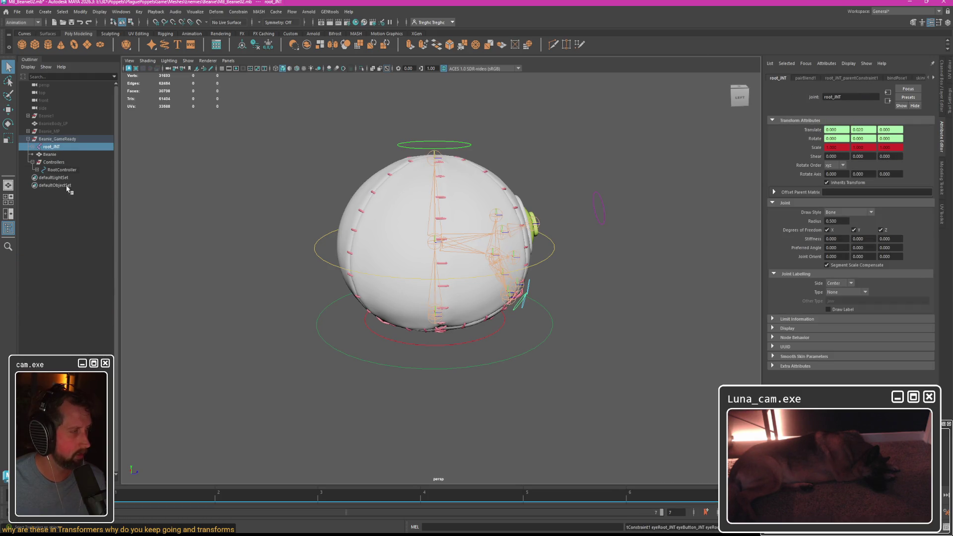
Expand root_JNT, select down to RootController and undo to restore their top-level placement.
click(33, 147)
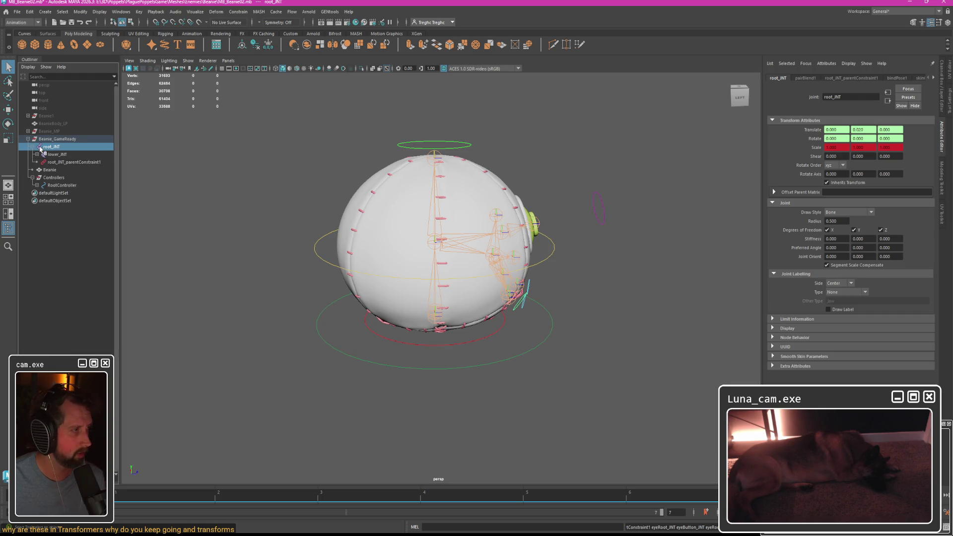
shift+click(59, 185)
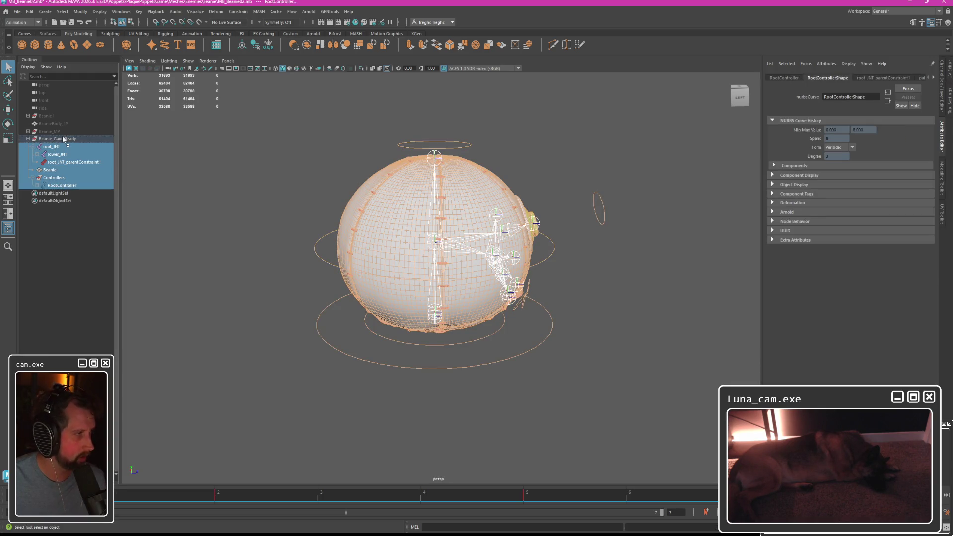
key(ctrl+z)
key(ctrl+z)
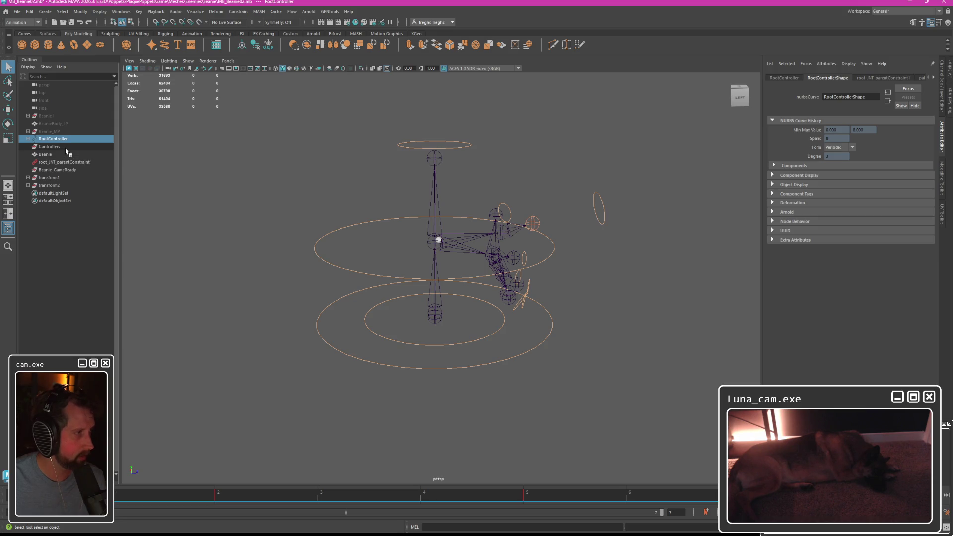
click(28, 143)
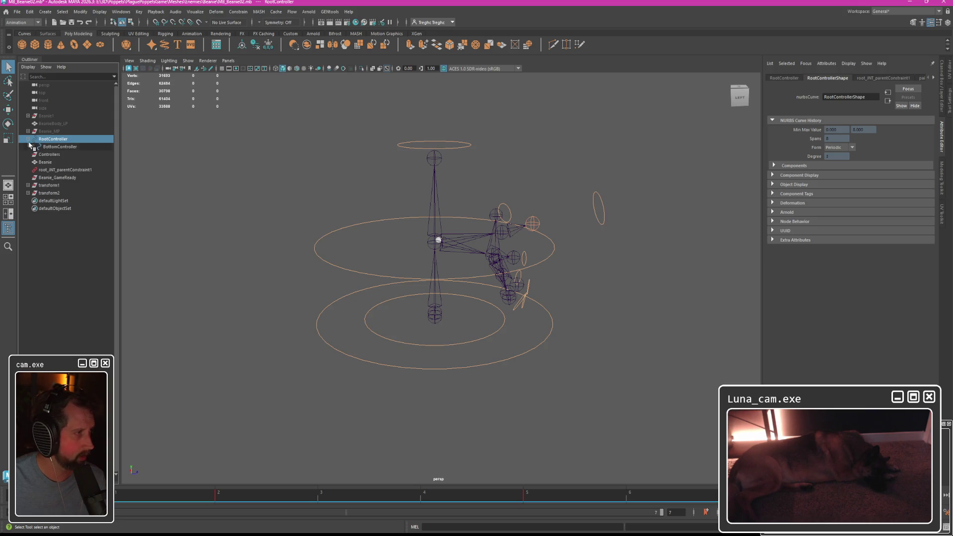
click(29, 143)
shift+click(30, 143)
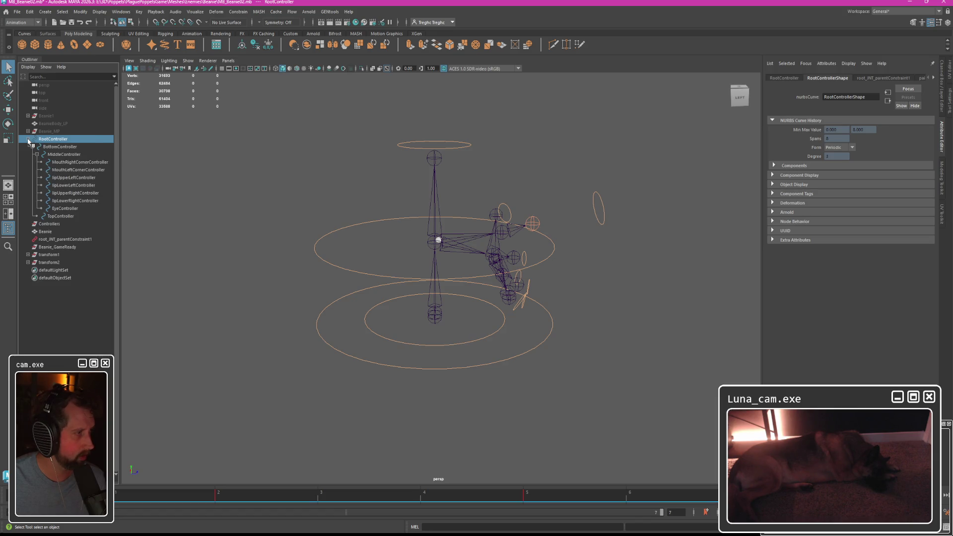
Inspect the joints inside transform1/transform2, then undo back to the earlier rig without transform groups.
click(28, 254)
click(28, 270)
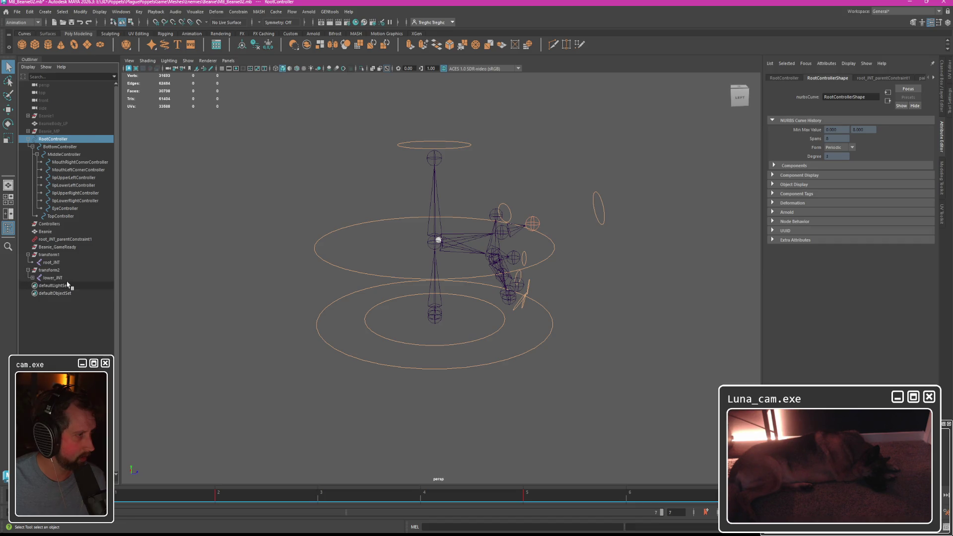
click(33, 277)
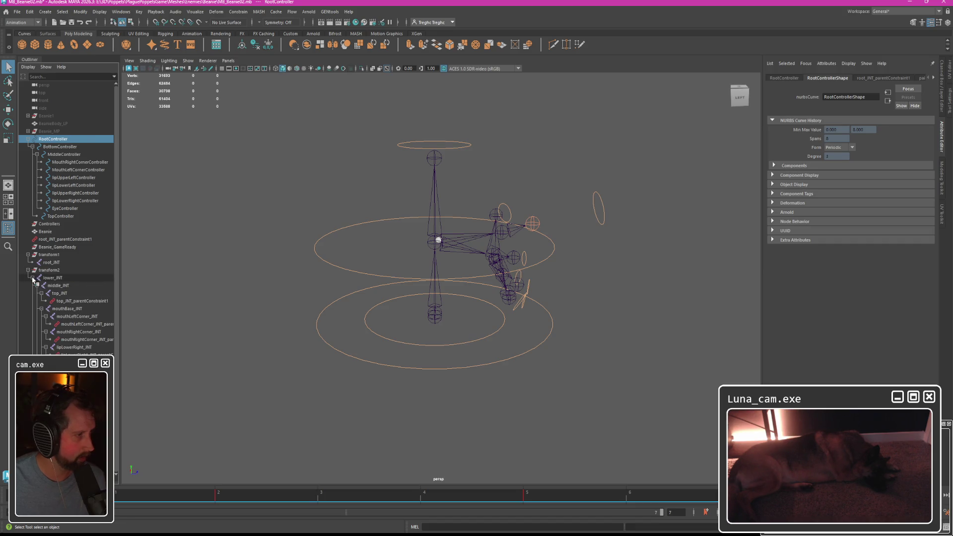
click(57, 278)
click(51, 262)
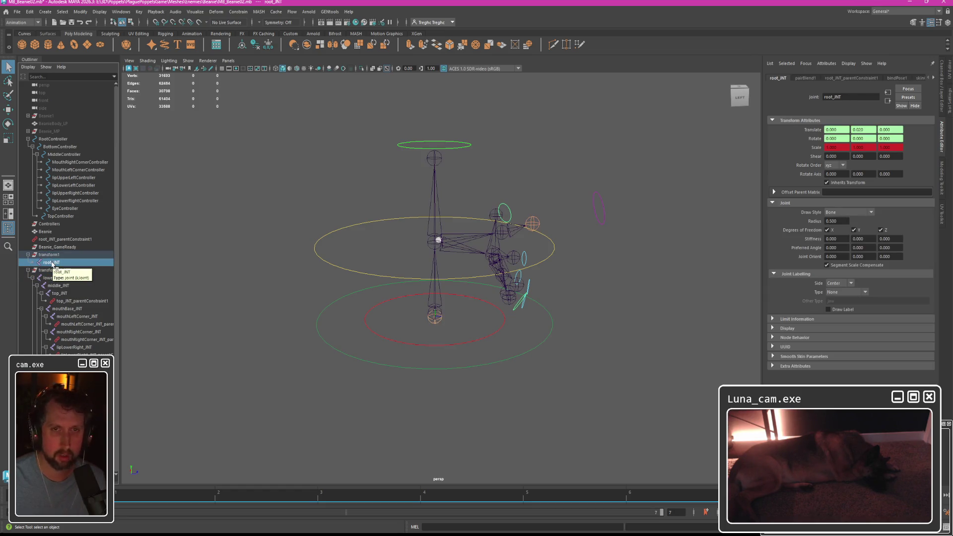
key(z)
key(z)
key(z)
key(z)
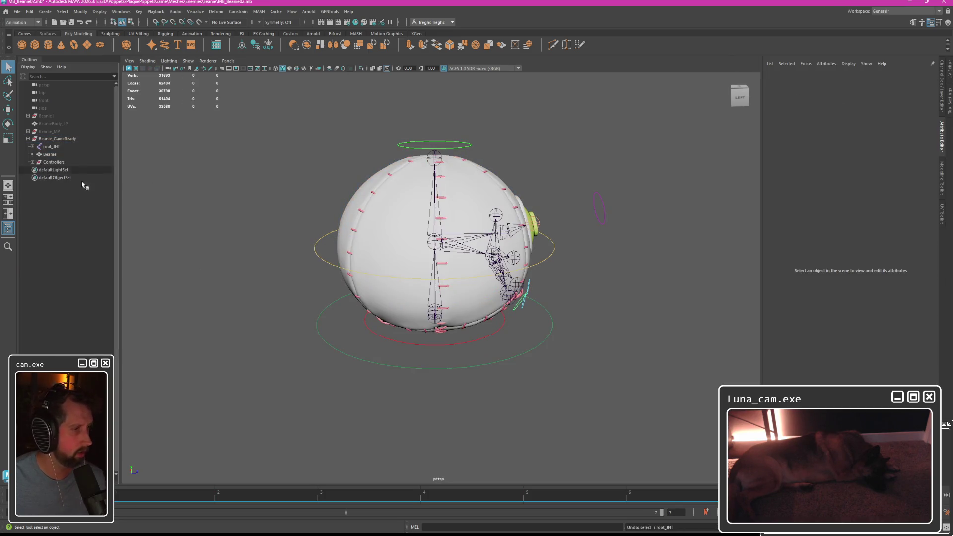
Delete the animation keys on all controllers from RootController through TopController.
drag(261, 197, 313, 260)
drag(426, 340, 511, 381)
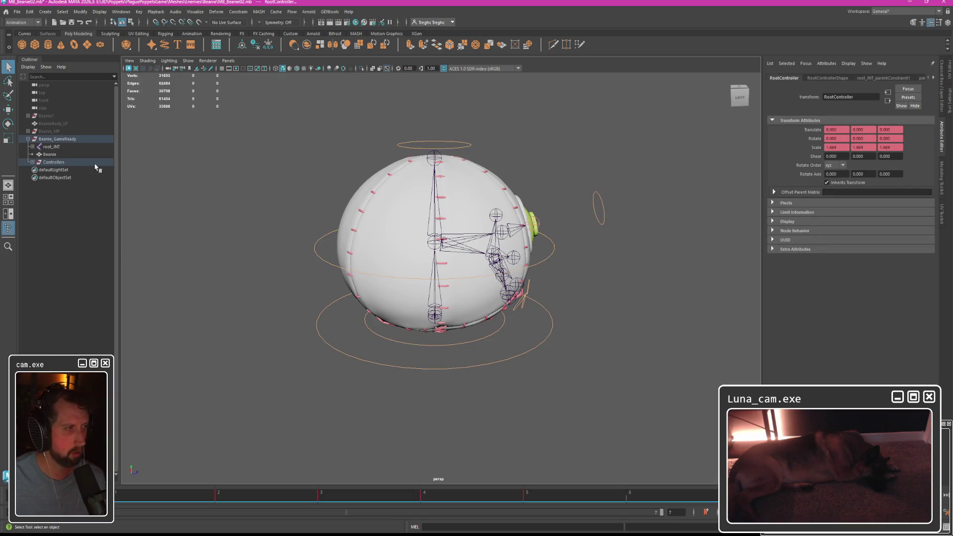
click(34, 163)
shift+click(39, 170)
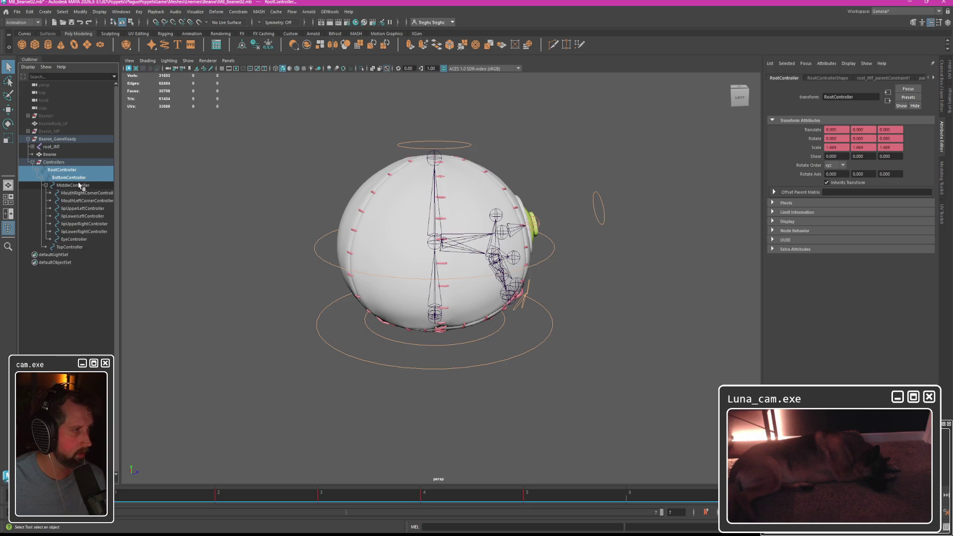
shift+click(69, 246)
click(121, 11)
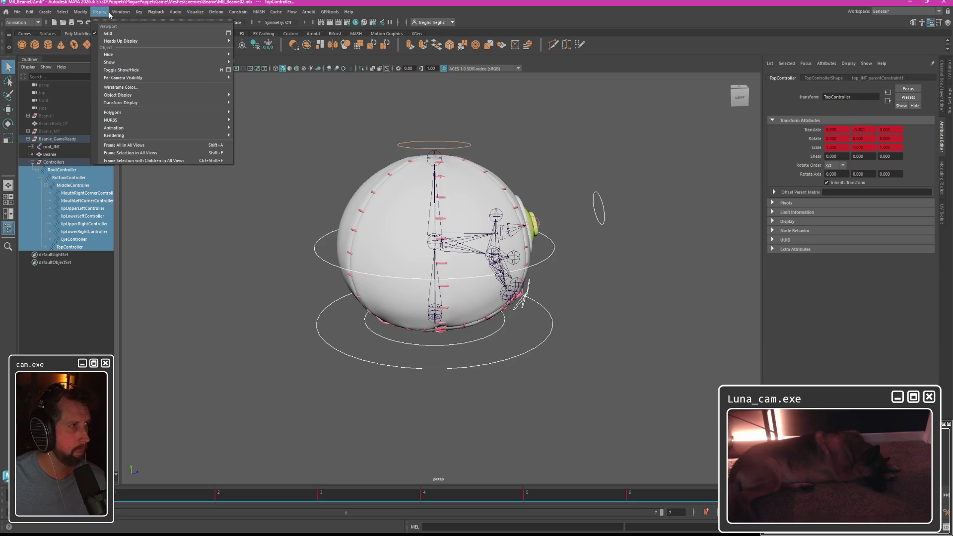
mouse_move(141, 66)
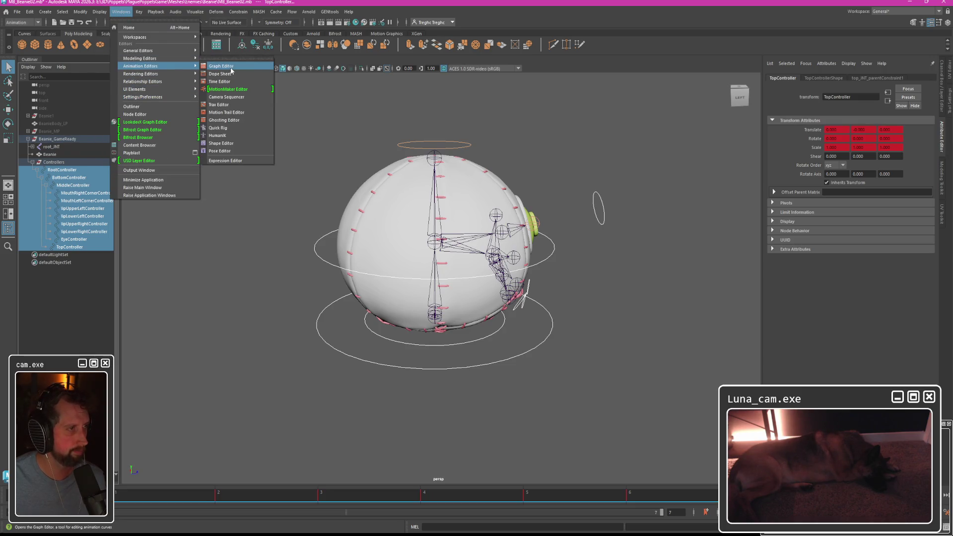
click(224, 66)
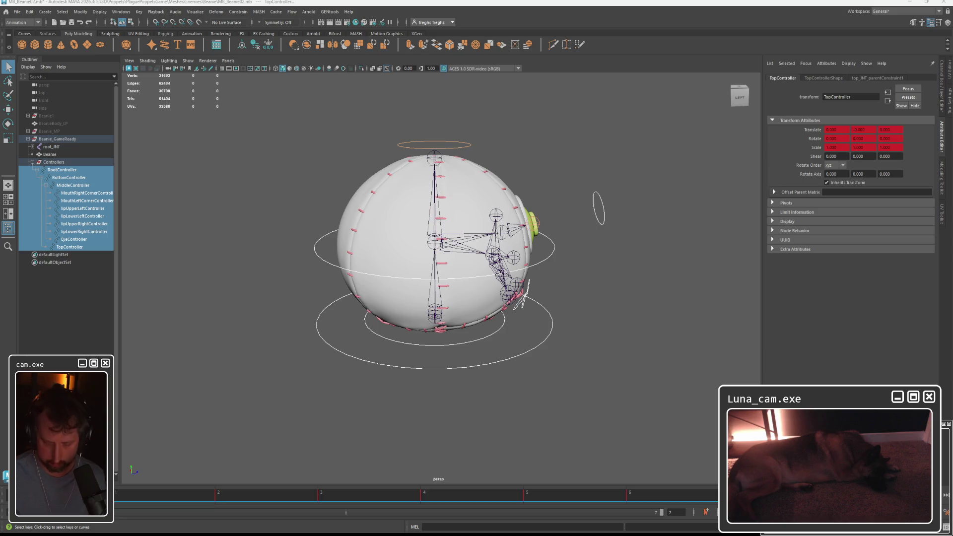
key(Delete)
click(293, 147)
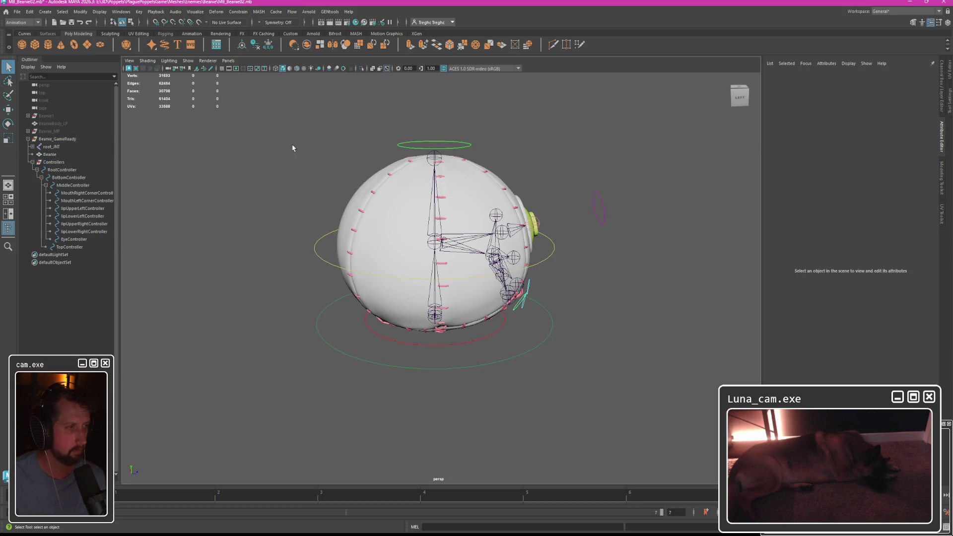
Expand root_JNT and select its joint chain, trying ranges down to eyeButton_JNT and top_JNT.
click(48, 147)
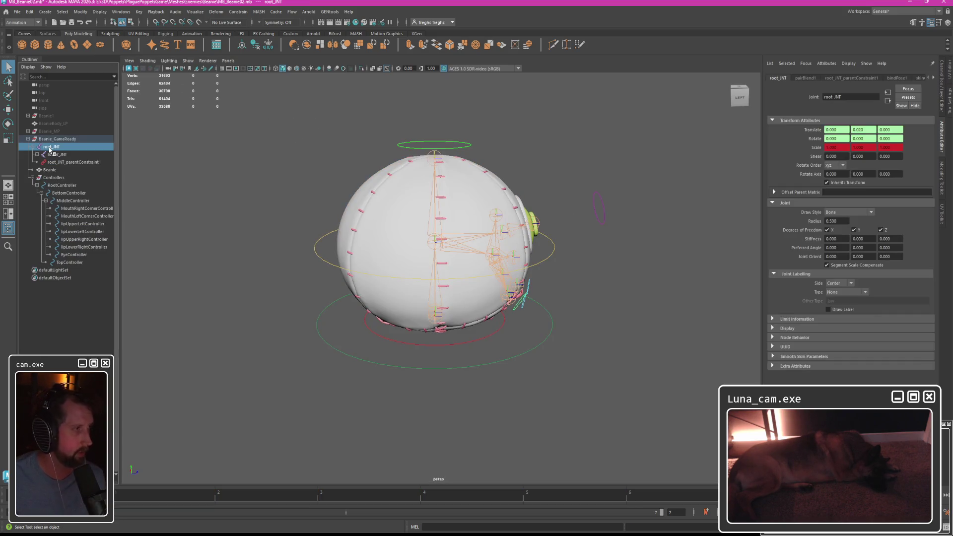
shift+click(36, 155)
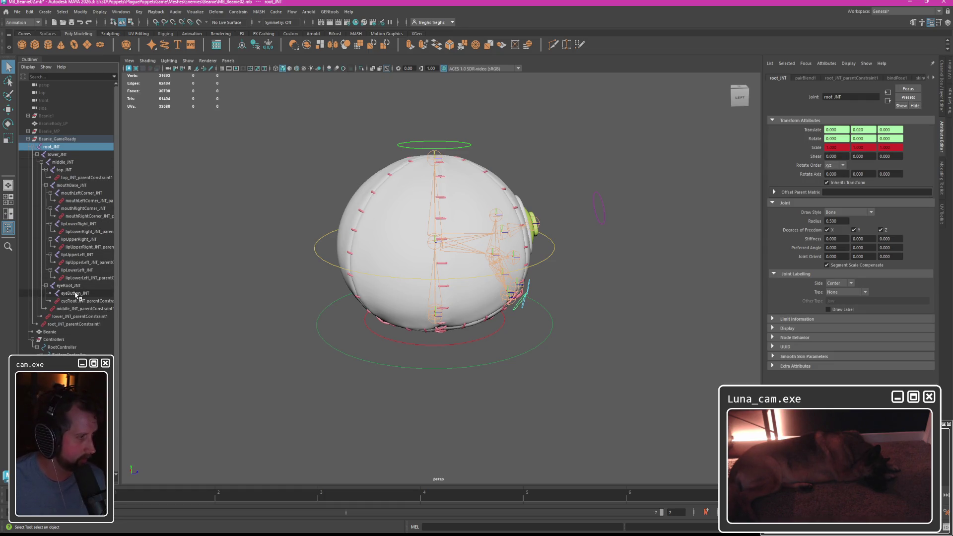
shift+click(74, 293)
ctrl+click(79, 262)
ctrl+click(78, 248)
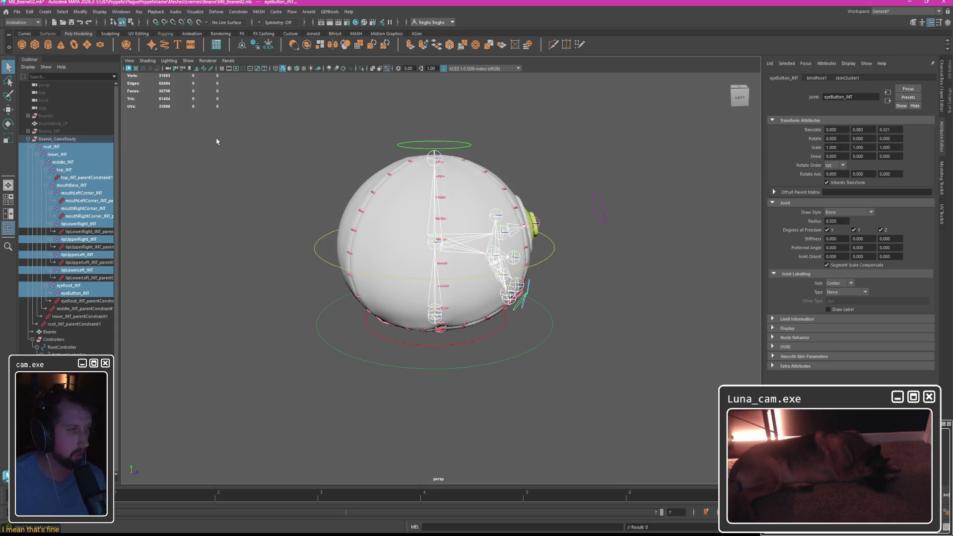
click(303, 154)
click(53, 147)
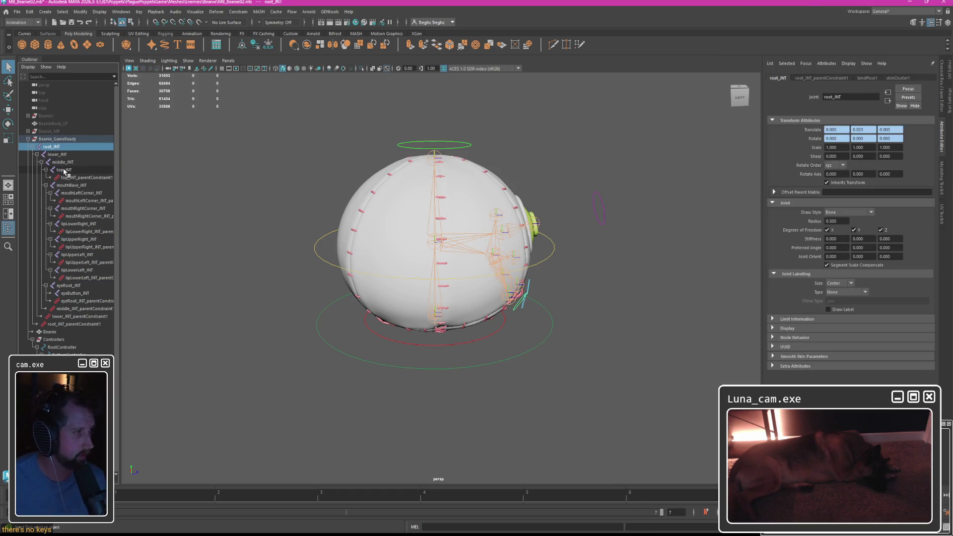
shift+click(65, 170)
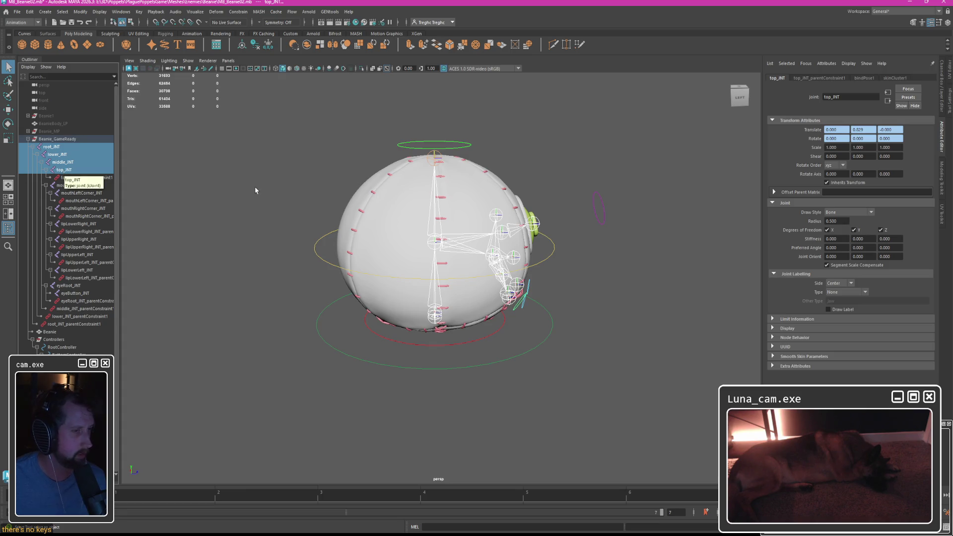
Select every parentConstraint node in the joint hierarchy and delete them.
drag(262, 175, 323, 372)
click(430, 347)
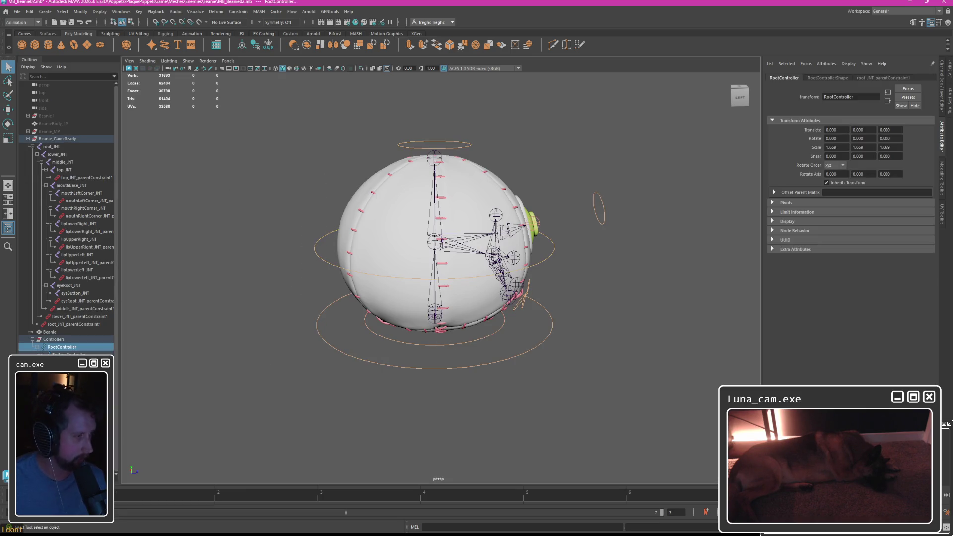
shift+click(71, 353)
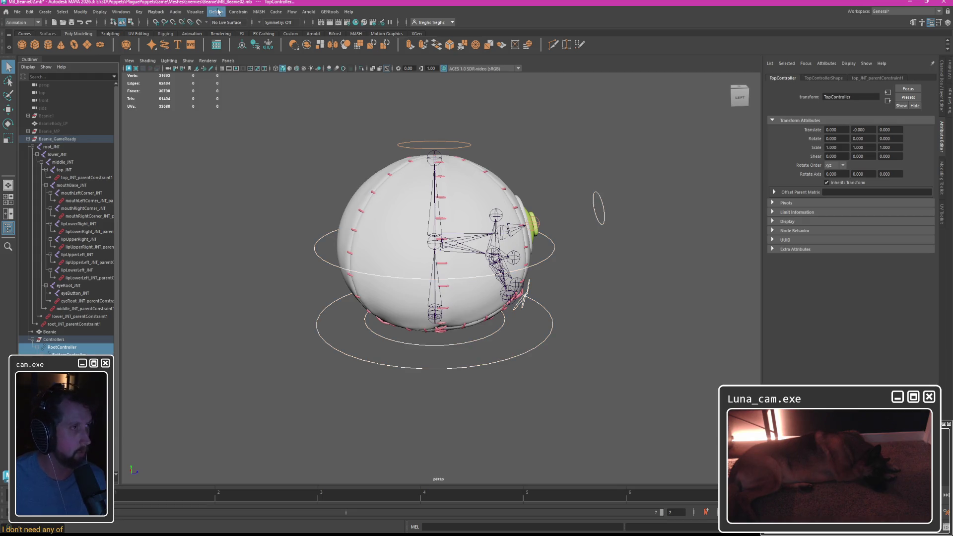
click(85, 177)
ctrl+click(88, 200)
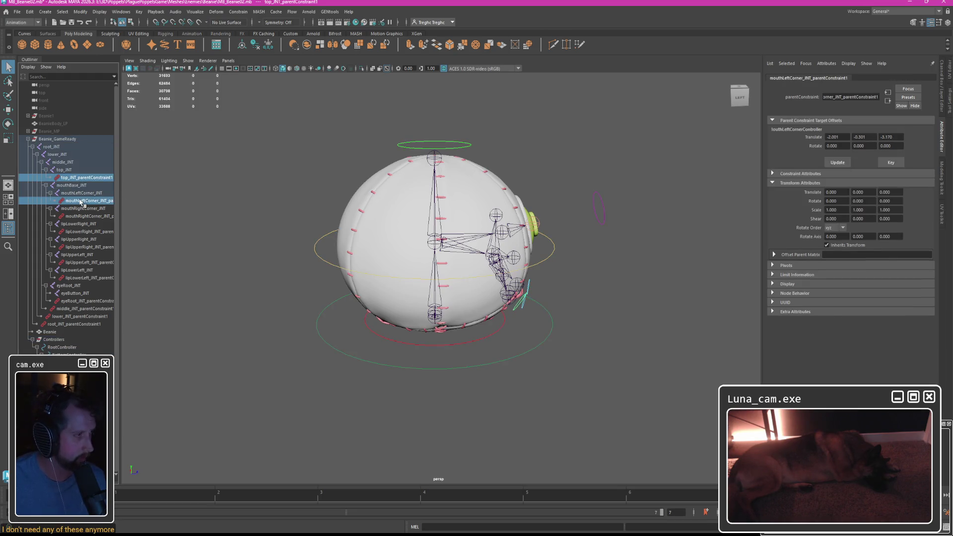
ctrl+click(89, 232)
ctrl+click(88, 262)
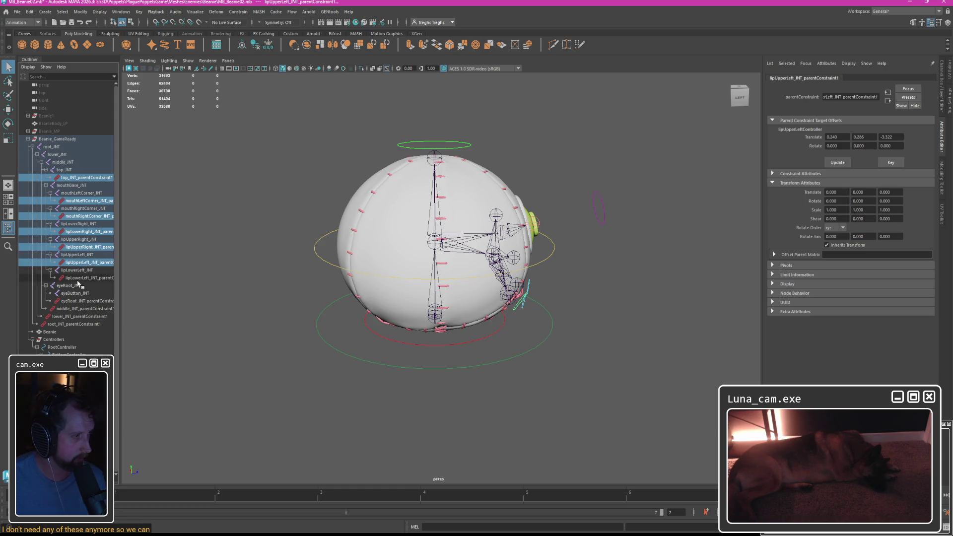
ctrl+click(75, 301)
ctrl+click(75, 308)
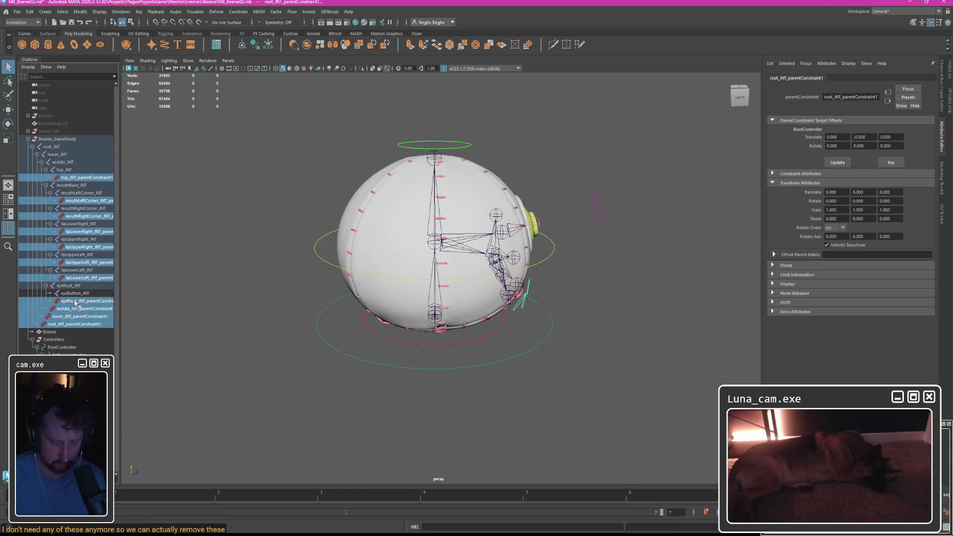
key(Delete)
Hide the Controllers group, then select the joint chain from root_JNT to eyeButton_JNT.
click(54, 255)
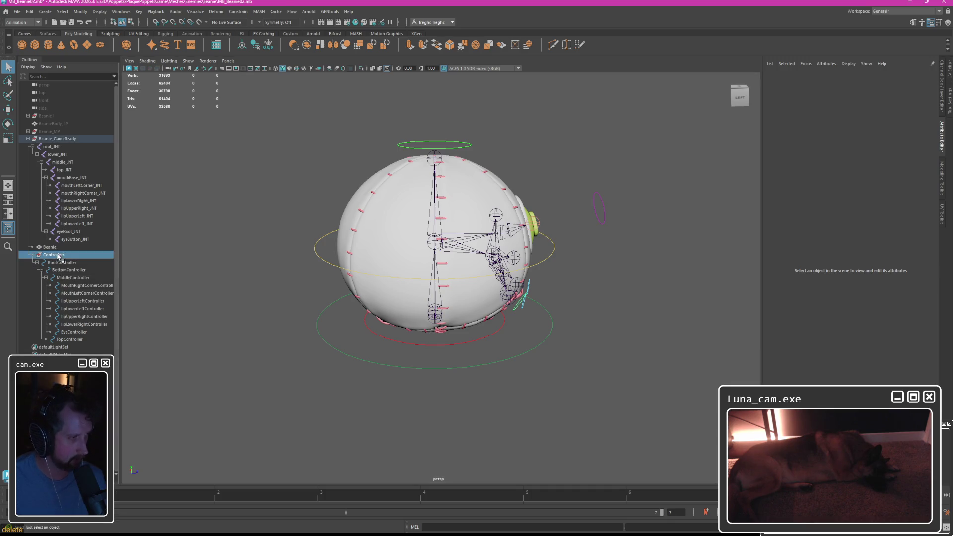
key(h)
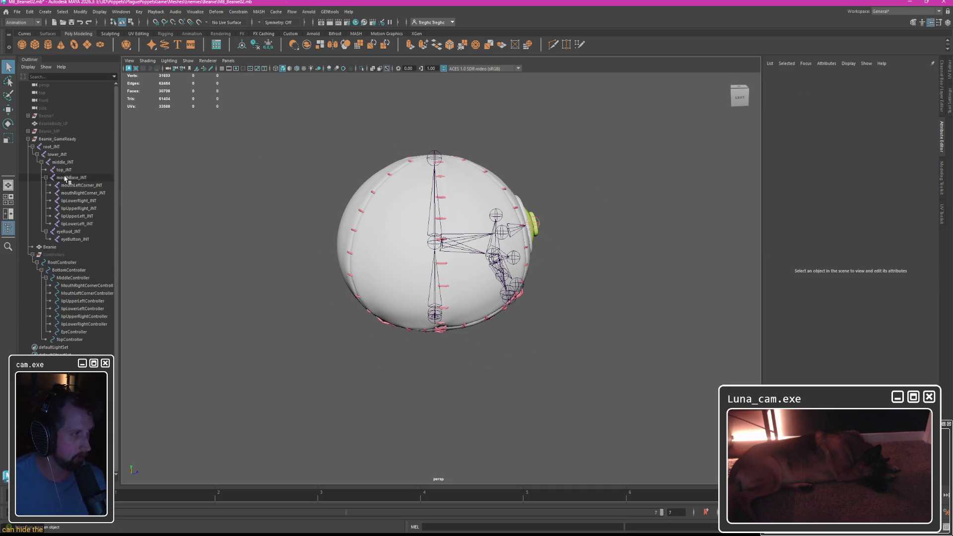
click(54, 147)
shift+click(78, 239)
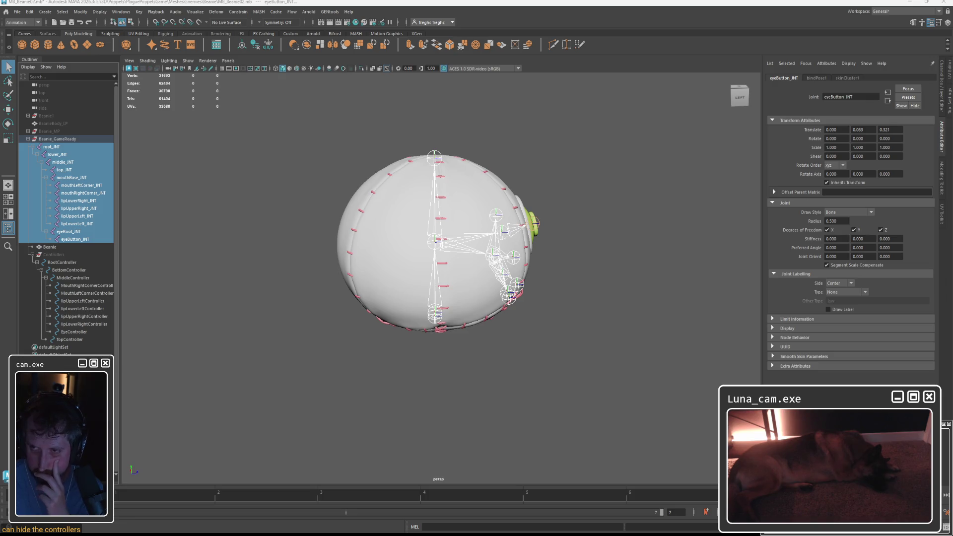
Run Freeze Transformations on root_JNT, get an error, then select the Beanie mesh.
click(52, 146)
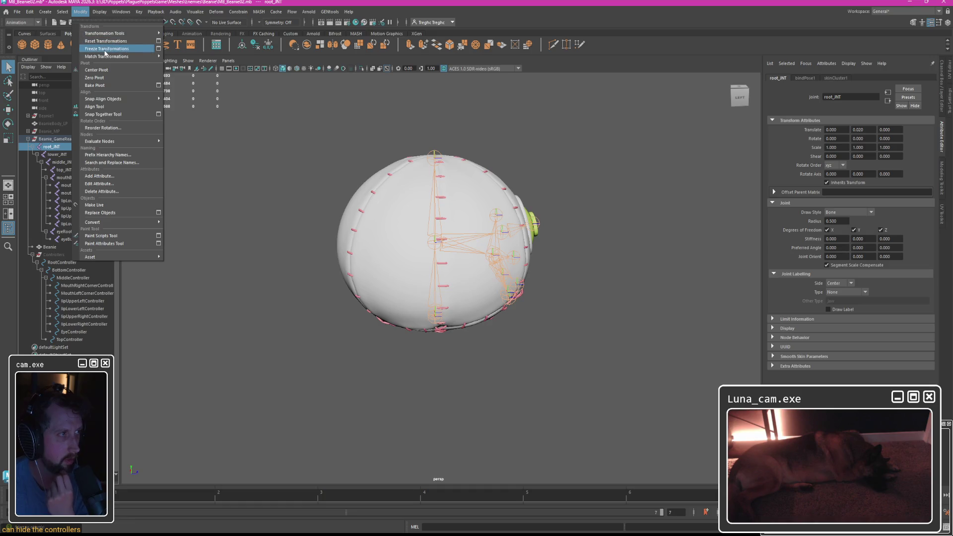
click(106, 48)
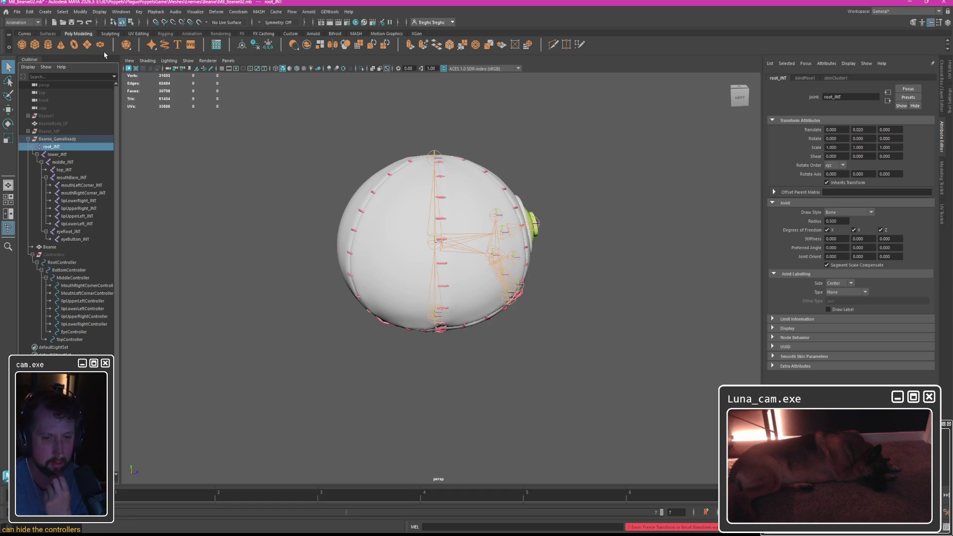
click(57, 139)
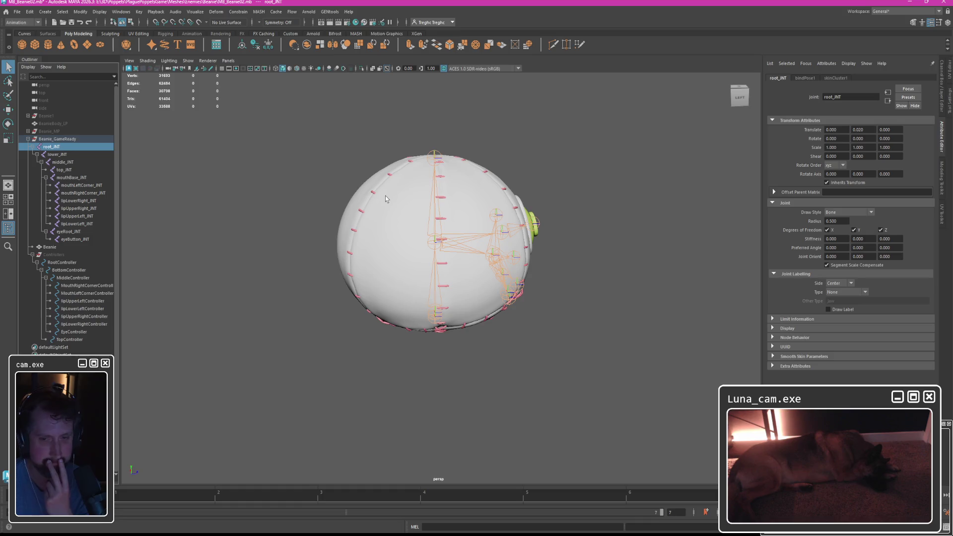
click(396, 215)
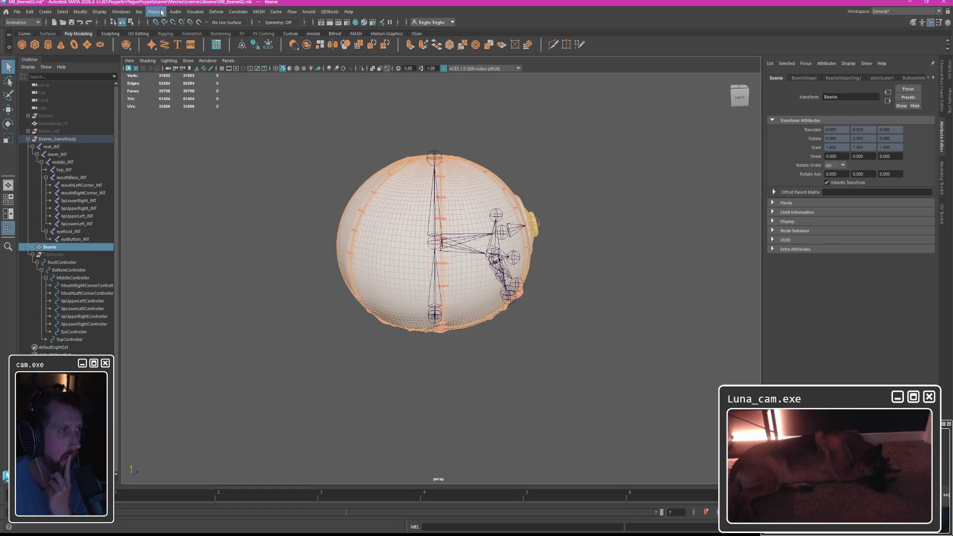
Switch to the Rigging menu set and set Skin > Export Weight Maps to 4096 map size.
click(38, 22)
click(22, 46)
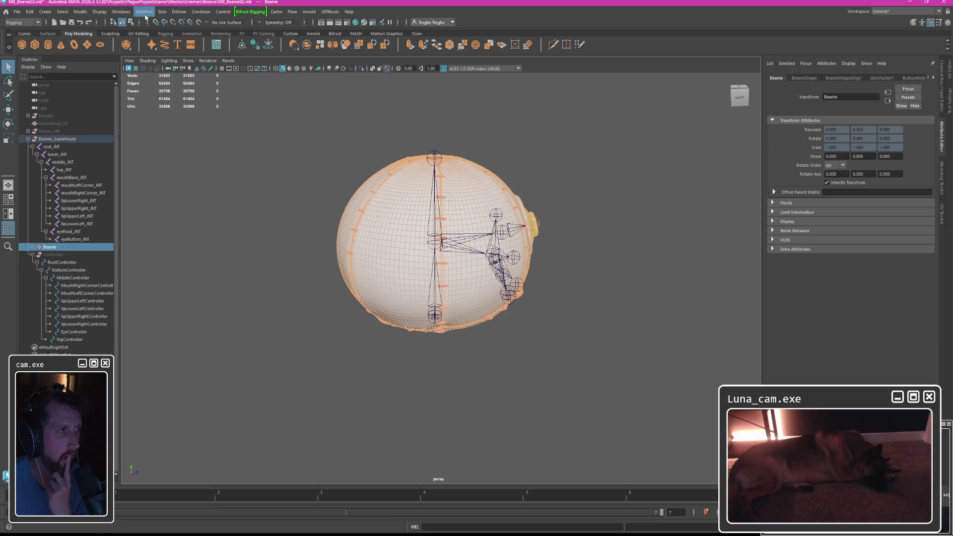
click(146, 12)
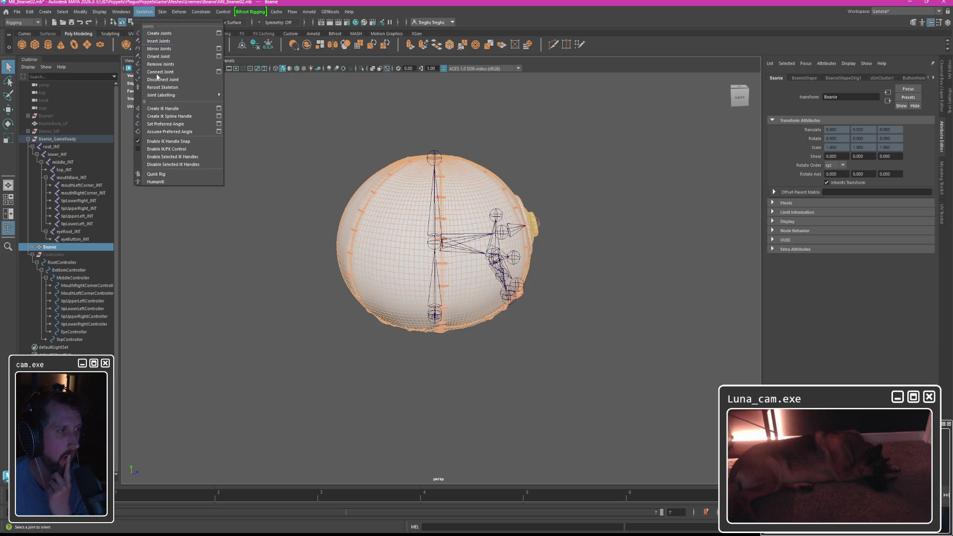
click(169, 166)
click(163, 12)
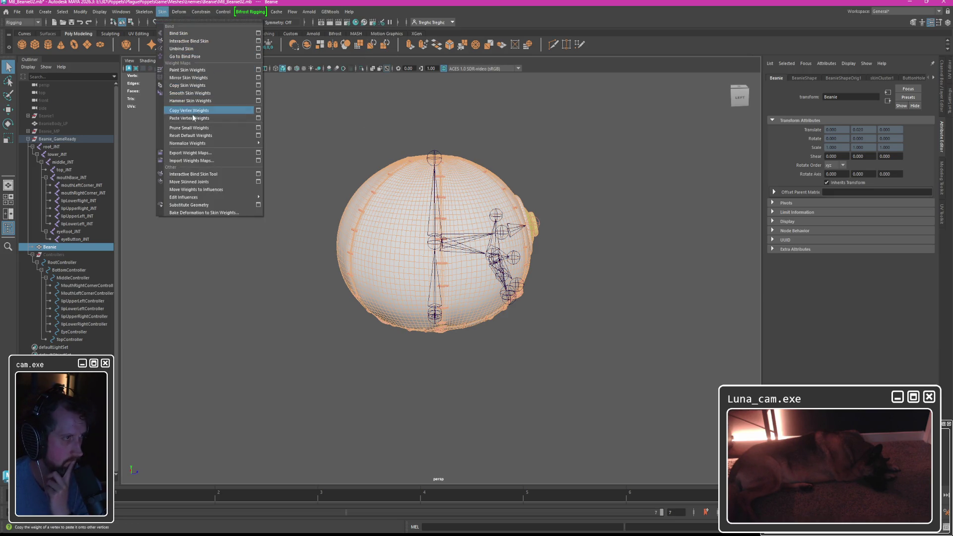
click(259, 152)
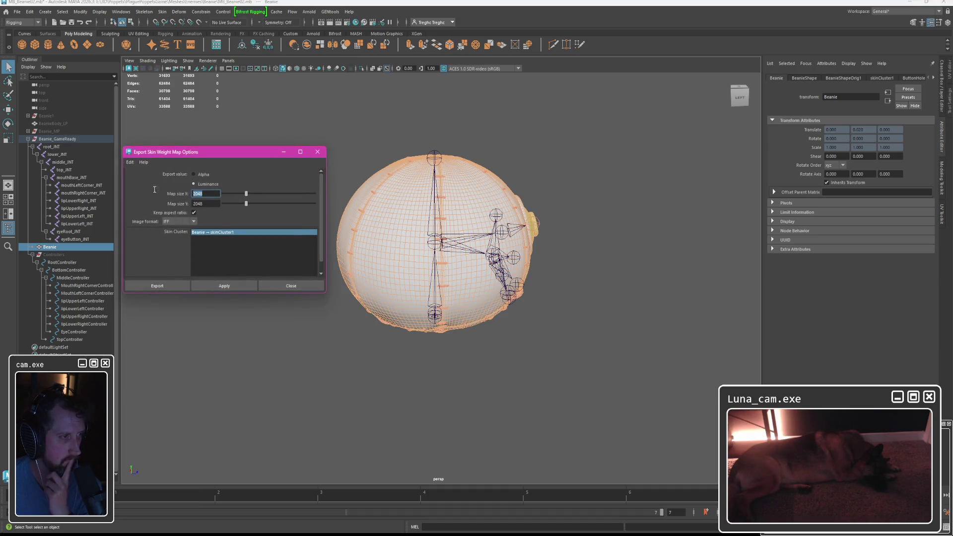
text(4096)
key(Tab)
Export the 13 weight maps over the Weightmaps file in Beanie/WeightMaps, confirming Yes.
click(157, 286)
scroll(281, 260, down, 3)
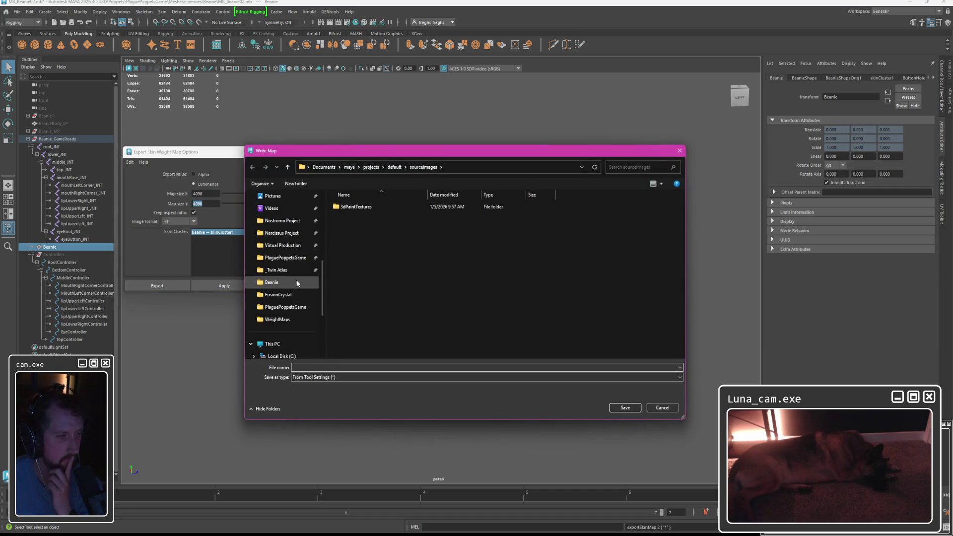
click(272, 282)
double_click(349, 238)
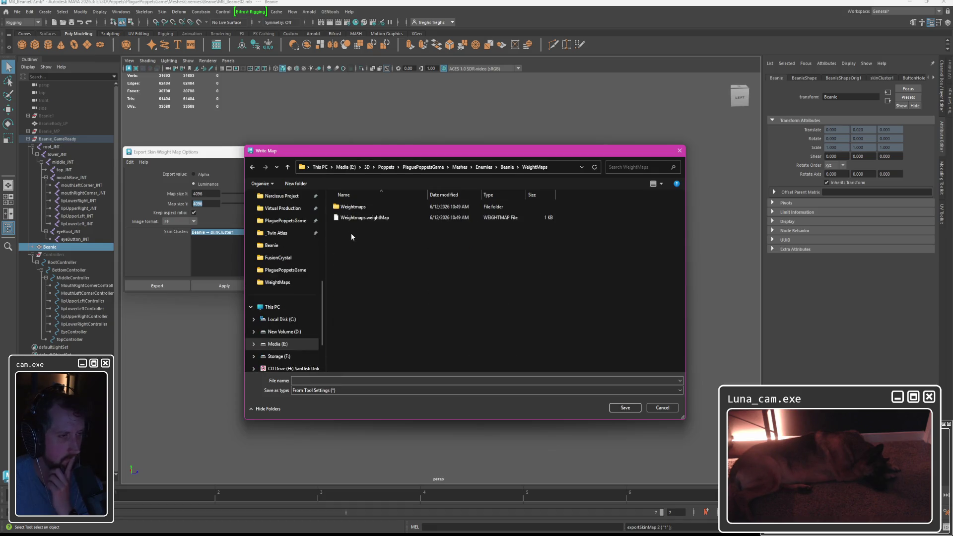
double_click(357, 216)
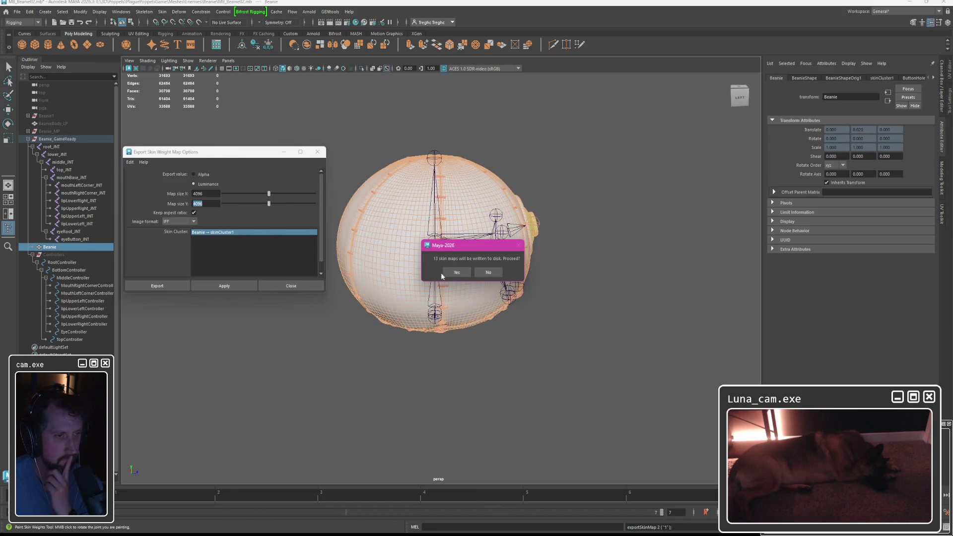
click(456, 271)
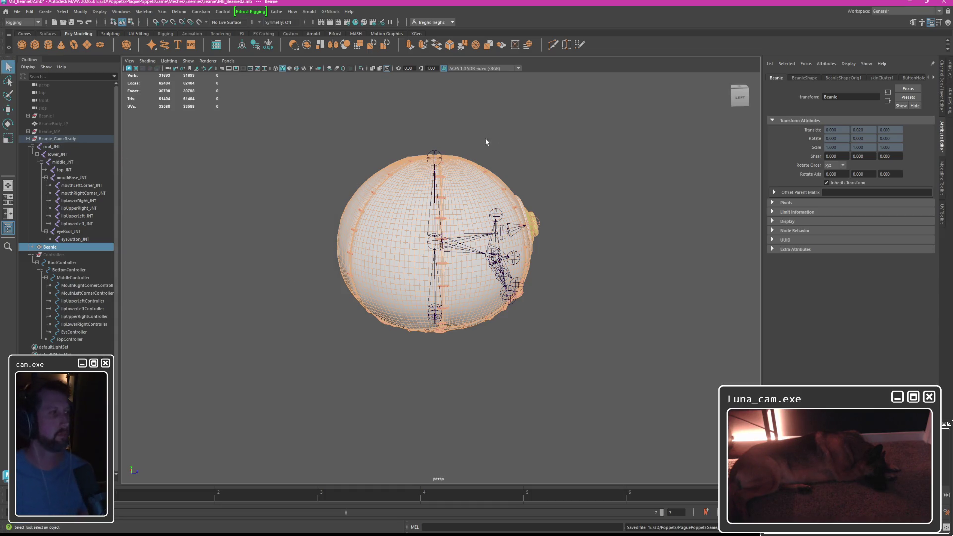
Unbind the Beanie skin and move all joints directly under Beanie_GameReady.
click(162, 13)
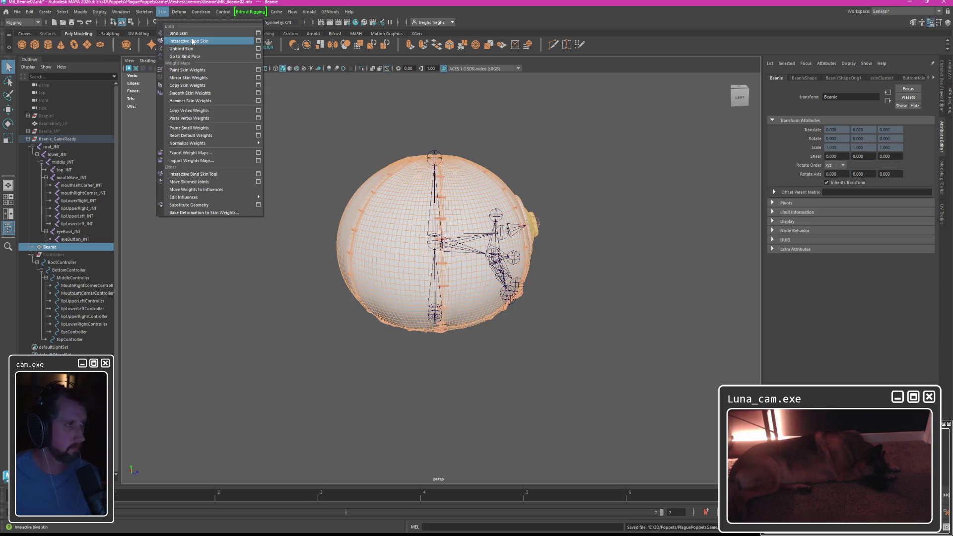
click(186, 51)
click(46, 146)
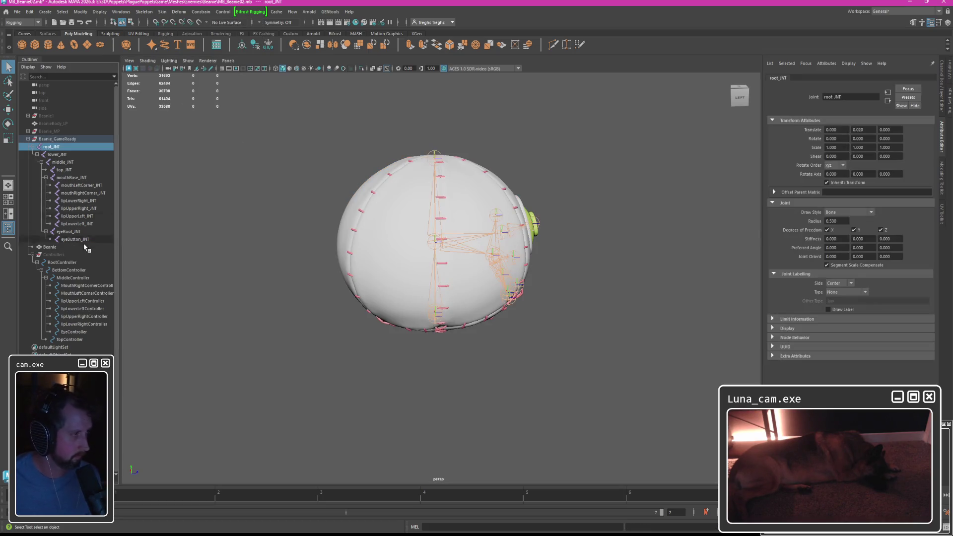
shift+click(75, 239)
middle_drag(75, 239, 56, 250)
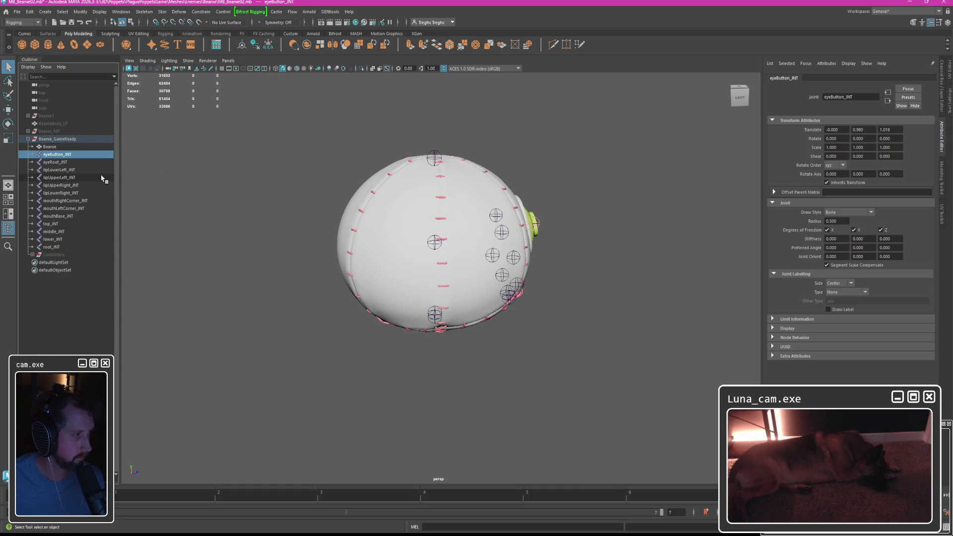
Reparent the chain as root_JNT > lower_JNT > middle_JNT, with top_JNT under middle_JNT.
click(52, 246)
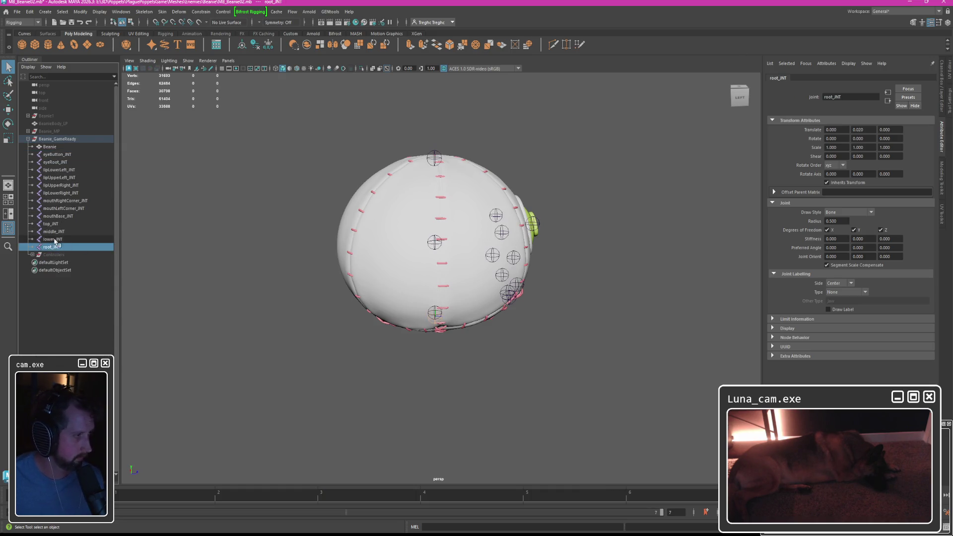
click(53, 238)
middle_drag(53, 239, 59, 247)
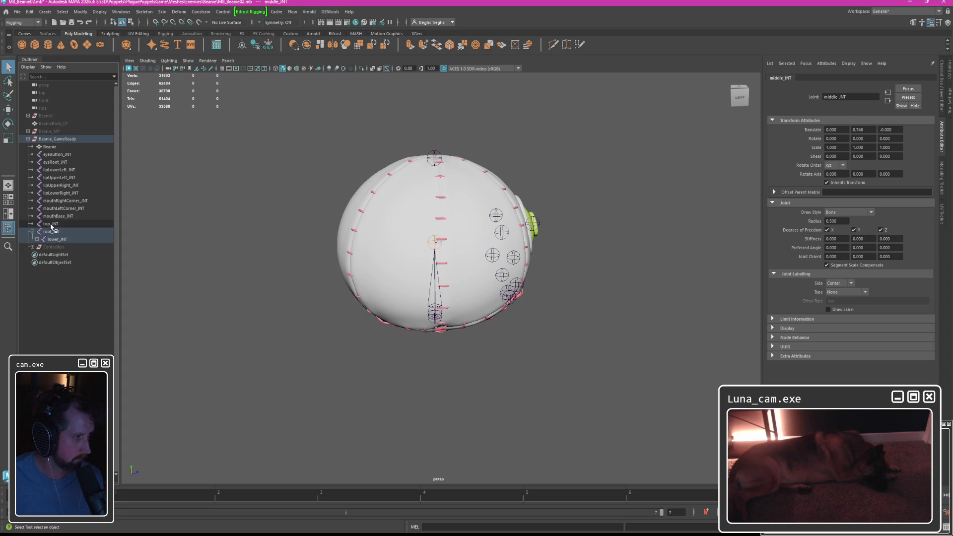
click(51, 223)
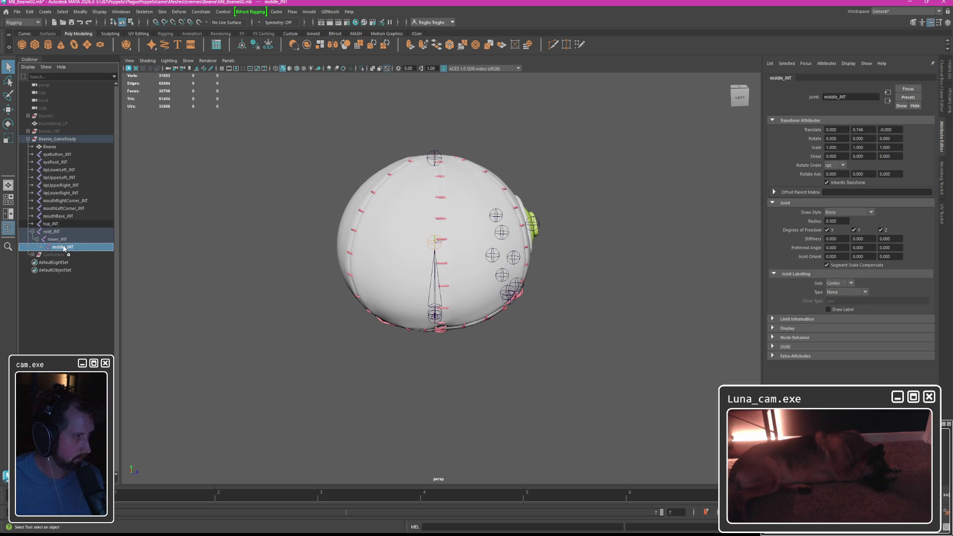
middle_drag(50, 223, 63, 240)
click(42, 239)
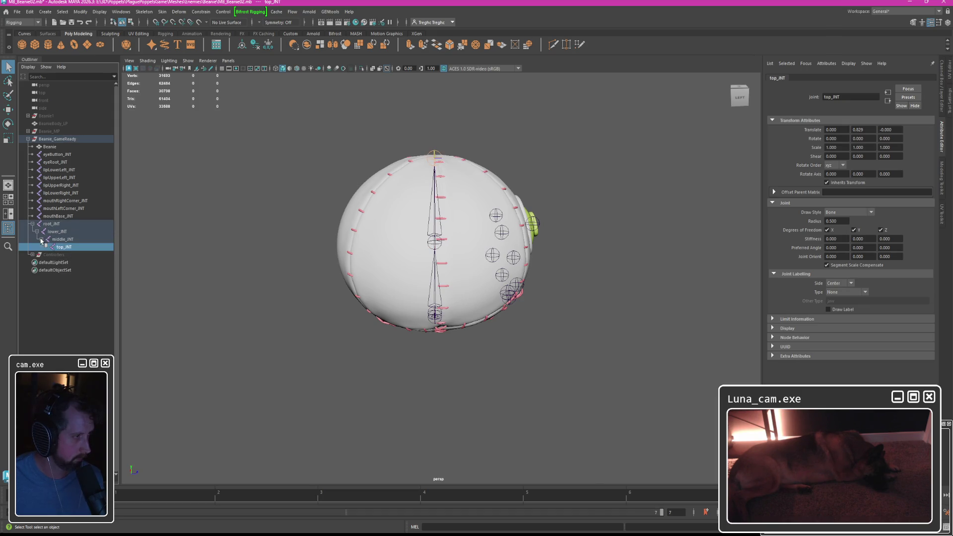
Parent the six lip and mouth-corner joints to mouthBase_JNT.
click(58, 216)
click(63, 208)
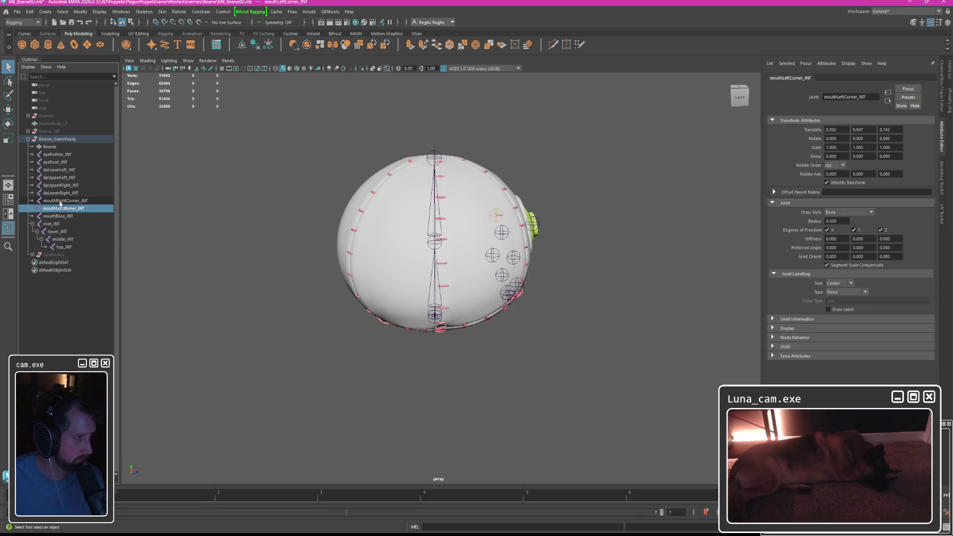
shift+click(60, 170)
ctrl+click(66, 216)
key(p)
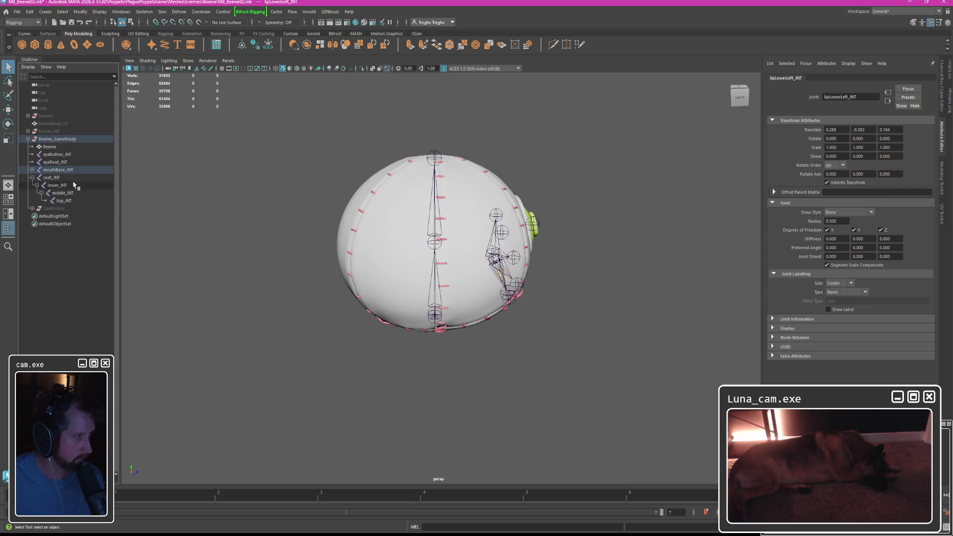
Place eyeRoot_JNT under middle_JNT with eyeButton_JNT as its child.
click(55, 162)
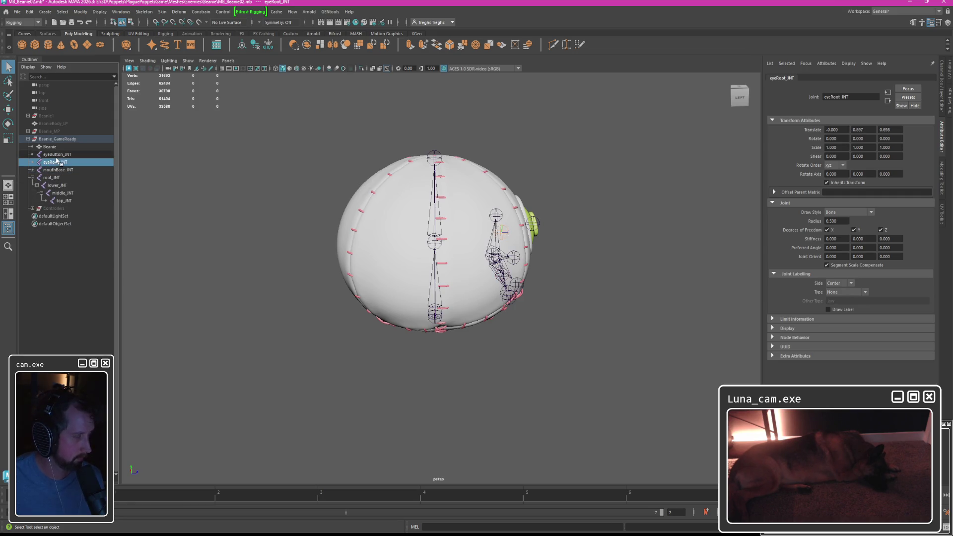
click(54, 154)
middle_drag(54, 155, 68, 186)
click(58, 165)
click(57, 156)
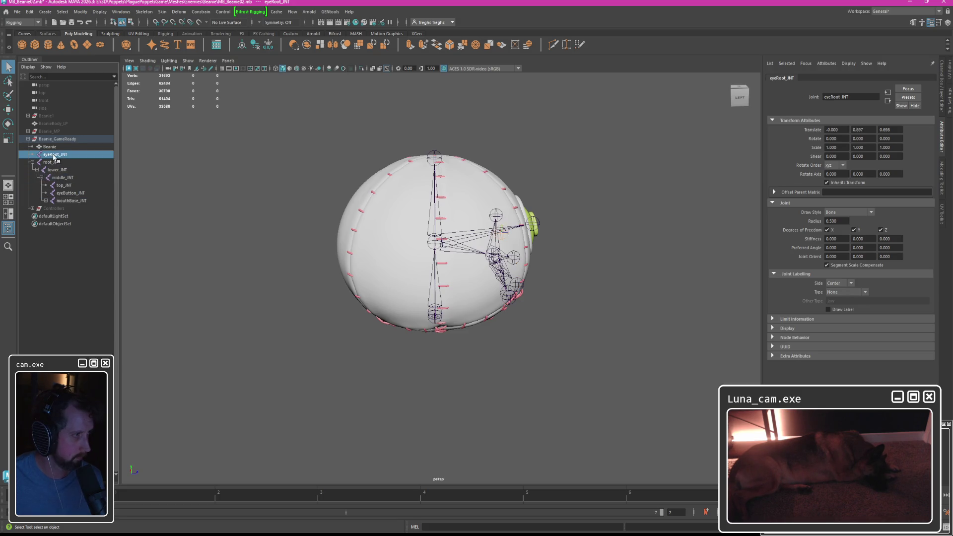
click(46, 201)
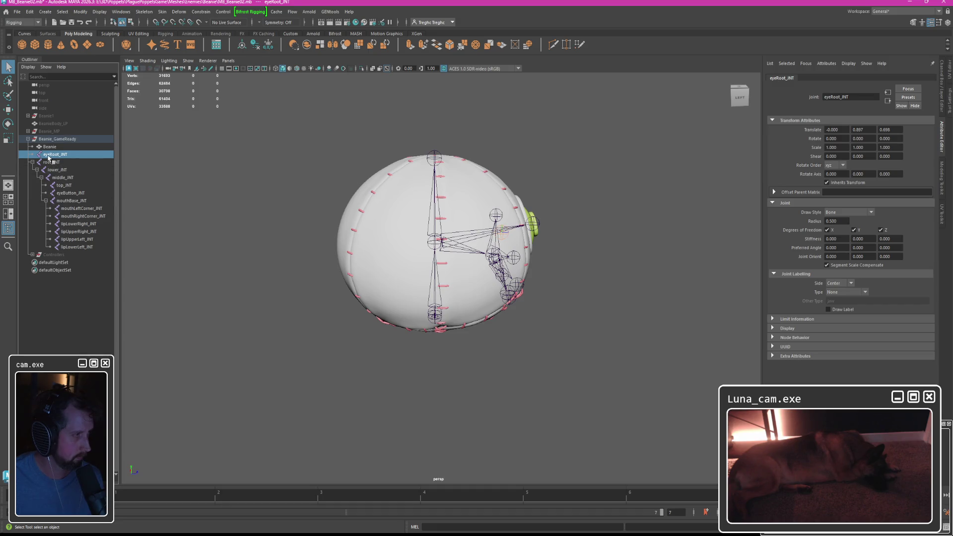
mouse_move(54, 156)
middle_down()
mouse_move(75, 180)
mouse_move(65, 181)
mouse_move(68, 249)
middle_up()
click(68, 187)
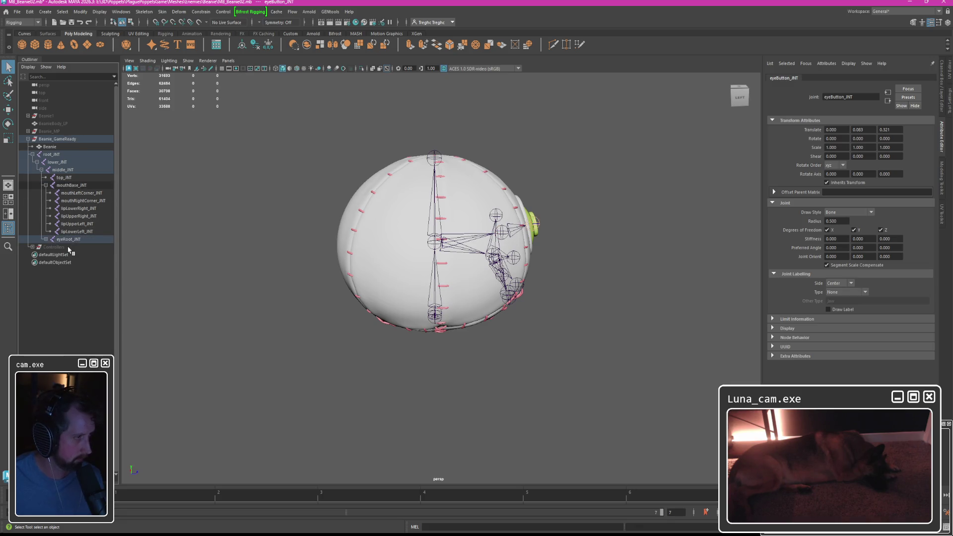
click(45, 240)
click(165, 215)
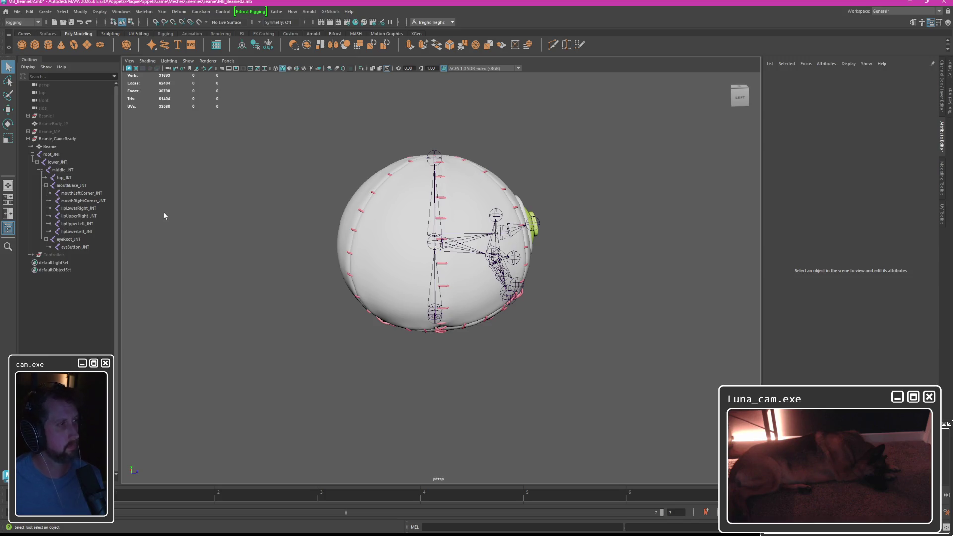
Bind the Beanie mesh to the regrouped joint chain with Skin > Bind Skin.
click(407, 208)
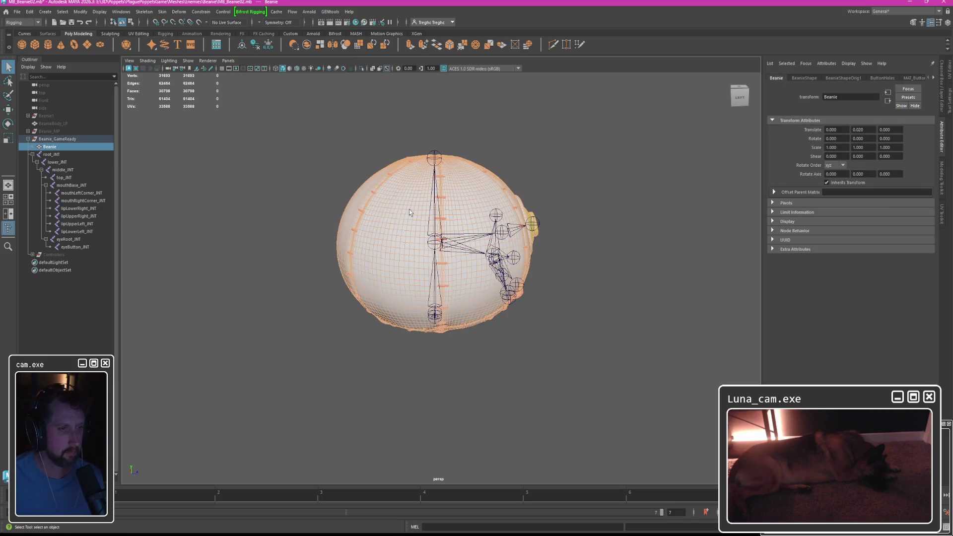
shift+click(74, 246)
click(163, 11)
click(175, 29)
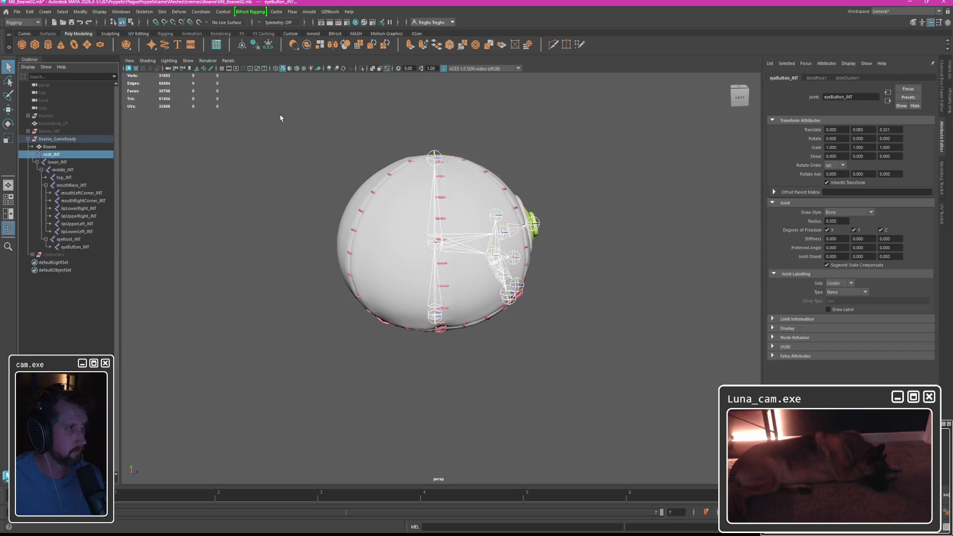
Import Weightmaps.weightMap from Beanie/WeightMaps onto the Beanie mesh.
click(392, 201)
click(162, 11)
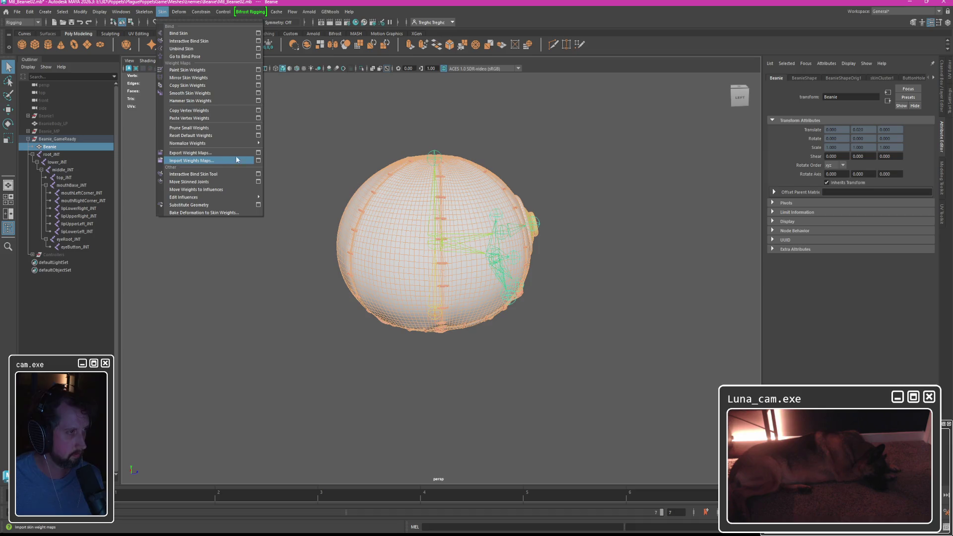
click(257, 161)
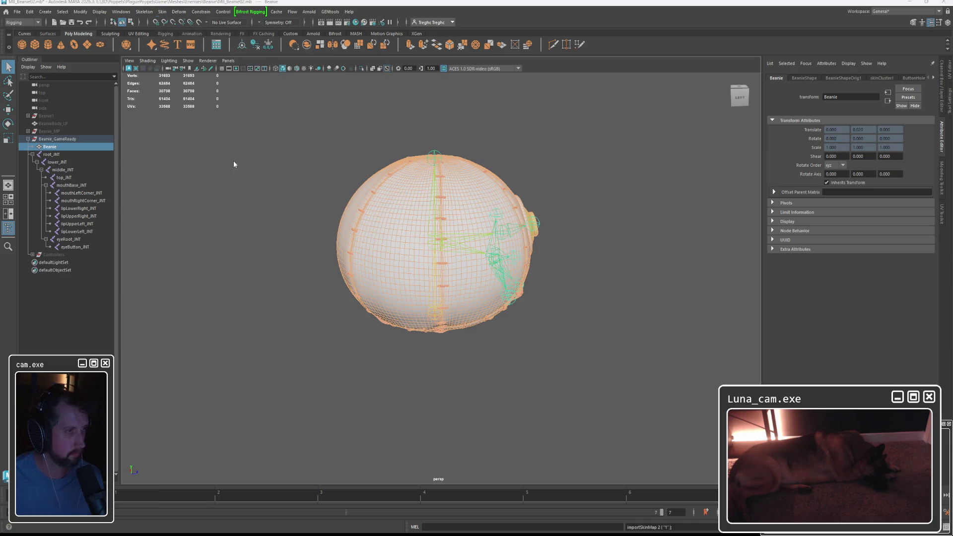
scroll(284, 313, down, 3)
click(272, 369)
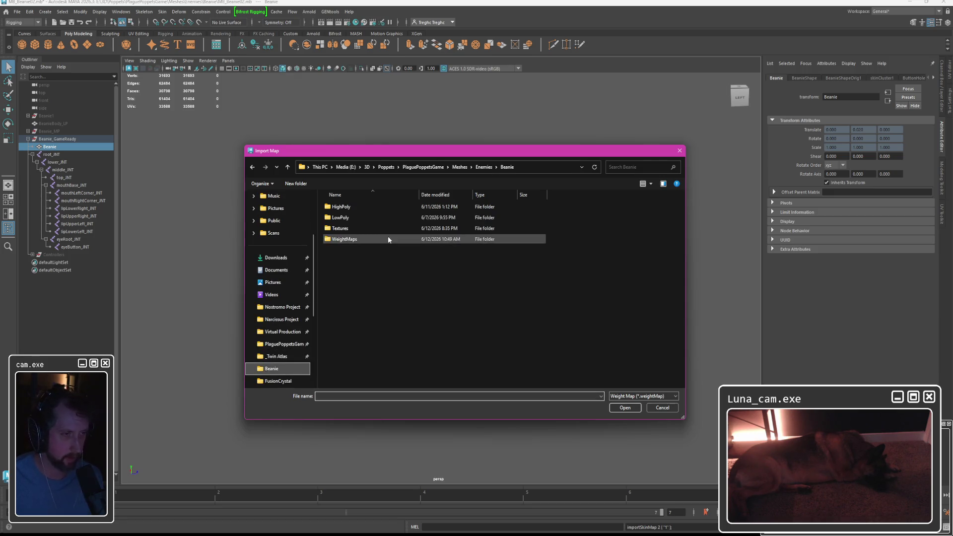
double_click(343, 239)
double_click(356, 217)
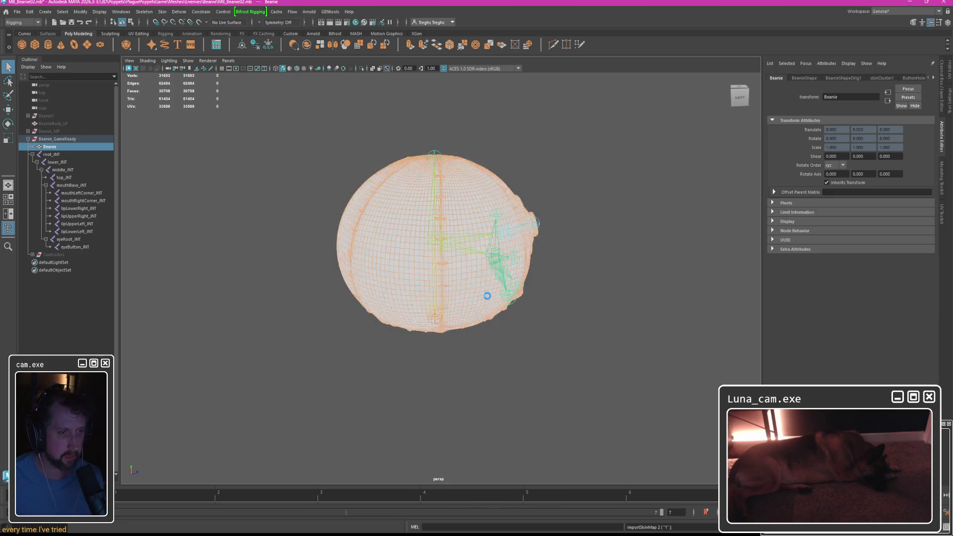
Orbit to the front and zoom in on the selected Beanie mesh.
click(487, 296)
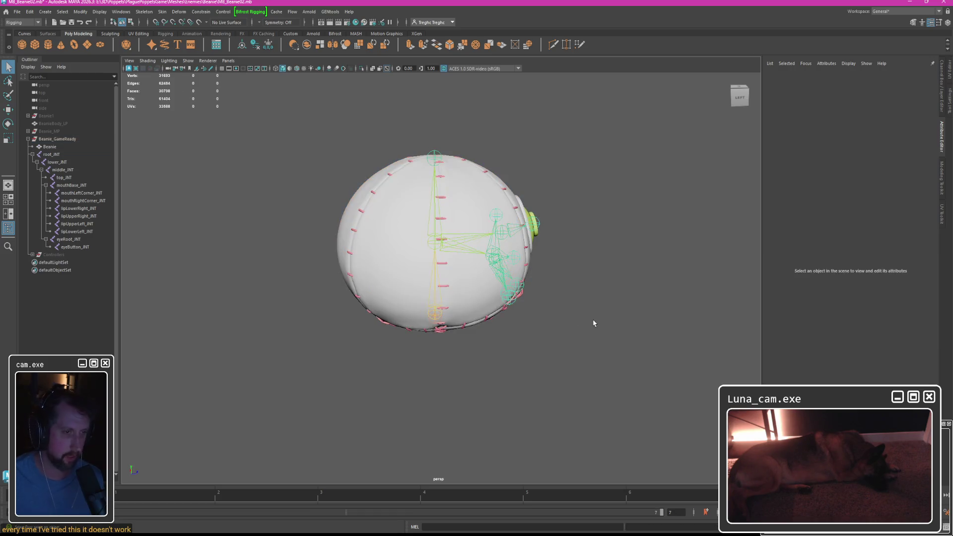
alt+drag(504, 301, 462, 290)
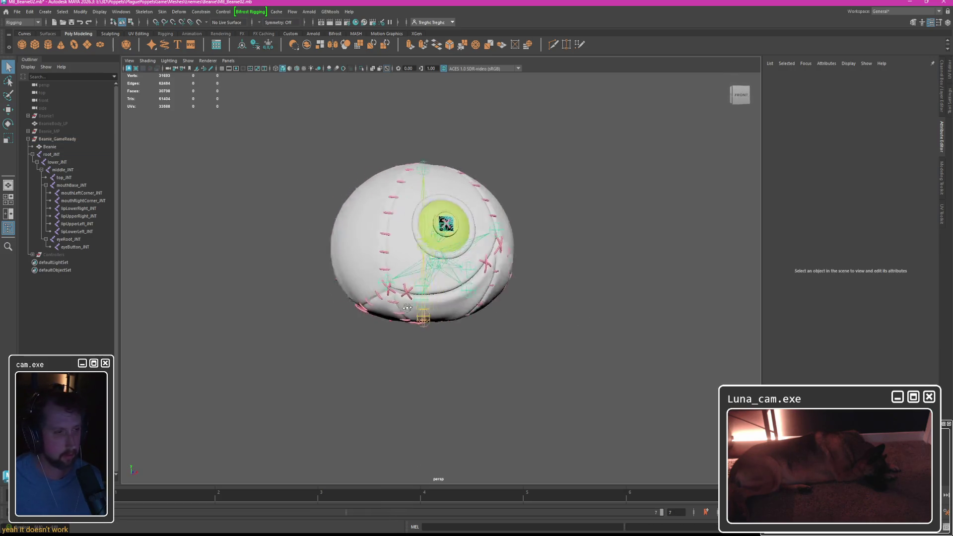
click(452, 285)
mouse_move(452, 285)
alt+right_down()
mouse_move(304, 105)
mouse_move(283, 328)
alt+right_up()
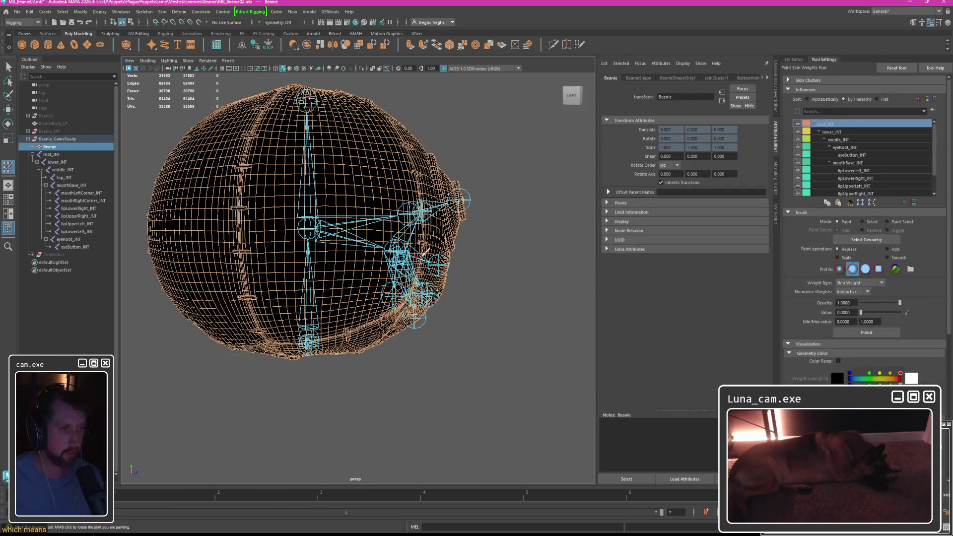
Cycle through joint influences in Paint Skin Weights up to top_JNT, then exit the tool.
click(849, 152)
click(848, 173)
click(850, 138)
scroll(856, 153, down, 2)
click(856, 172)
double_click(856, 192)
key(q)
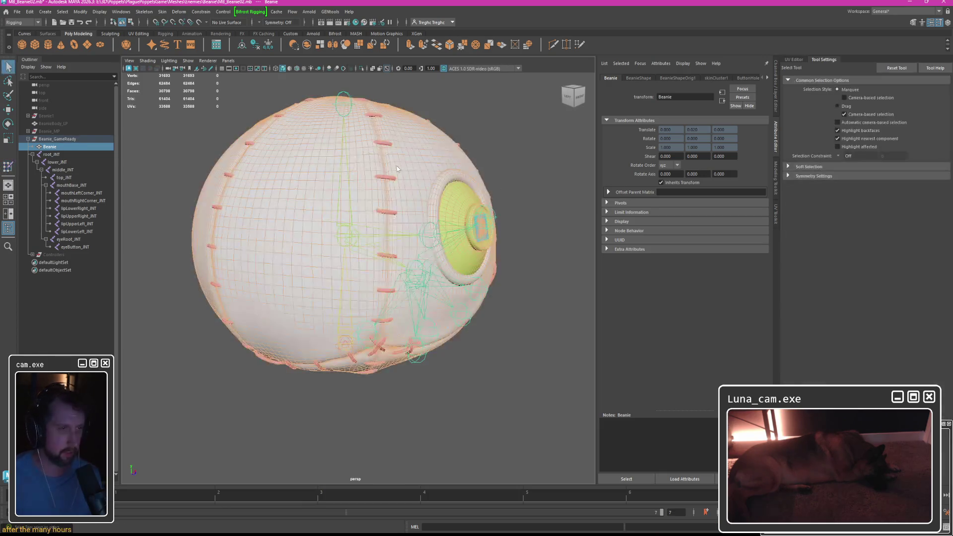
Undo several rig edits, redo them, then reopen skin weight painting on the Beanie mesh.
key(ctrl+z)
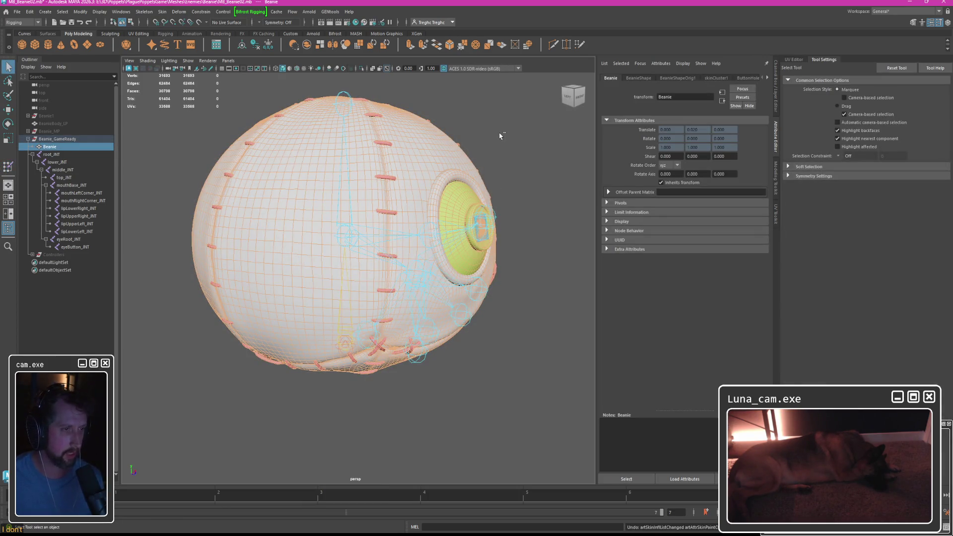
key(ctrl+z)
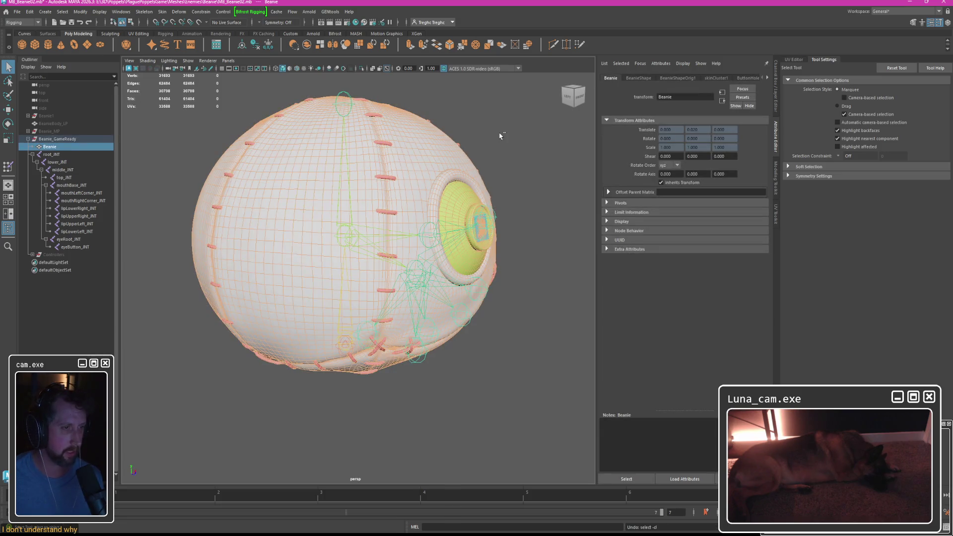
key(ctrl+z)
key(ctrl+z)
key(ctrl+z)
key(ctrl+z)
key(ctrl+z)
key(ctrl+z)
key(ctrl+z)
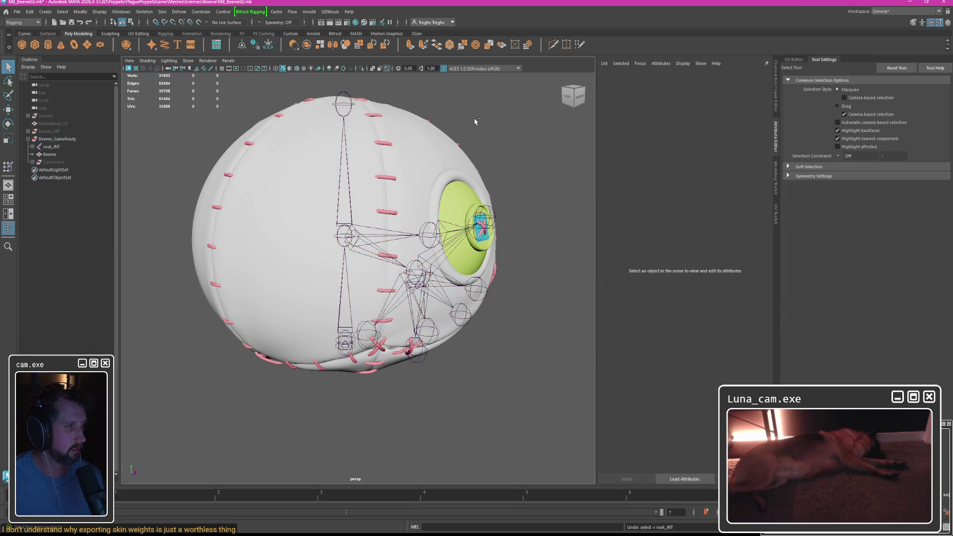
key(ctrl+z)
key(ctrl+z)
key(ctrl+z)
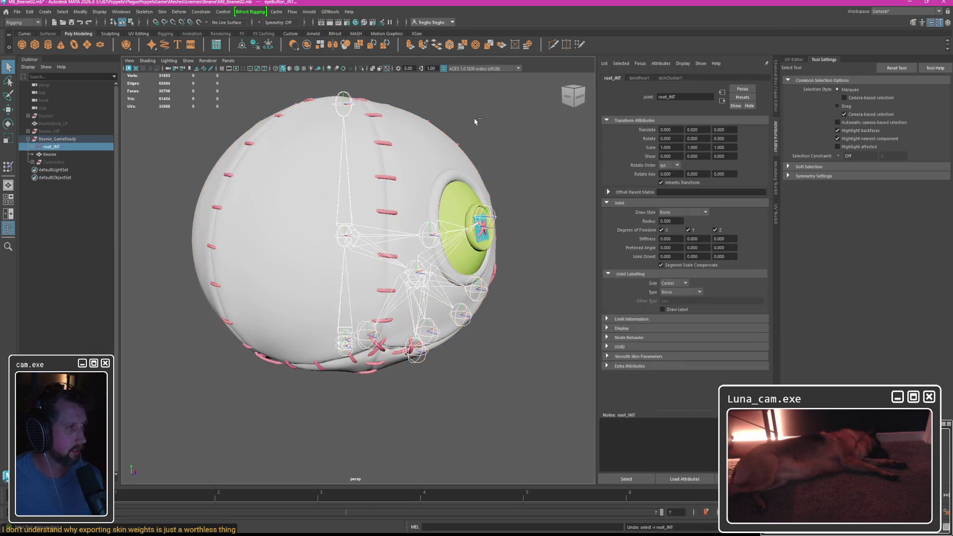
key(ctrl+z)
key(ctrl+z)
key(ctrl+z)
key(ctrl+z)
key(ctrl+z)
key(ctrl+z)
key(ctrl+z)
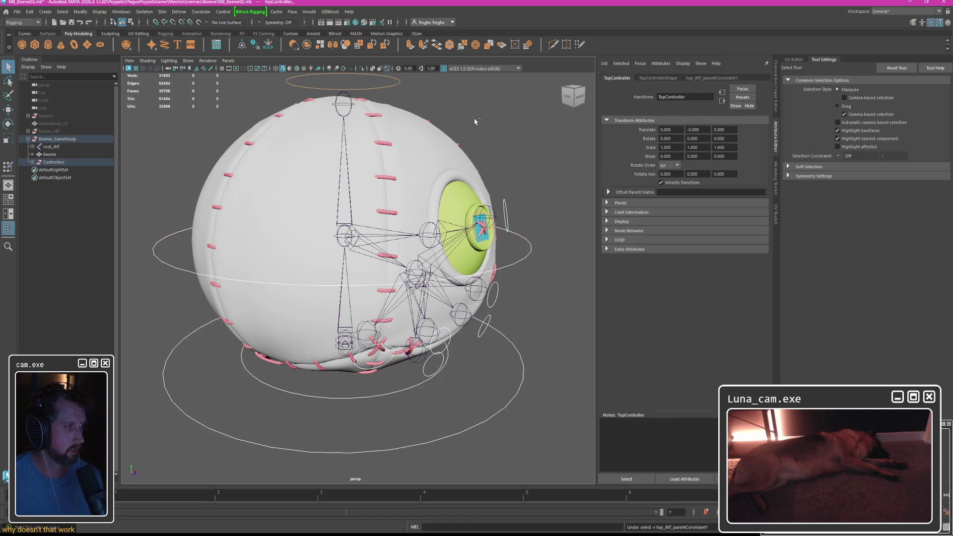
key(ctrl+shift+z)
key(ctrl+shift+z)
key(ctrl+shift+z)
key(ctrl+shift+z)
key(ctrl+shift+z)
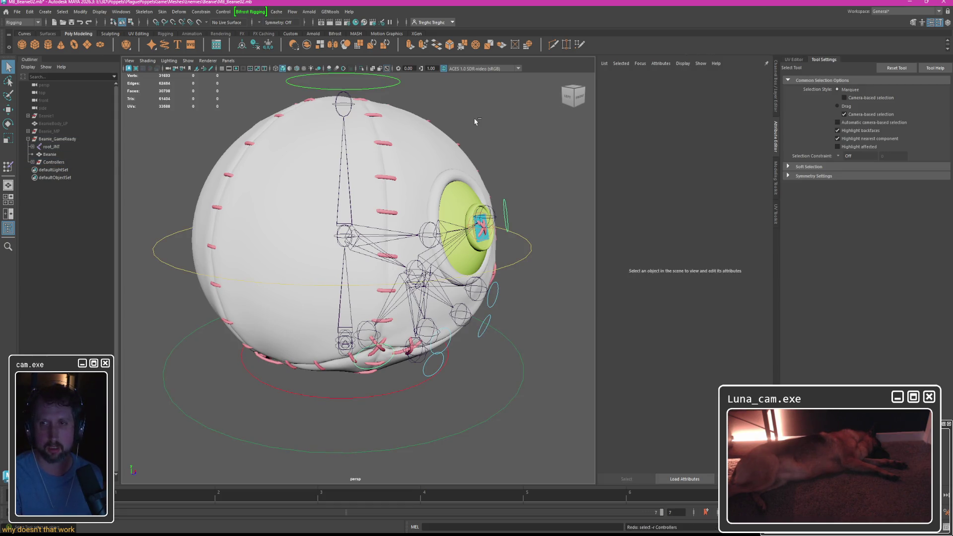
click(320, 163)
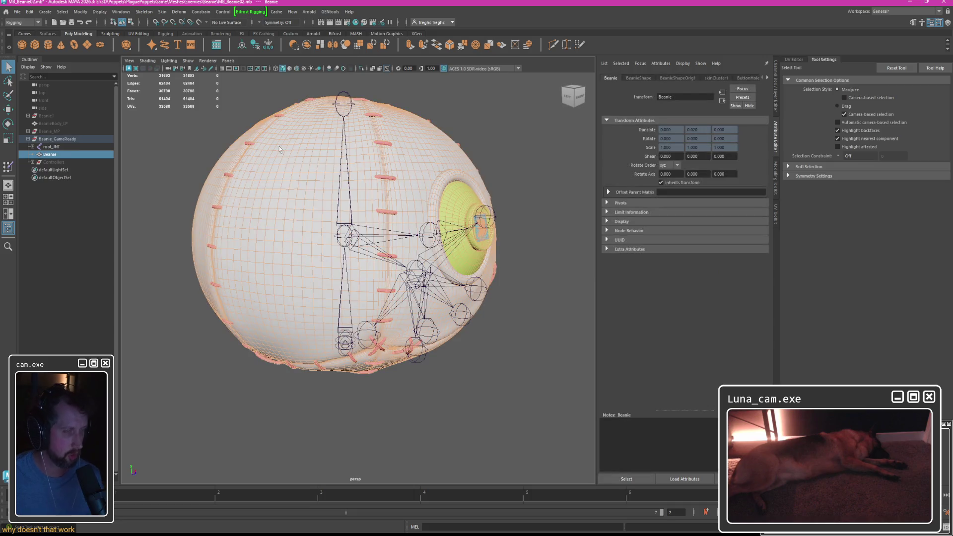
right_drag(288, 153, 275, 209)
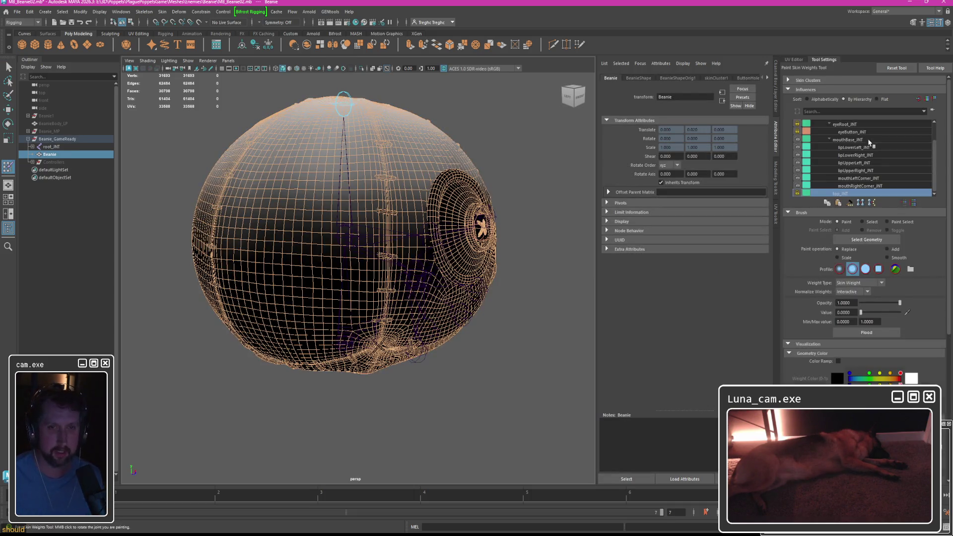
Inspect a few more joint influences, exit to the Select tool, and bring up the Skin menu.
click(857, 142)
click(856, 166)
click(860, 186)
alt+middle_drag(373, 260, 421, 182)
click(856, 150)
key(q)
right_drag(320, 134, 281, 140)
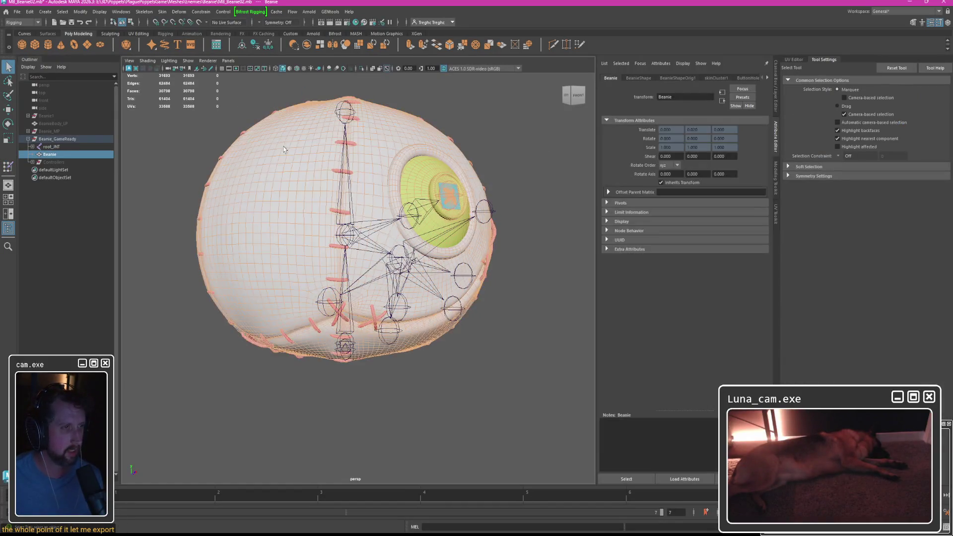
click(162, 11)
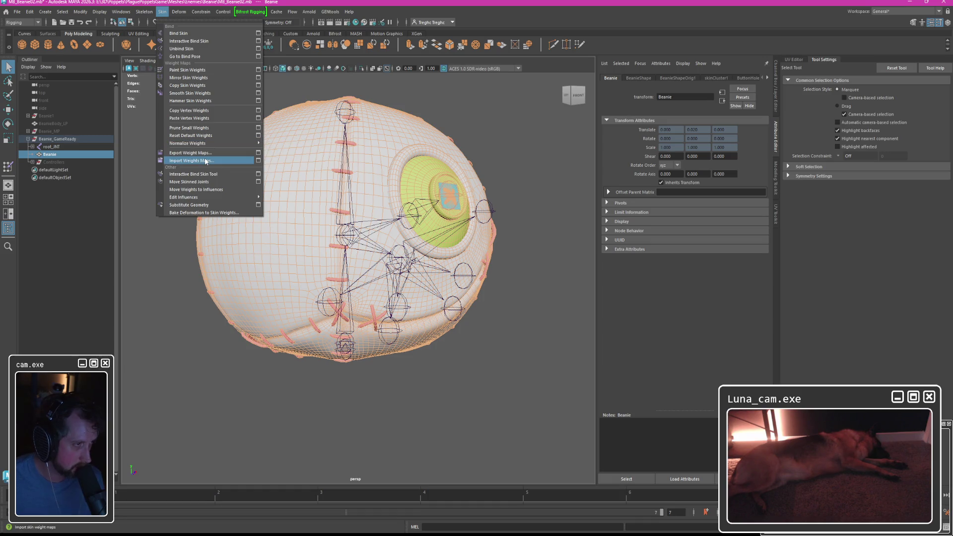
Dismiss the Skin menu and unparent root_JNT and the Beanie mesh from Beanie_GameReady.
click(165, 285)
click(50, 154)
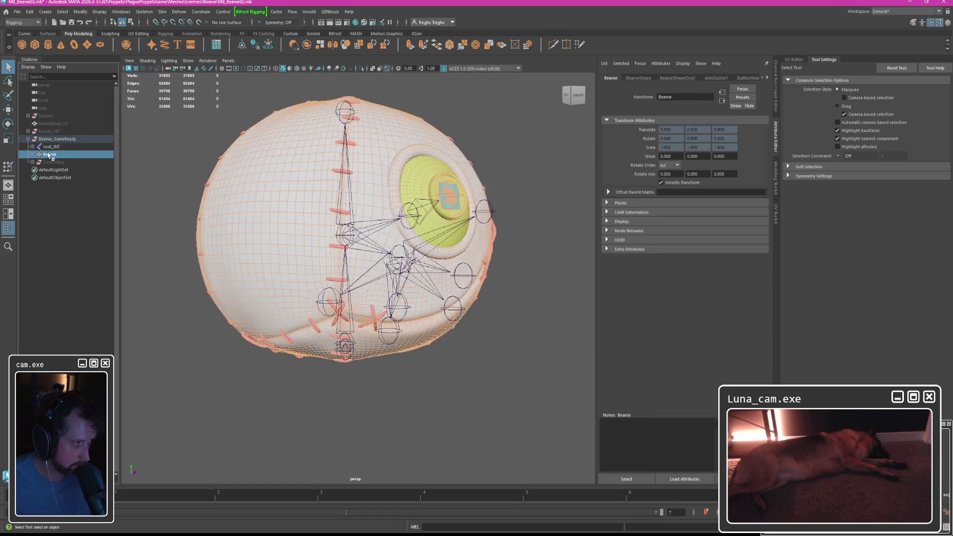
ctrl+click(56, 154)
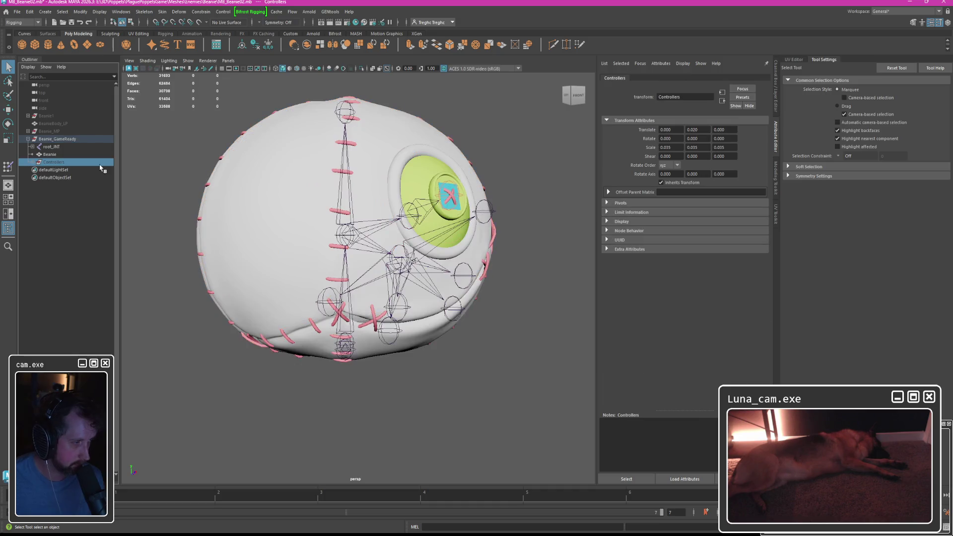
ctrl+click(55, 154)
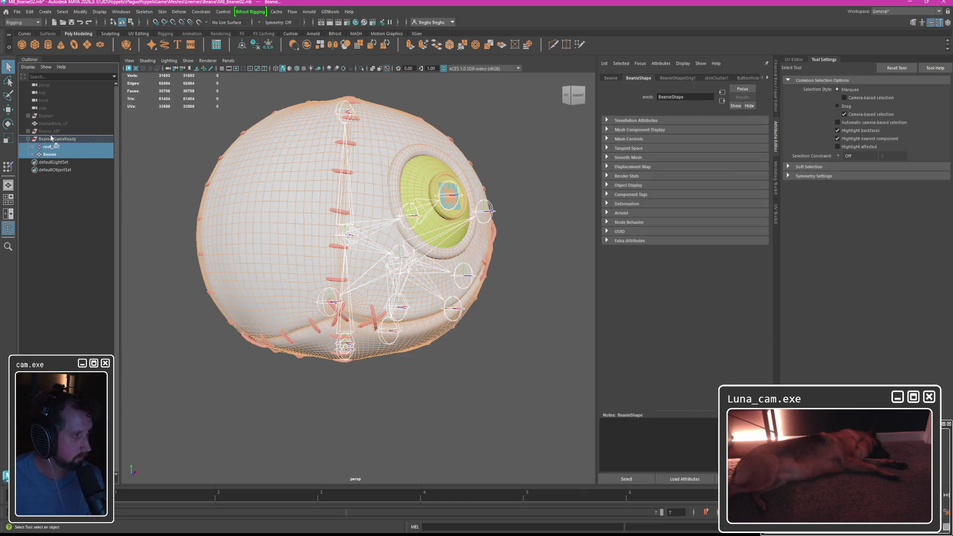
key(ctrl+h)
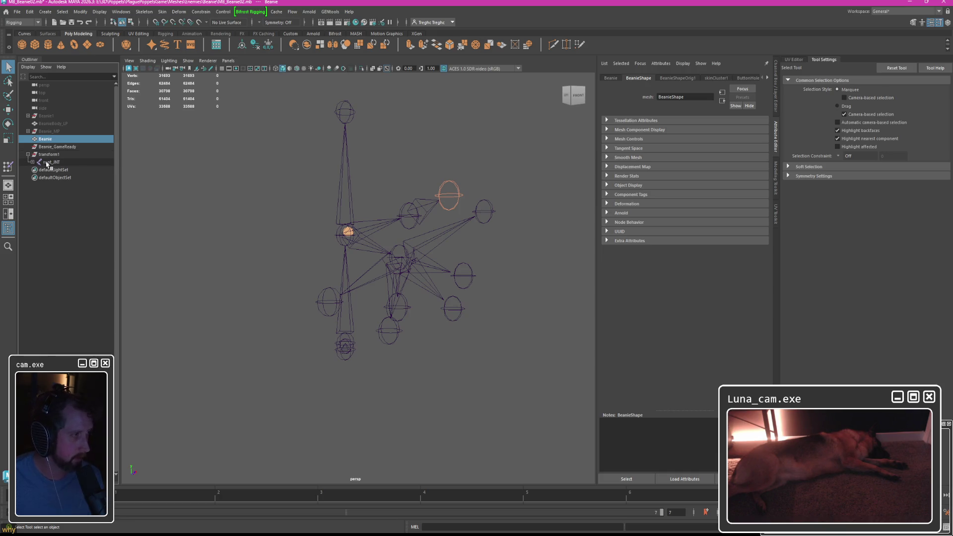
Inspect the new transform groups and root_JNT's values in the Outliner.
click(51, 161)
click(27, 154)
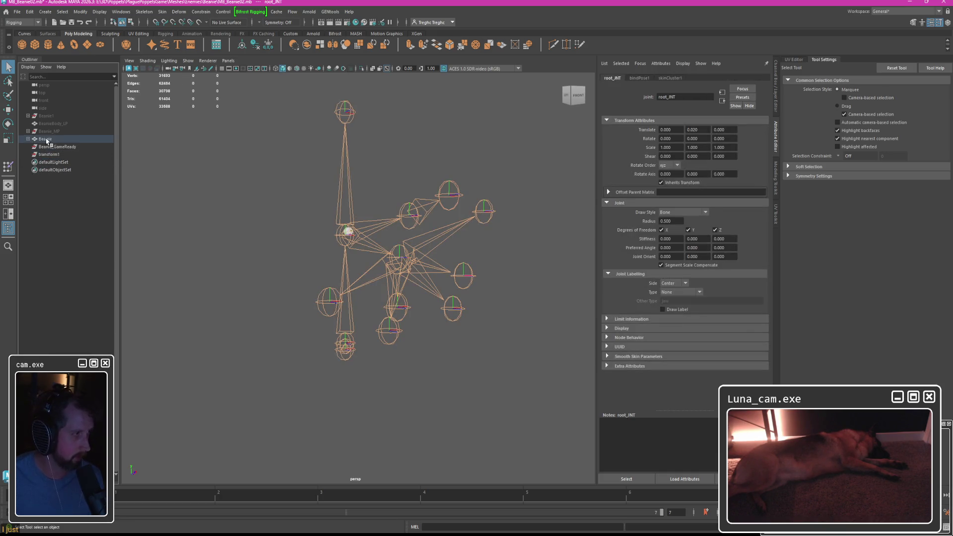
click(28, 139)
click(35, 147)
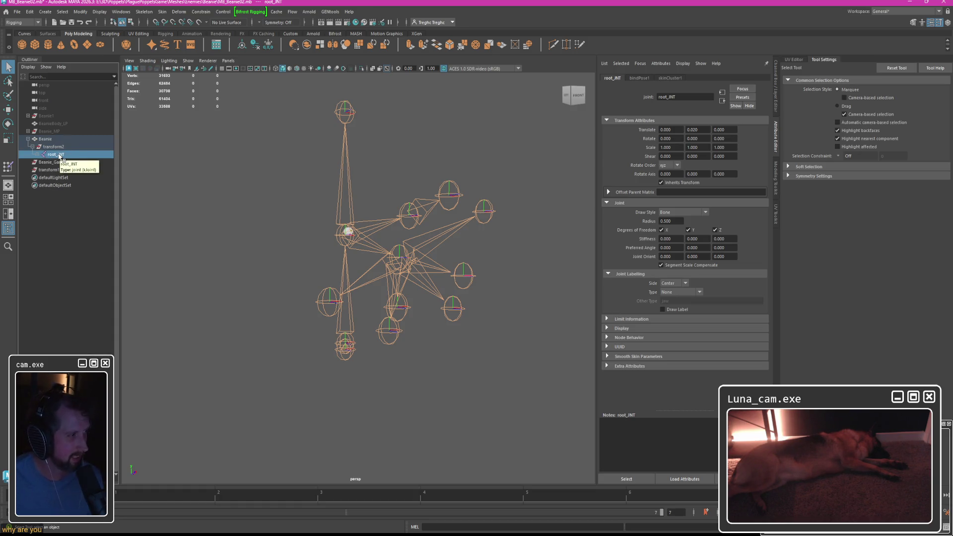
click(52, 147)
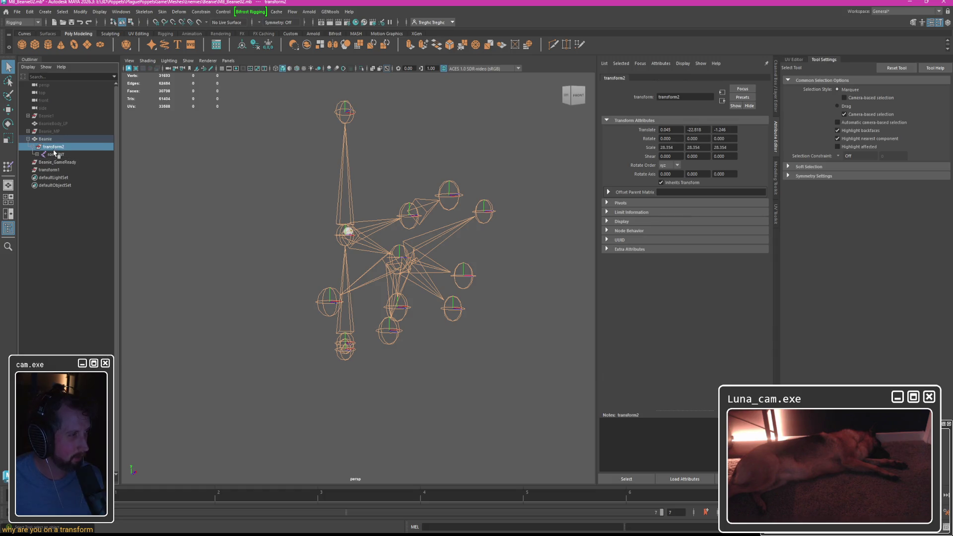
click(75, 154)
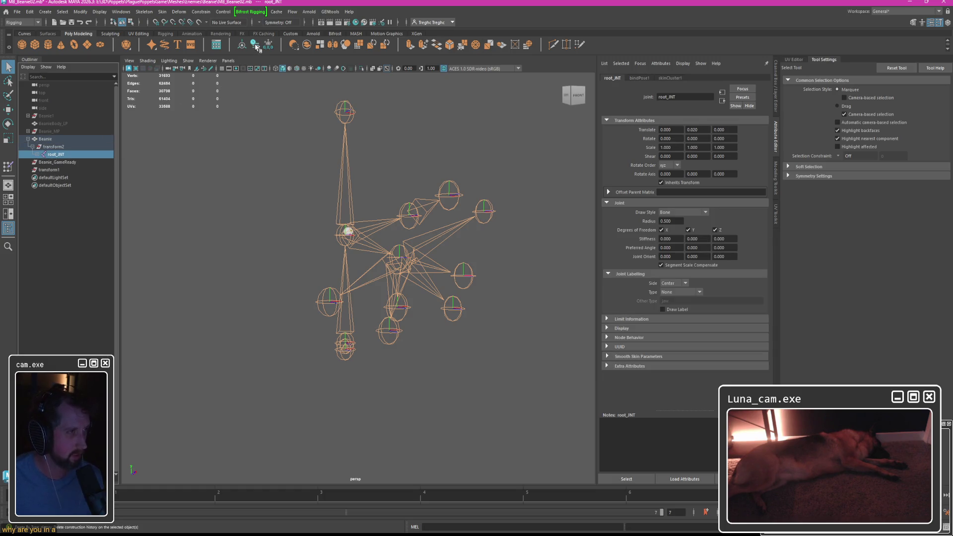
click(52, 147)
click(52, 154)
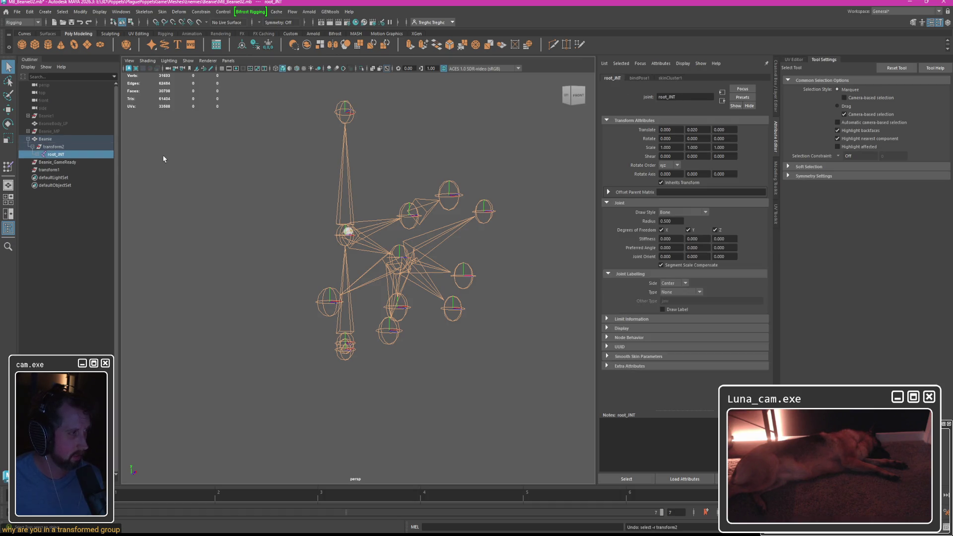
Undo the unparent so root_JNT and the mesh return under Beanie_GameReady, then expand root_JNT.
key(shift+p)
key(shift+h)
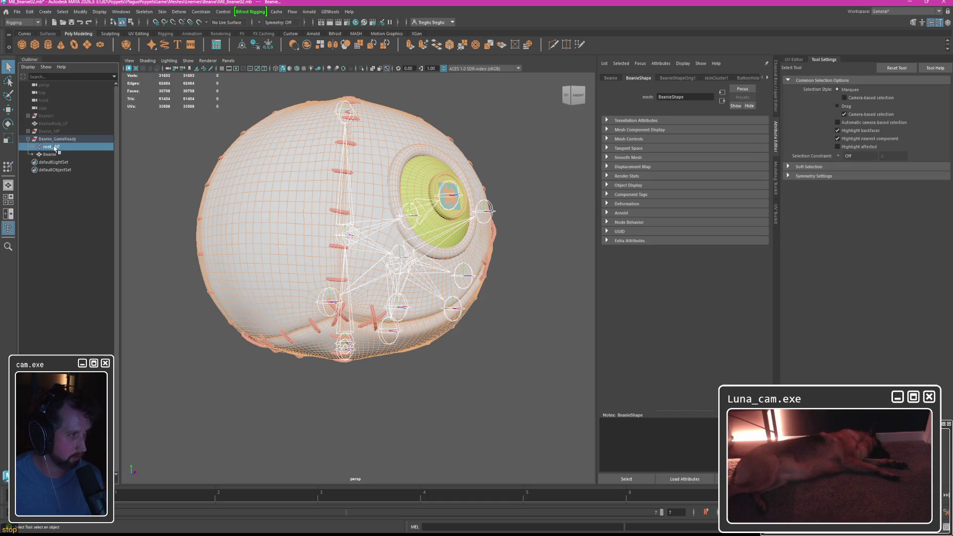
click(56, 147)
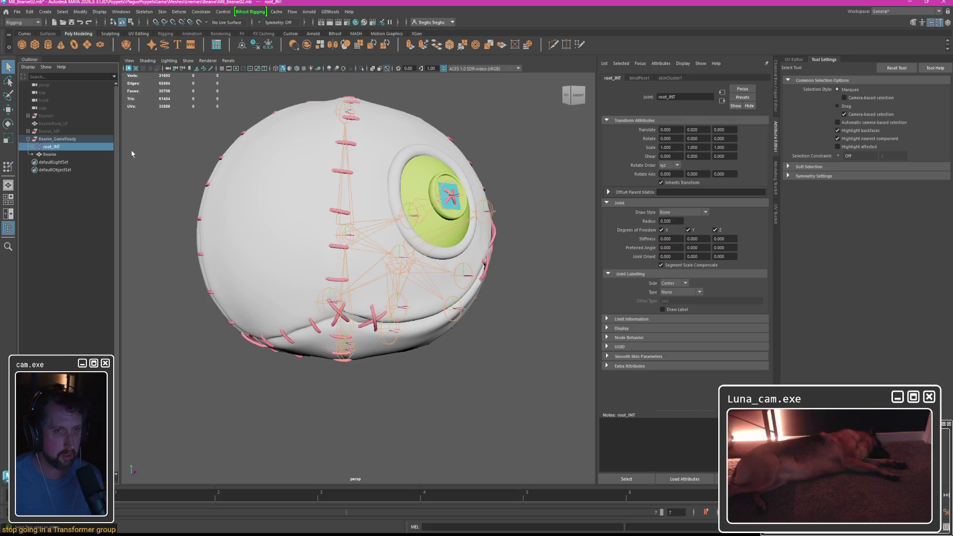
alt+drag(179, 156, 223, 159)
click(35, 149)
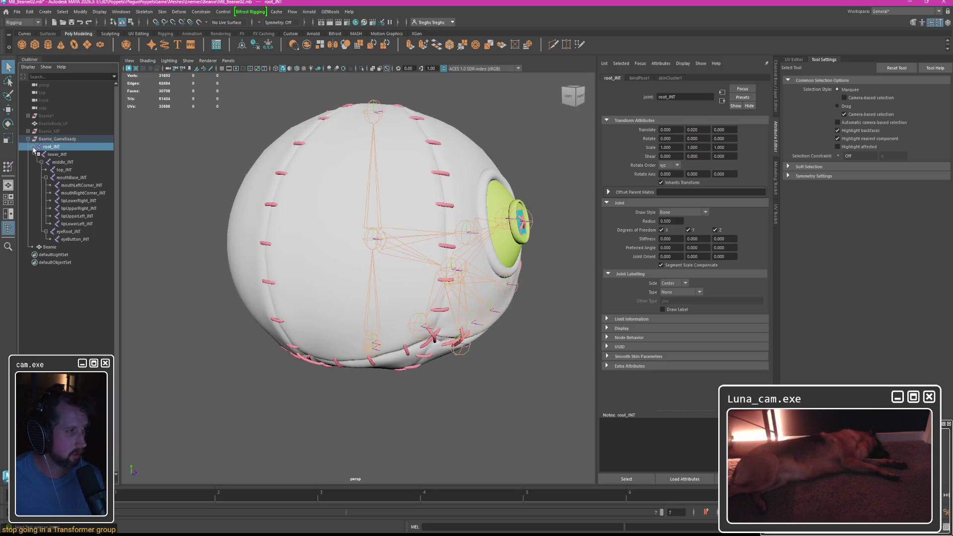
shift+click(75, 239)
click(143, 12)
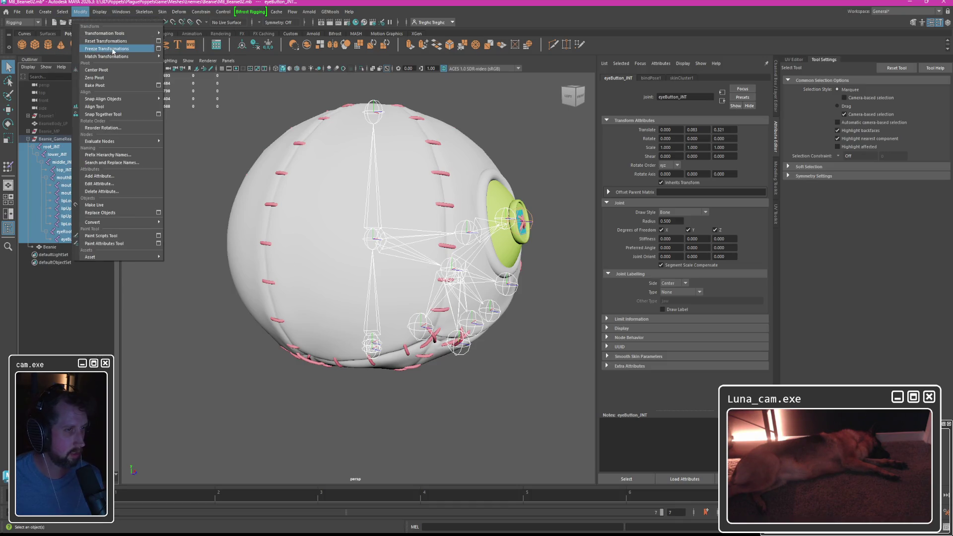
click(113, 49)
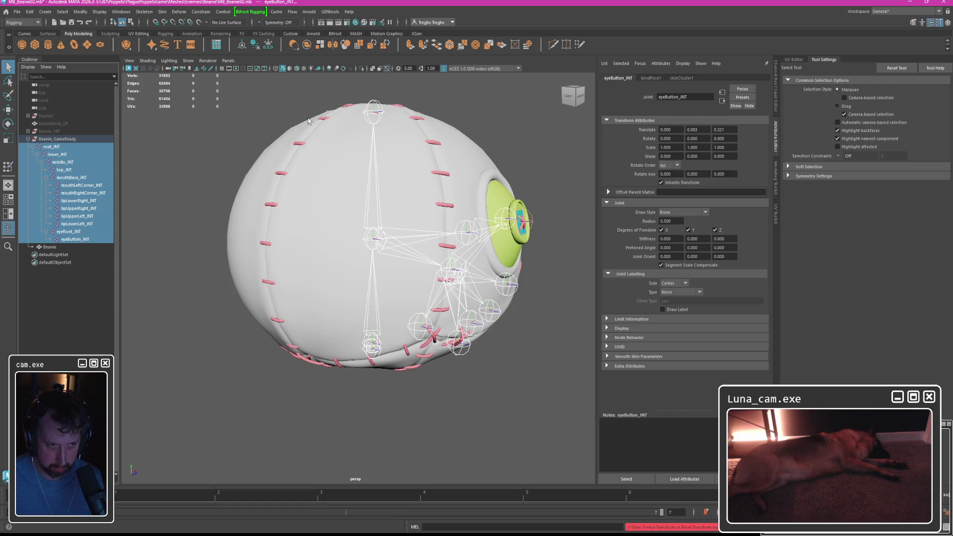
click(279, 117)
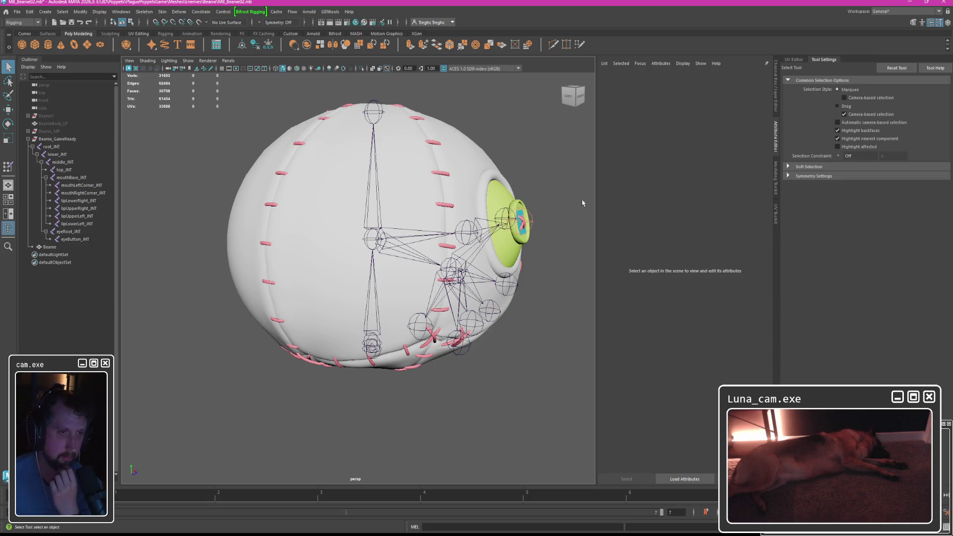
click(533, 223)
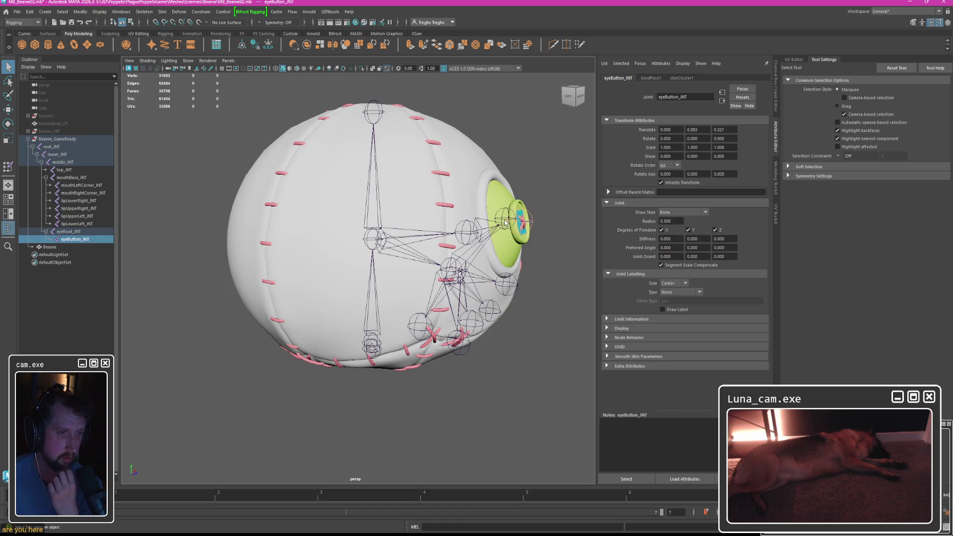
mouse_move(506, 220)
alt+mouse_down()
mouse_move(428, 252)
mouse_move(473, 262)
alt+mouse_up()
click(487, 253)
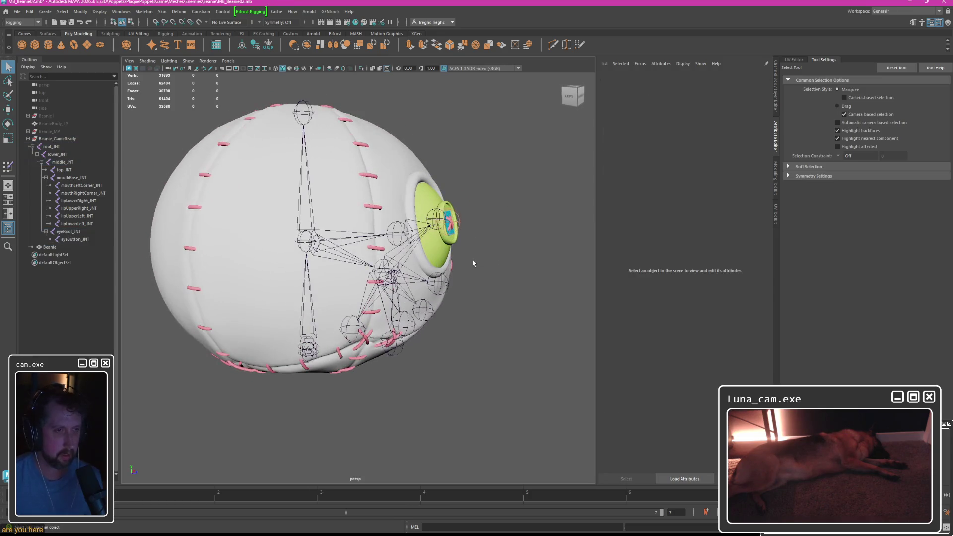
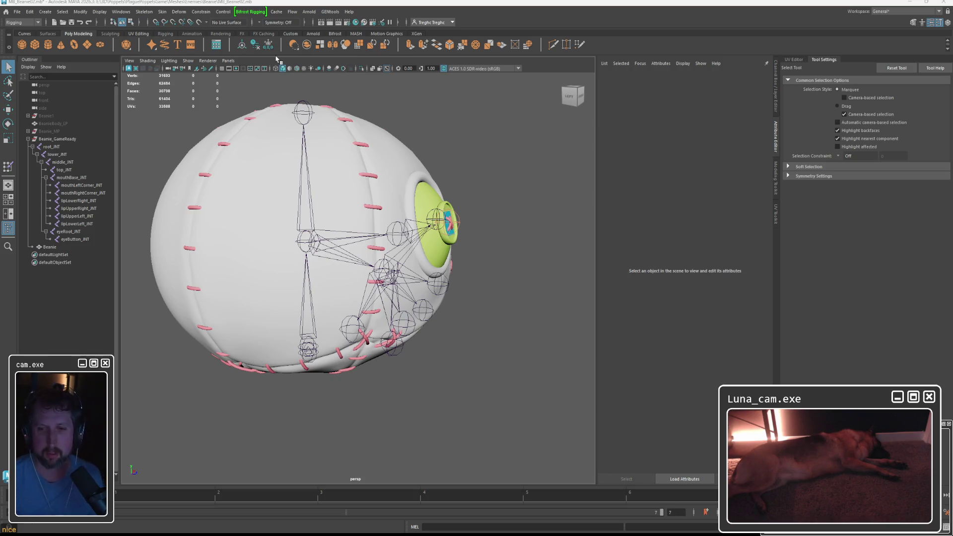
Open MB_Beanie.mb from the Home screen's recent files, discarding changes to the current scene.
click(12, 22)
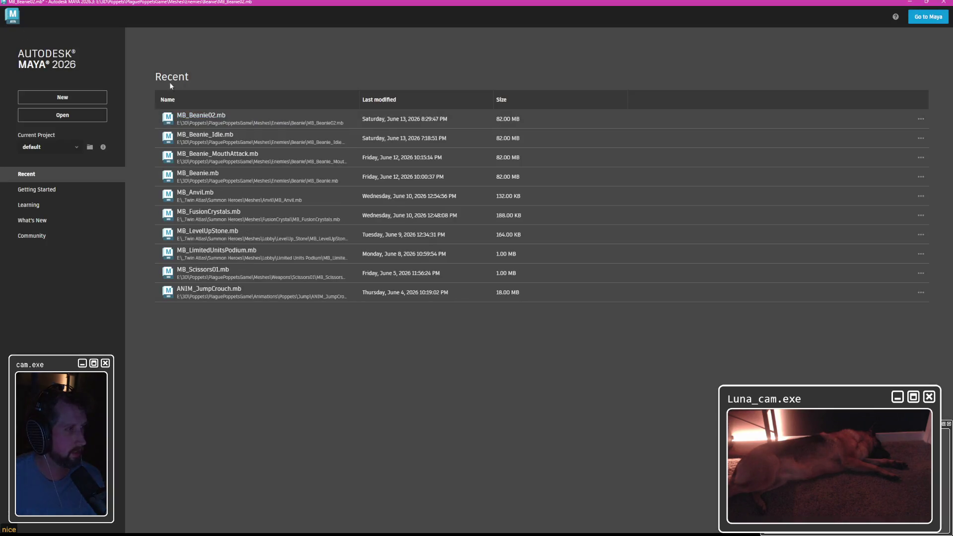
double_click(283, 193)
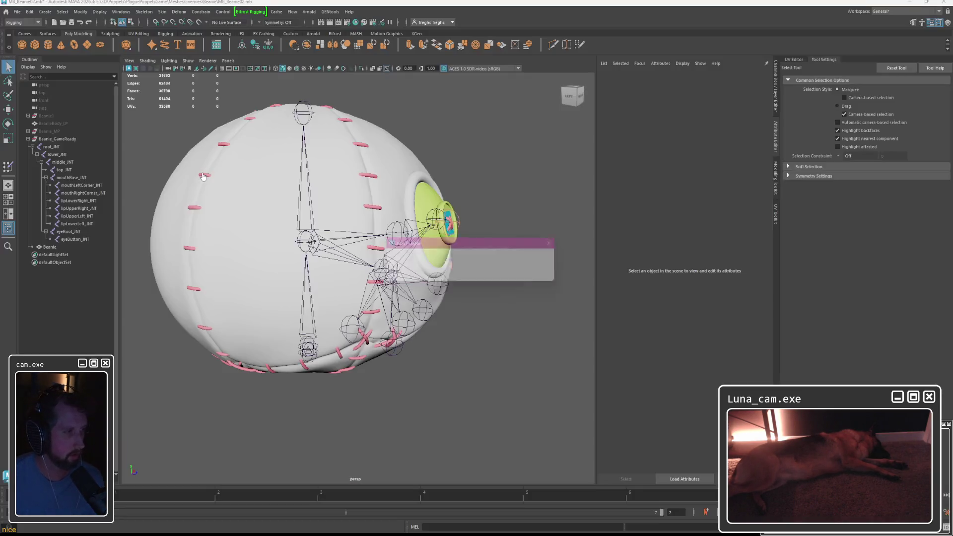
click(471, 276)
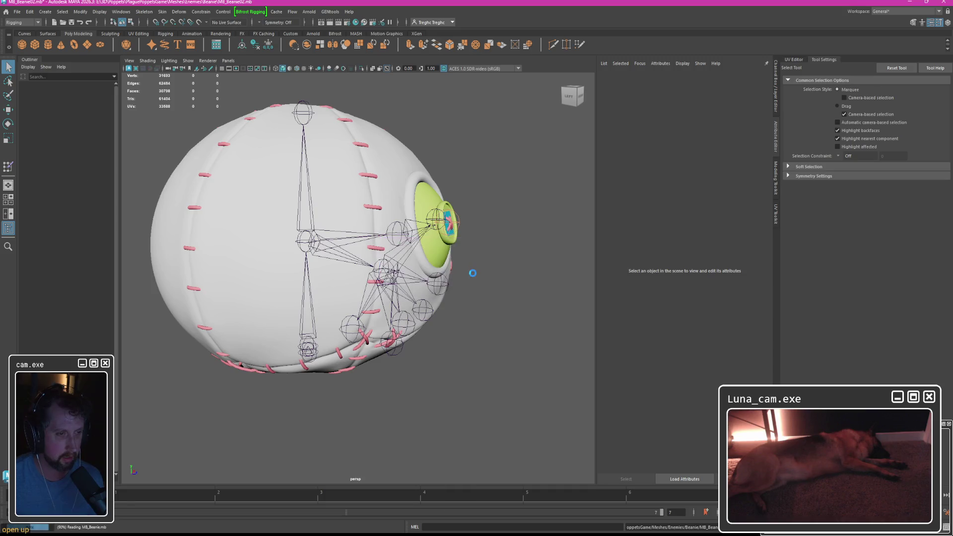
Hide the tool settings and browse the Windows interface options without choosing any.
click(839, 60)
scroll(532, 228, up, 2)
click(432, 256)
click(315, 268)
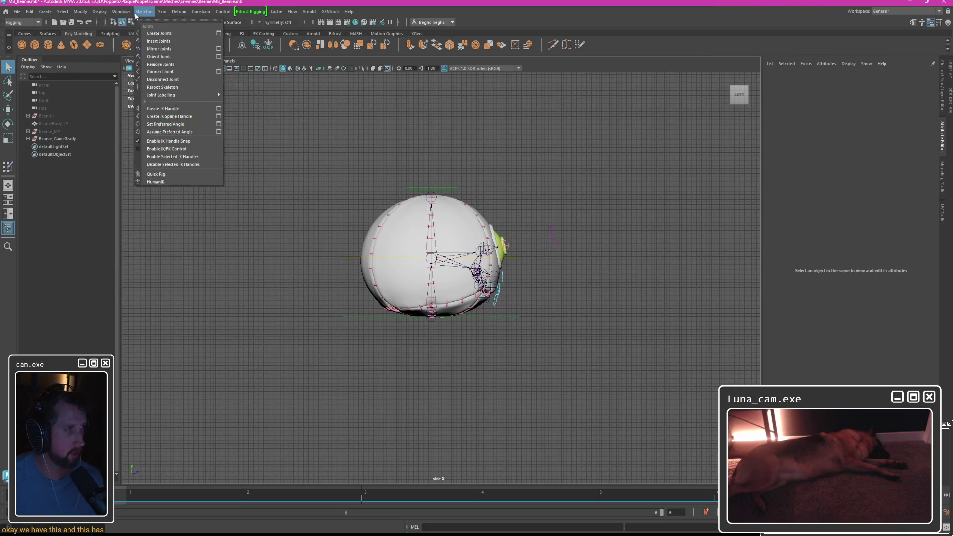
mouse_move(134, 89)
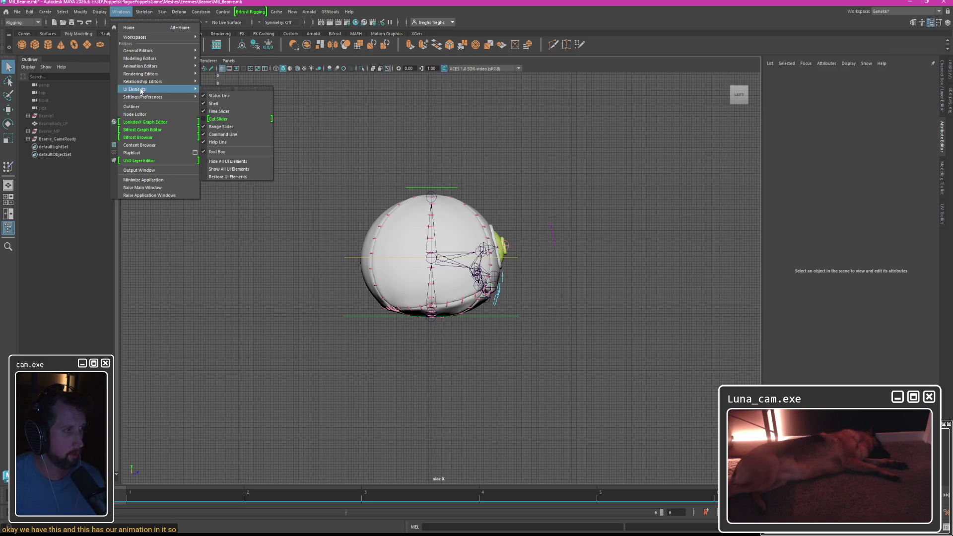
mouse_move(141, 66)
click(235, 68)
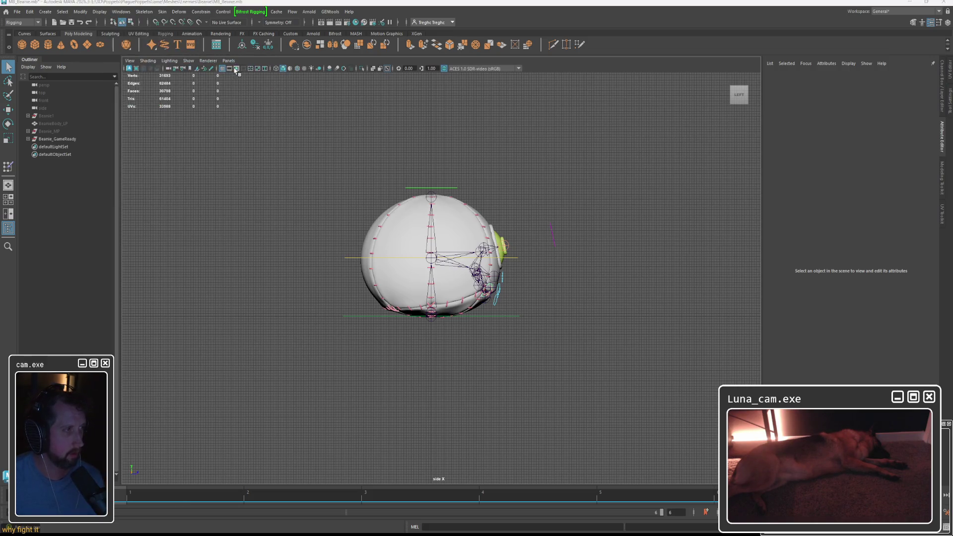
Shift-expand the full Beanie_GameReady hierarchy in the Outliner and select root_JNT.
click(29, 139)
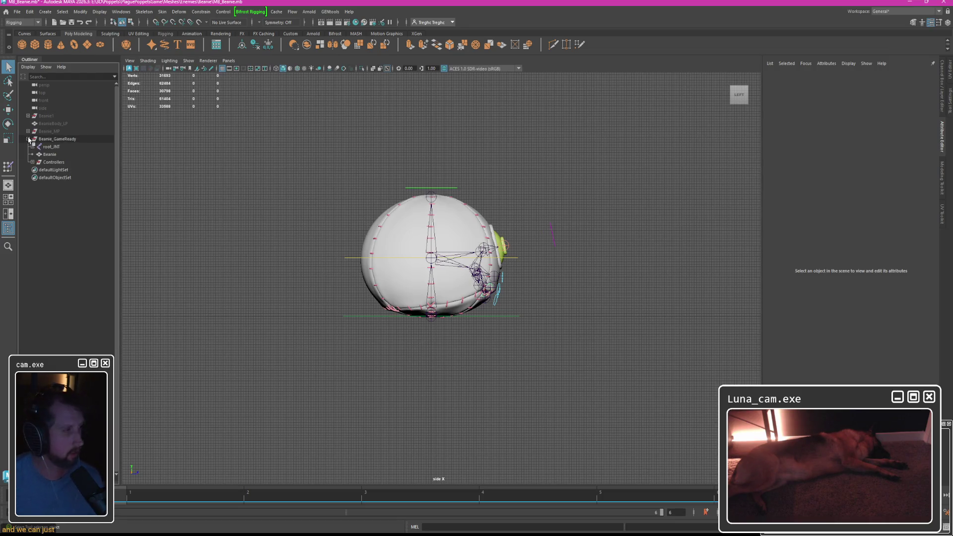
click(29, 139)
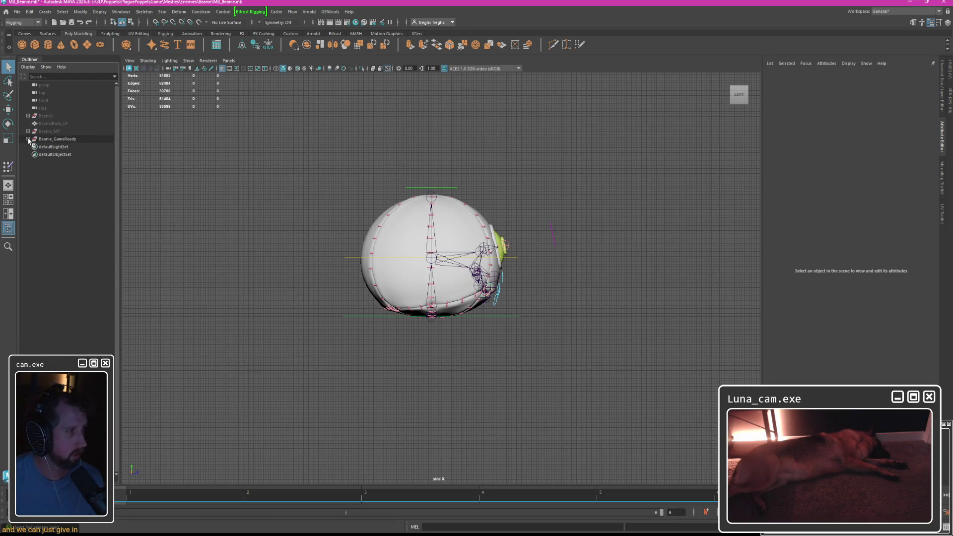
shift+click(28, 140)
click(56, 146)
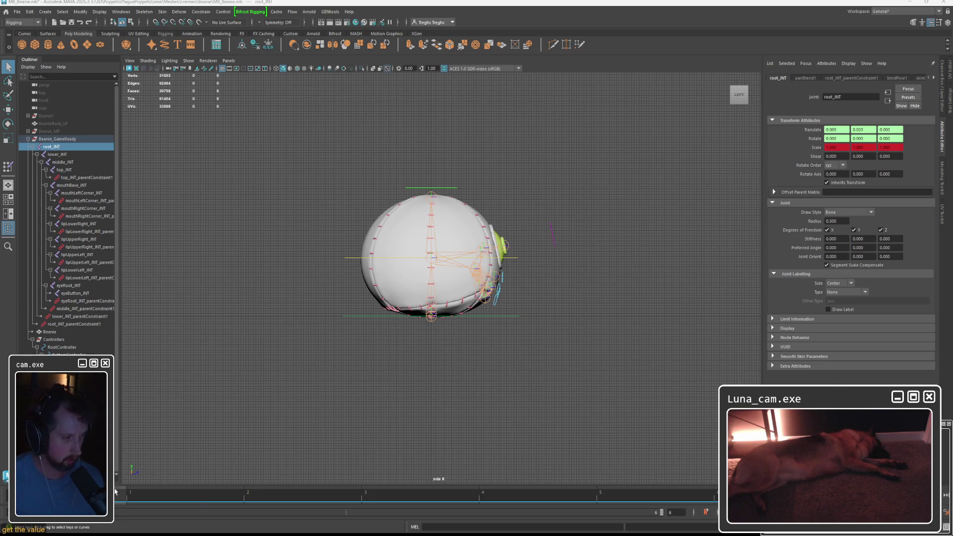
Scrub the timeline and inspect the RootController's transform attributes, then select Beanie_GameReady.
drag(124, 491, 715, 493)
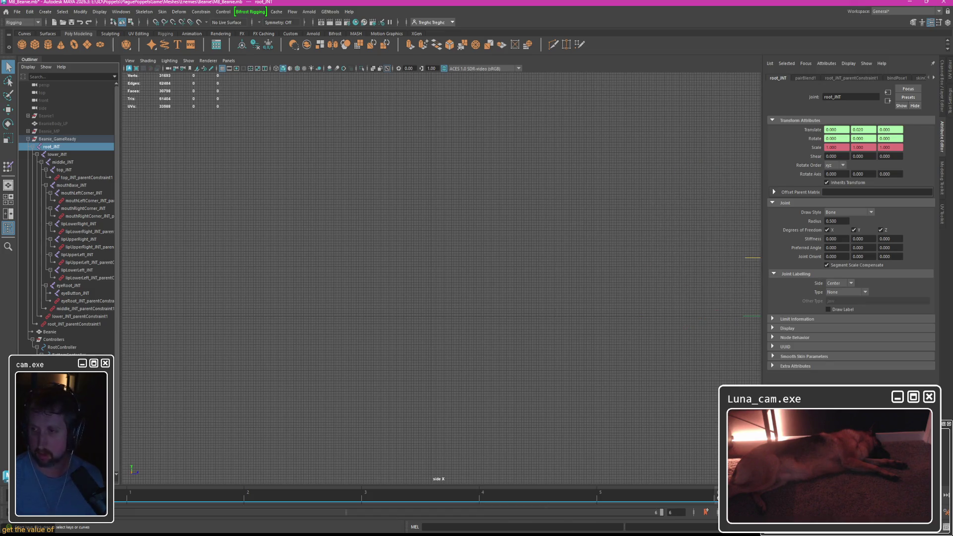
drag(715, 493, 127, 493)
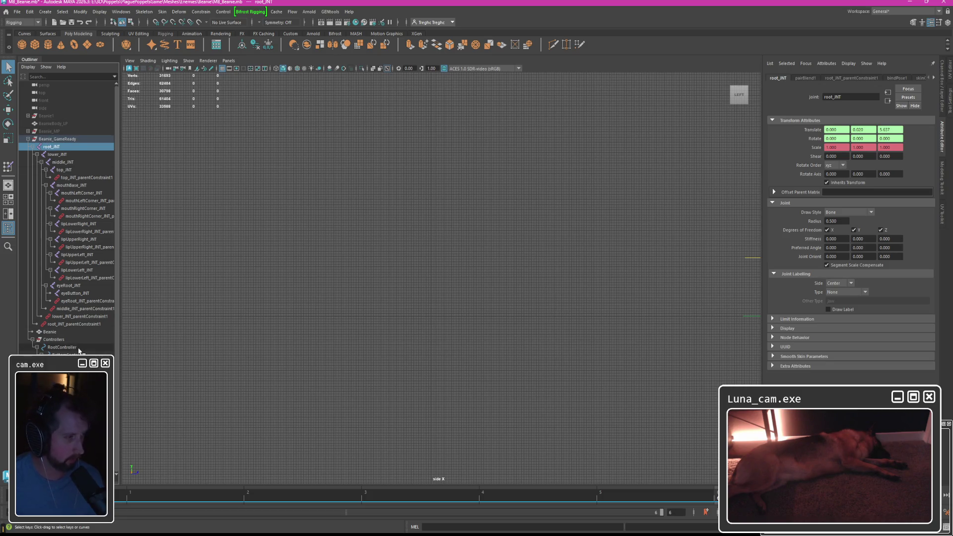
click(61, 347)
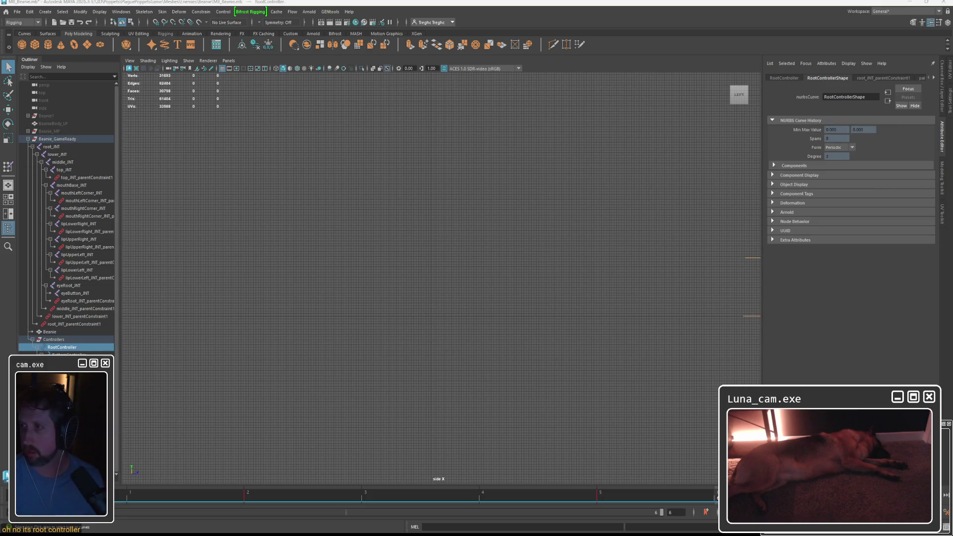
click(784, 78)
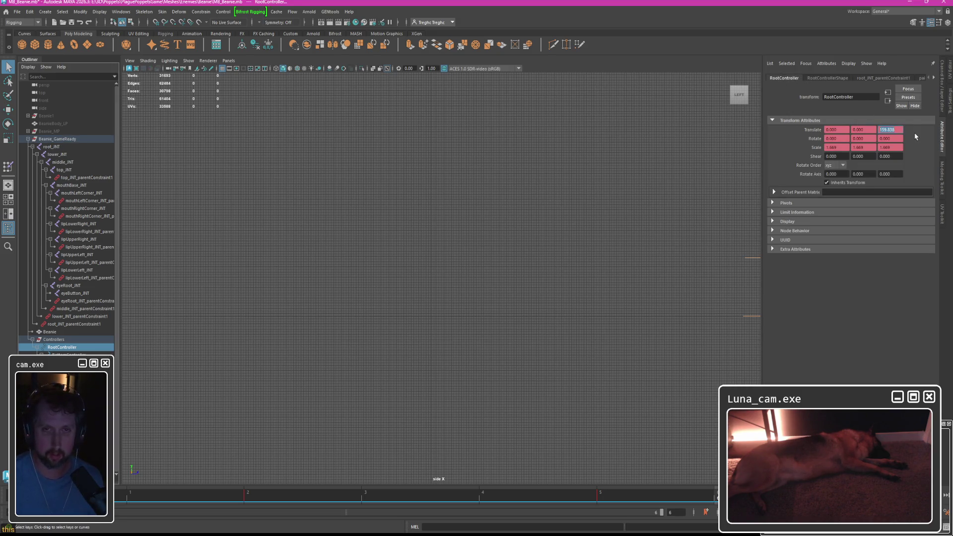
click(57, 139)
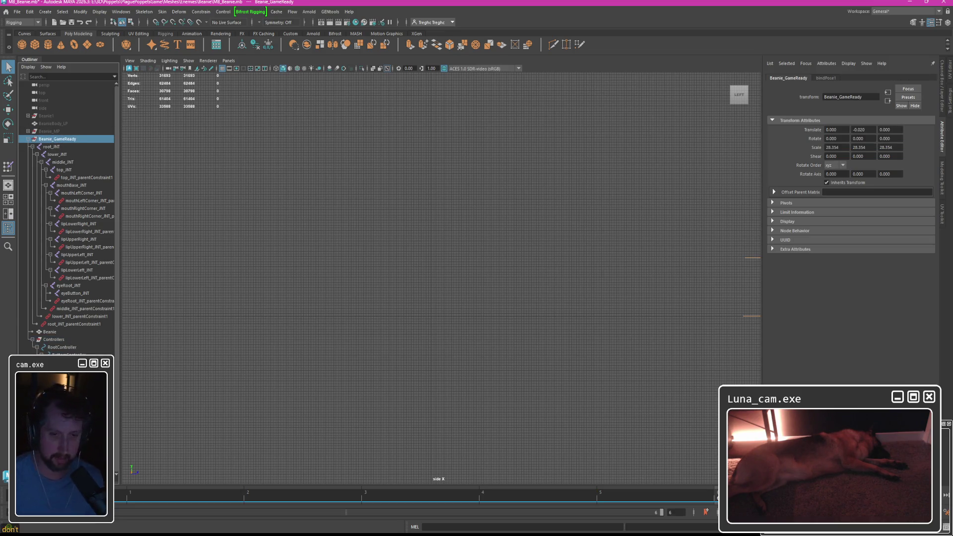
Show and key Beanie_GameReady, edit its Translate X, and frame the mesh beside the rig in perspective.
key(shift+h)
key(s)
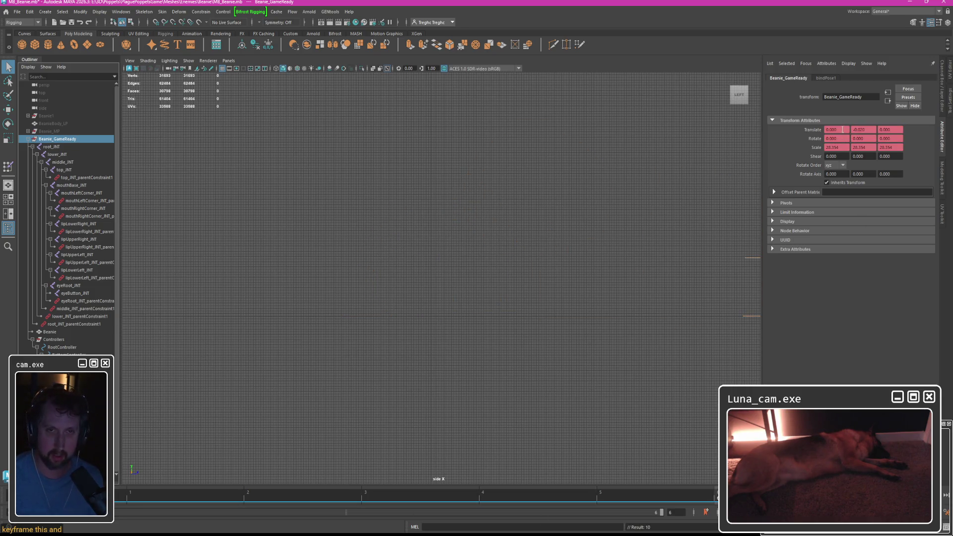
double_click(832, 130)
text(159.033)
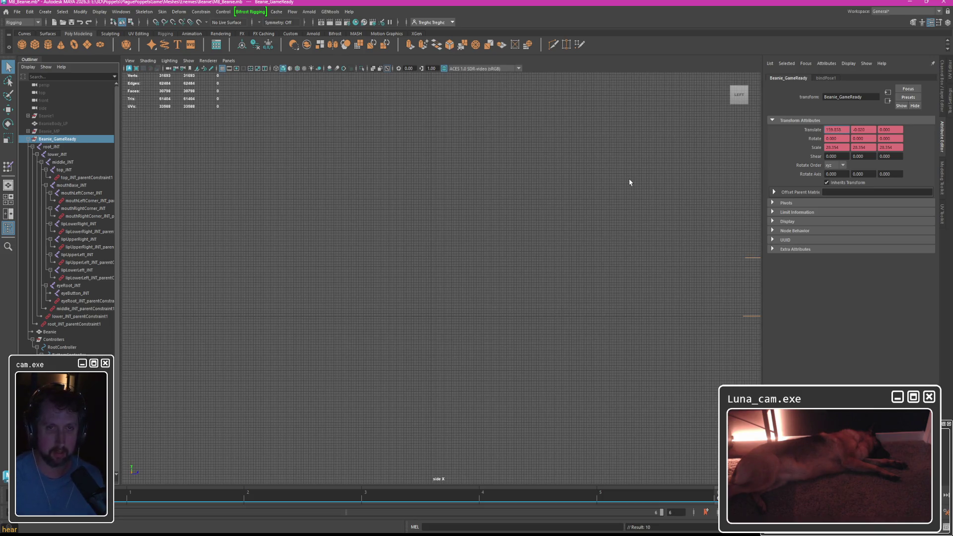
key(f)
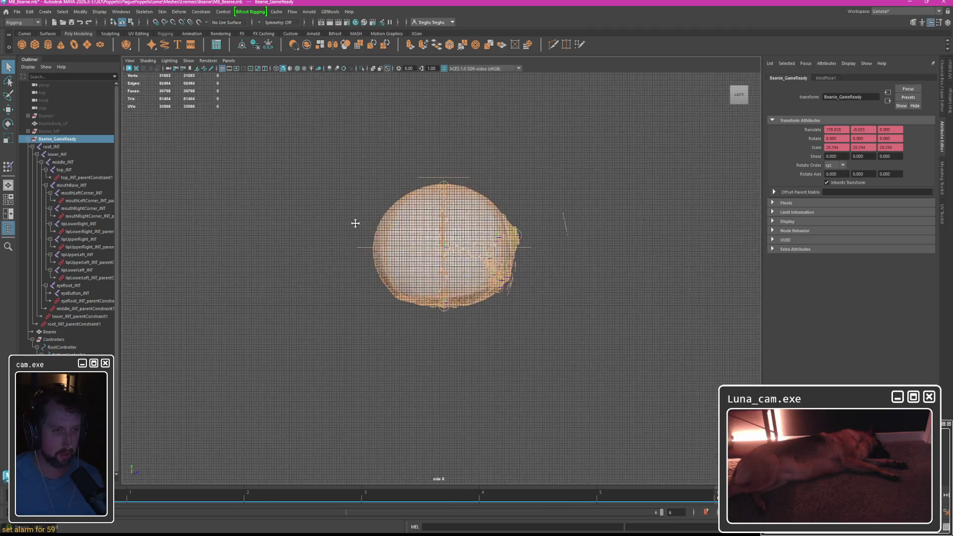
key(space)
key(space)
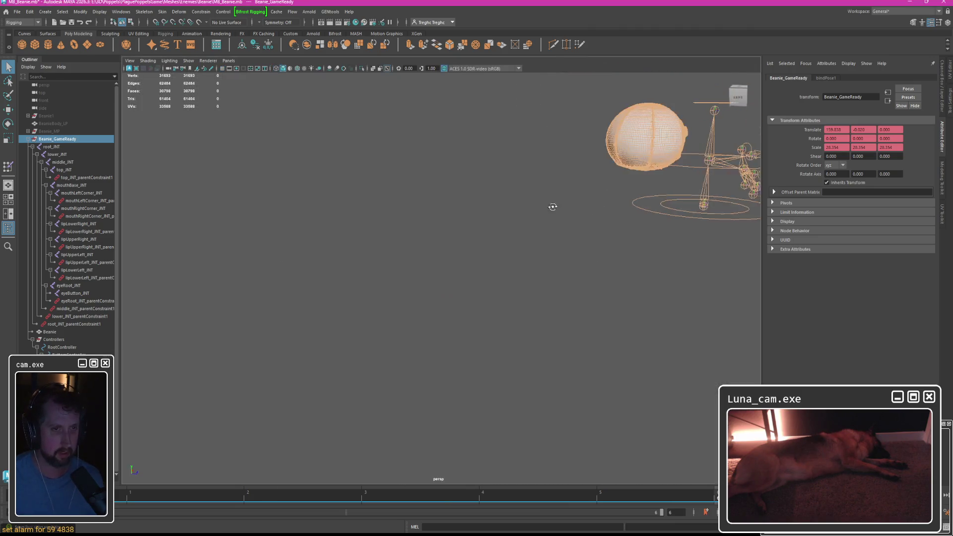
mouse_move(476, 223)
alt+middle_down()
mouse_move(520, 223)
mouse_move(373, 231)
alt+middle_up()
mouse_move(372, 231)
alt+mouse_down()
mouse_move(459, 212)
mouse_move(469, 190)
alt+mouse_up()
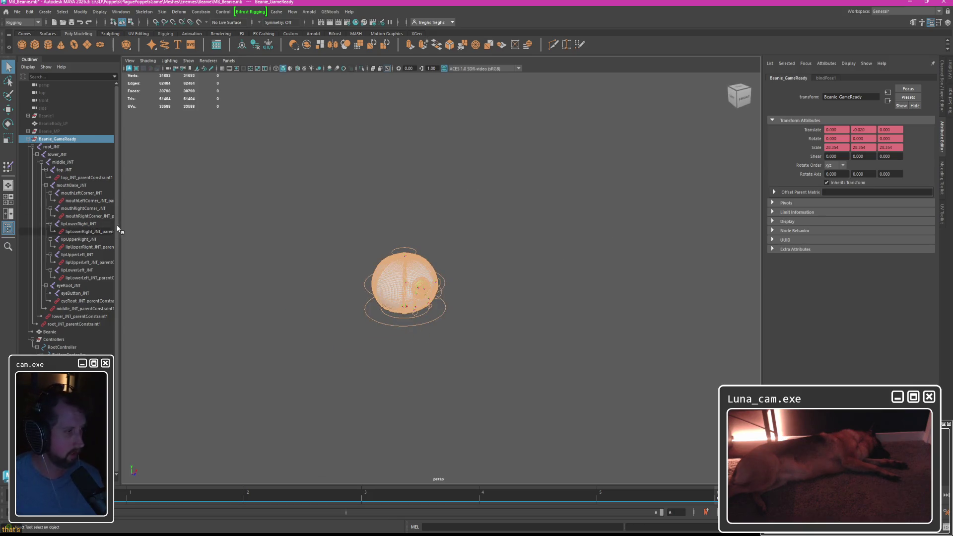
Zero RootController's Translate Z and key Beanie_GameReady again, leaving the mesh apart from the rig.
click(61, 346)
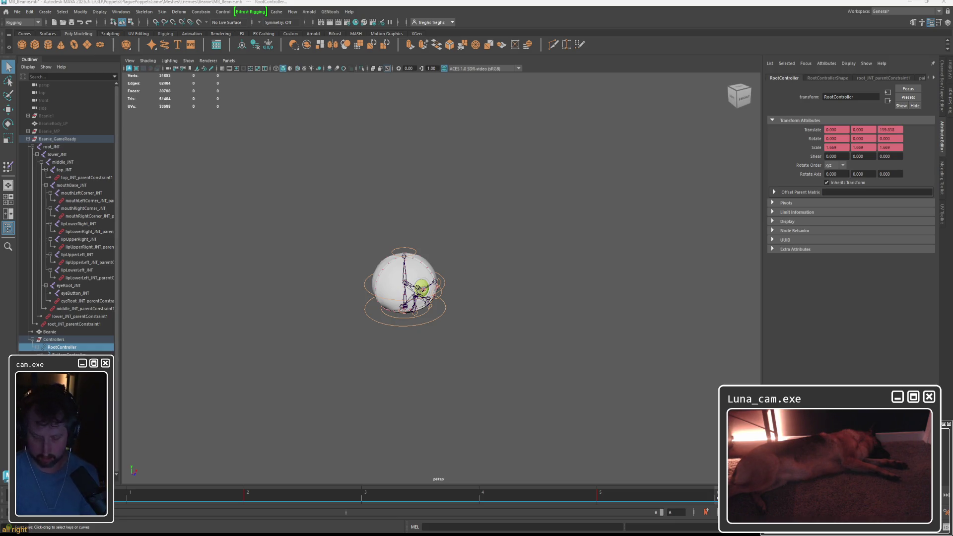
text(0.000)
key(Return)
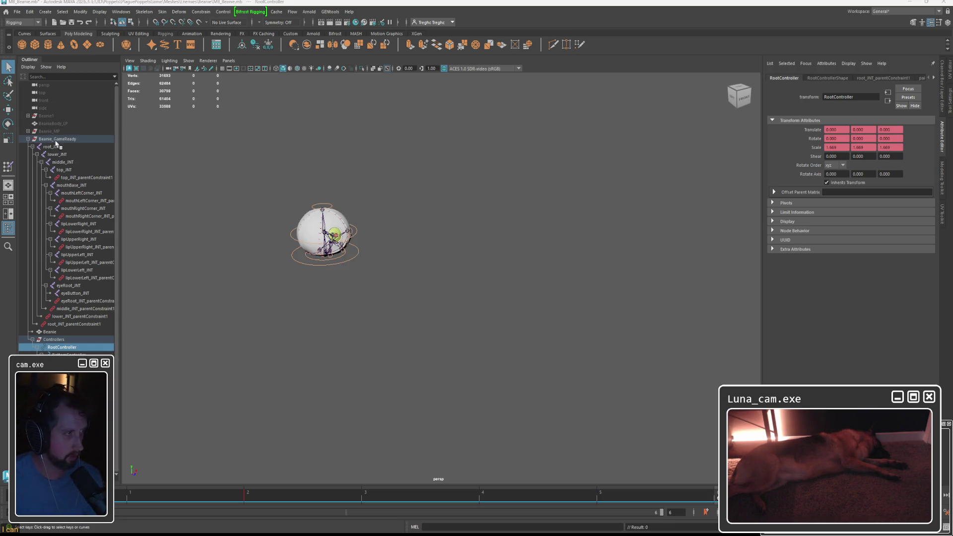
click(57, 138)
alt+drag(447, 224, 532, 181)
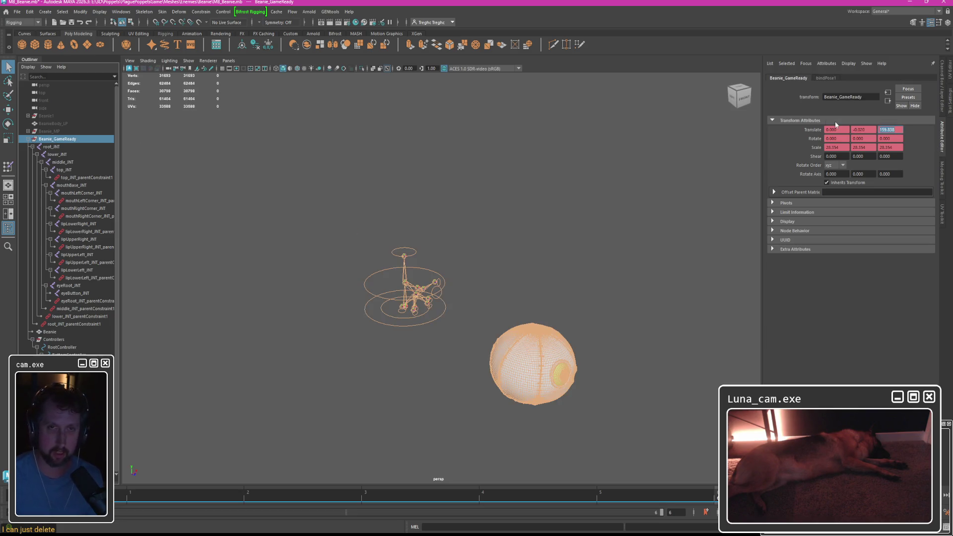
alt+middle_drag(532, 181, 501, 181)
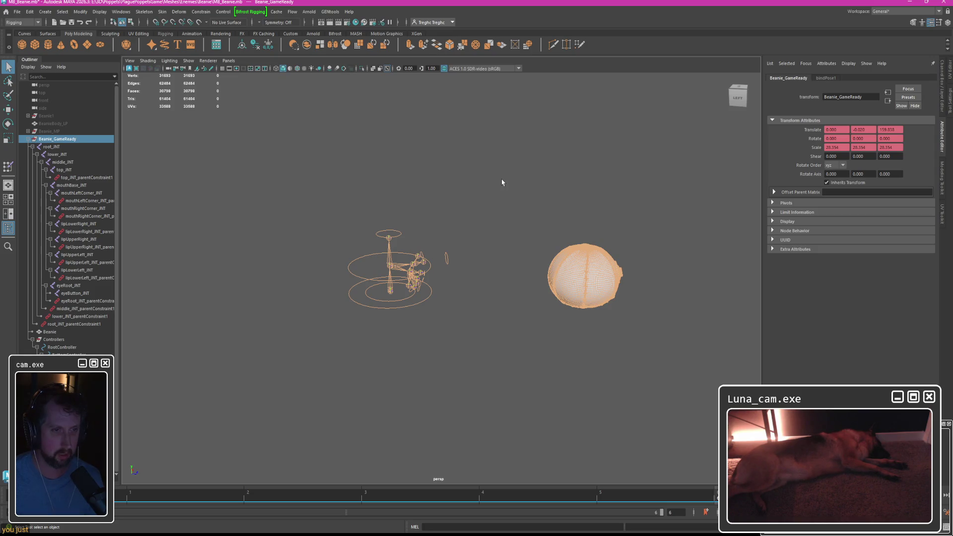
key(s)
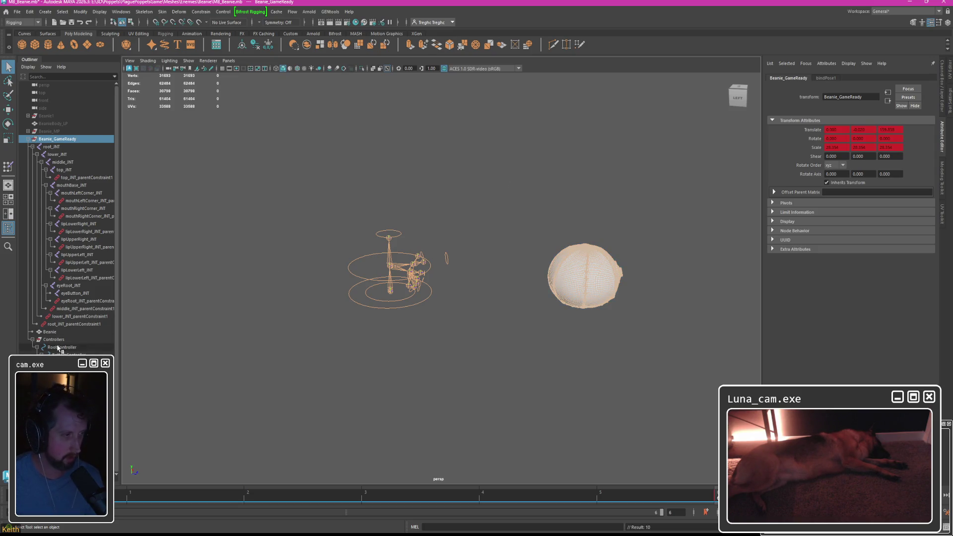
click(63, 347)
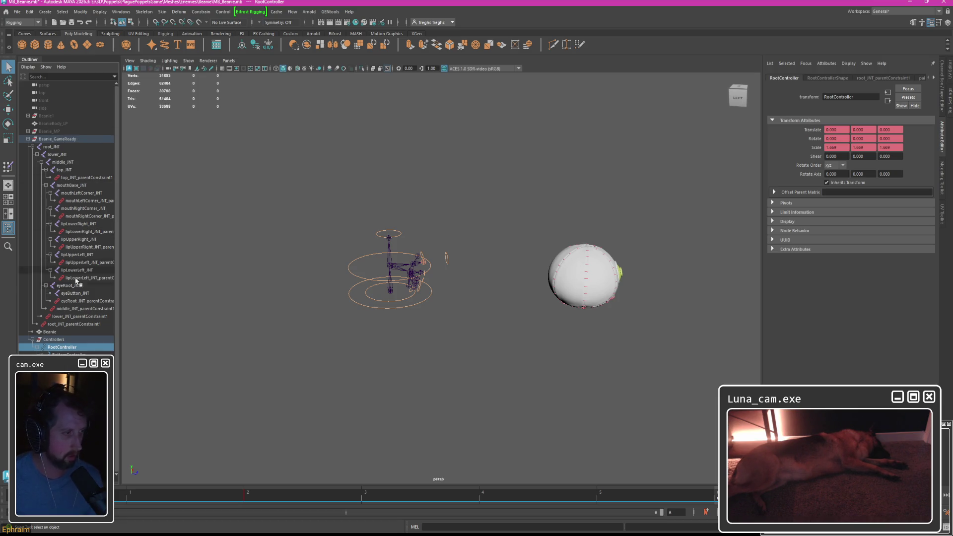
click(50, 331)
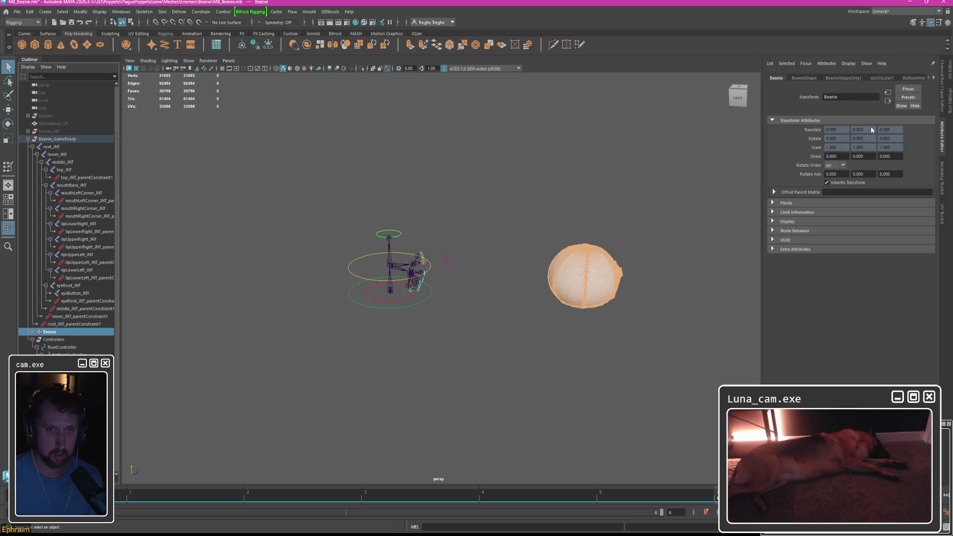
Play and scrub the beanie animation to check how the mesh follows the rig.
mouse_move(557, 183)
alt+mouse_down()
mouse_move(479, 199)
mouse_move(253, 203)
alt+mouse_up()
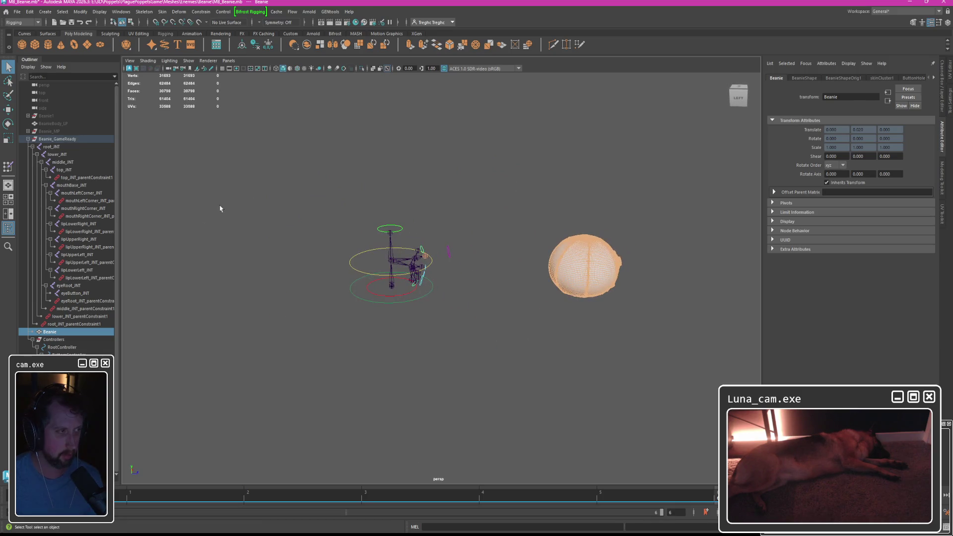
key(alt+v)
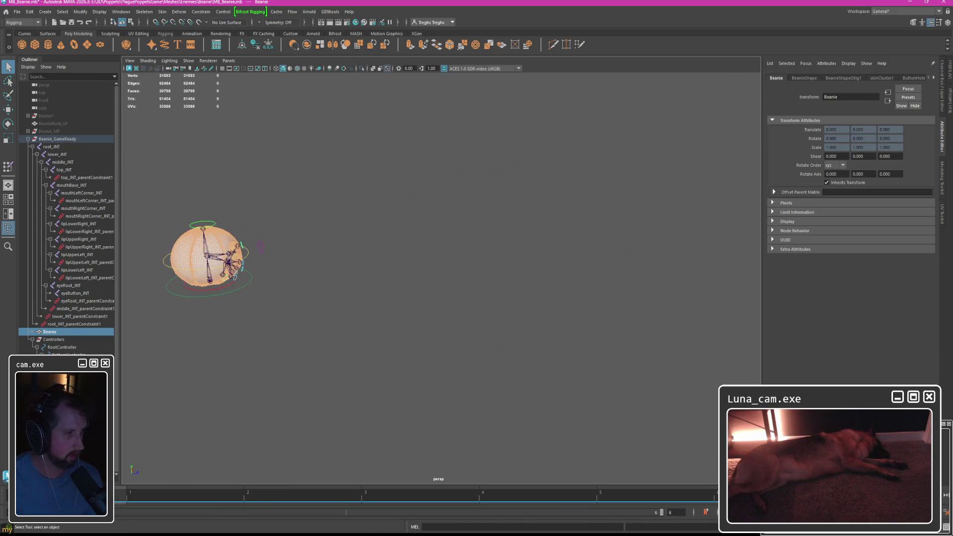
mouse_move(248, 497)
mouse_down()
mouse_move(259, 498)
mouse_move(130, 497)
mouse_up()
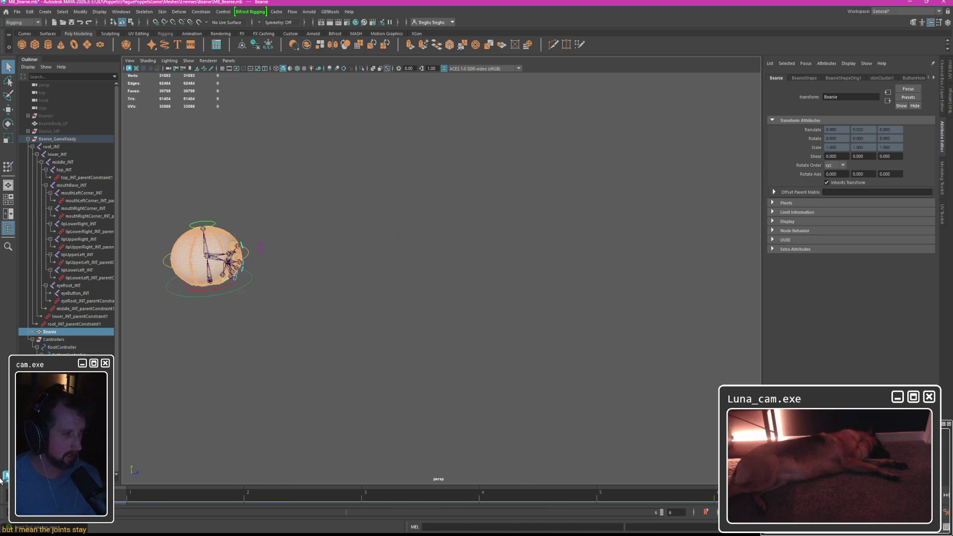
Select root_JNT through the Beanie mesh in the Outliner for export.
click(28, 11)
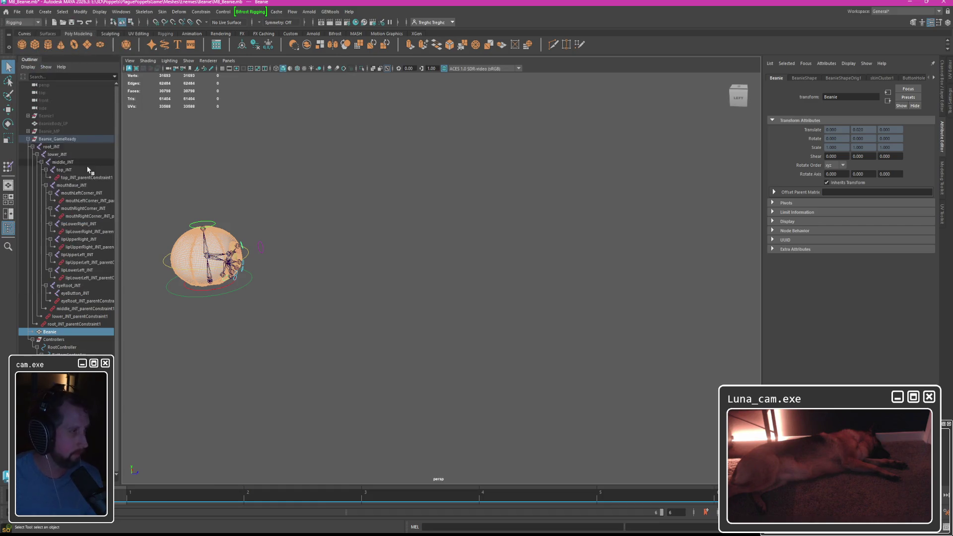
click(58, 147)
shift+click(74, 323)
click(16, 11)
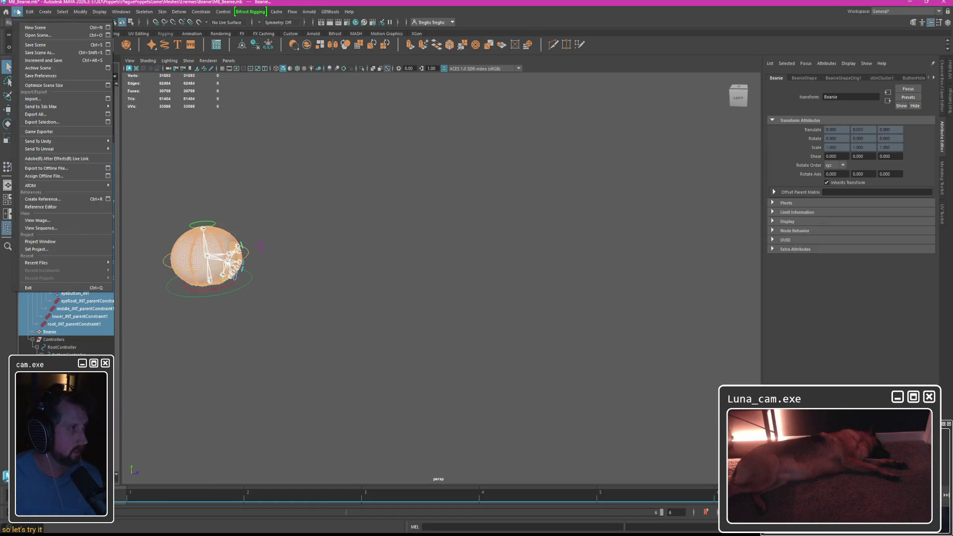
Export the selection as FBX over the existing file in the Beanie meshes folder, accepting the constraints warning.
click(41, 122)
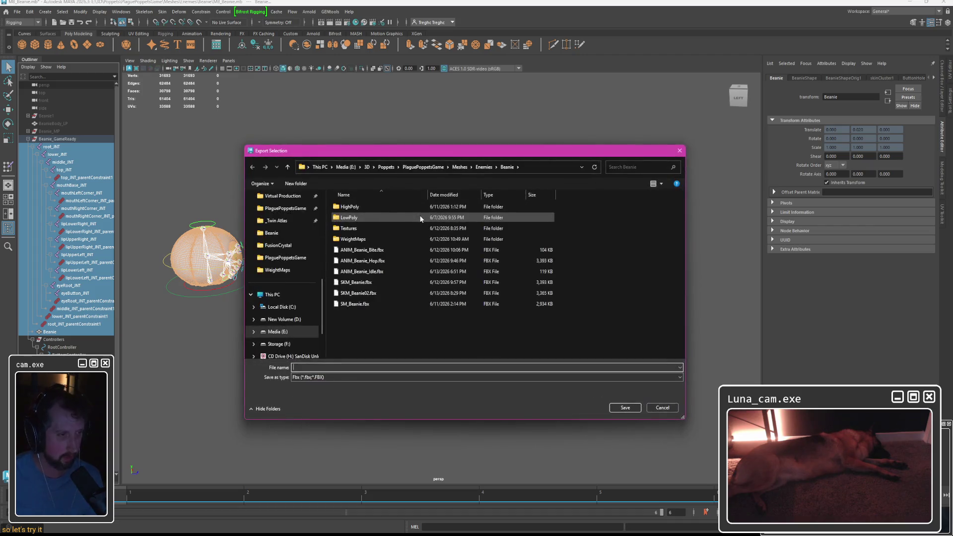
click(359, 293)
click(624, 407)
click(520, 271)
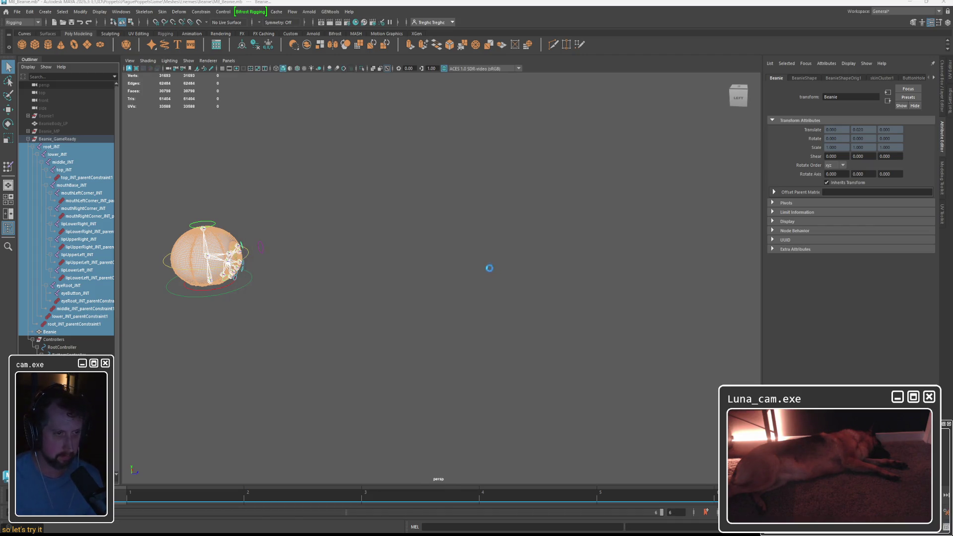
click(674, 414)
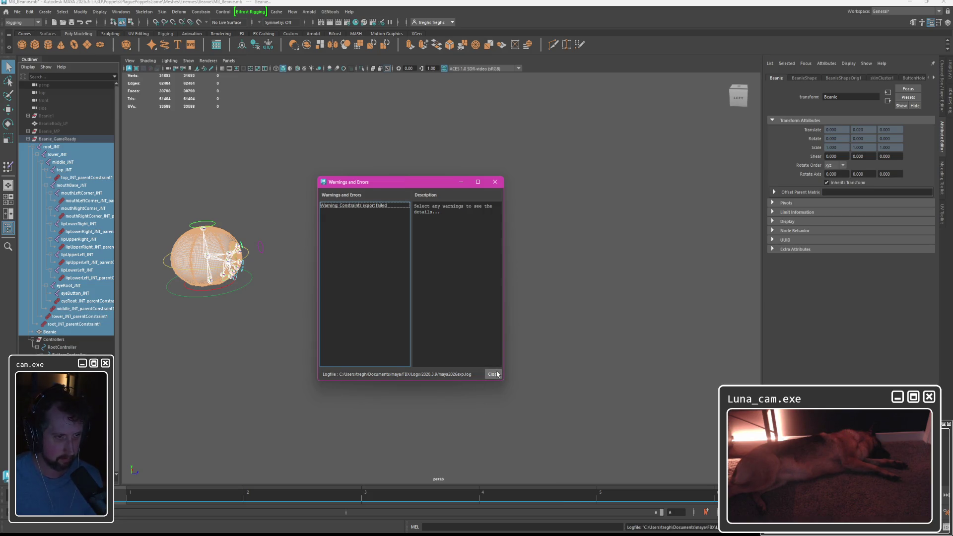
click(495, 374)
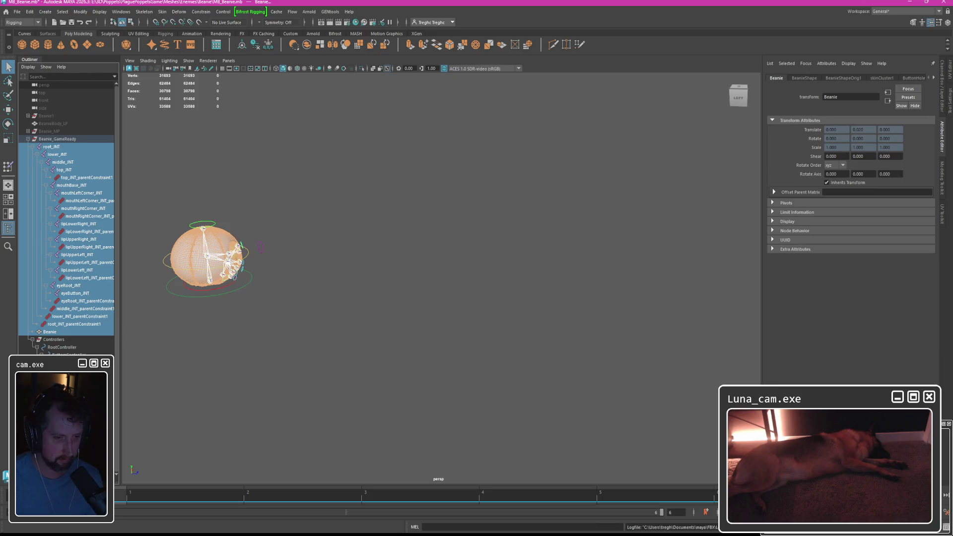
key(alt+Tab)
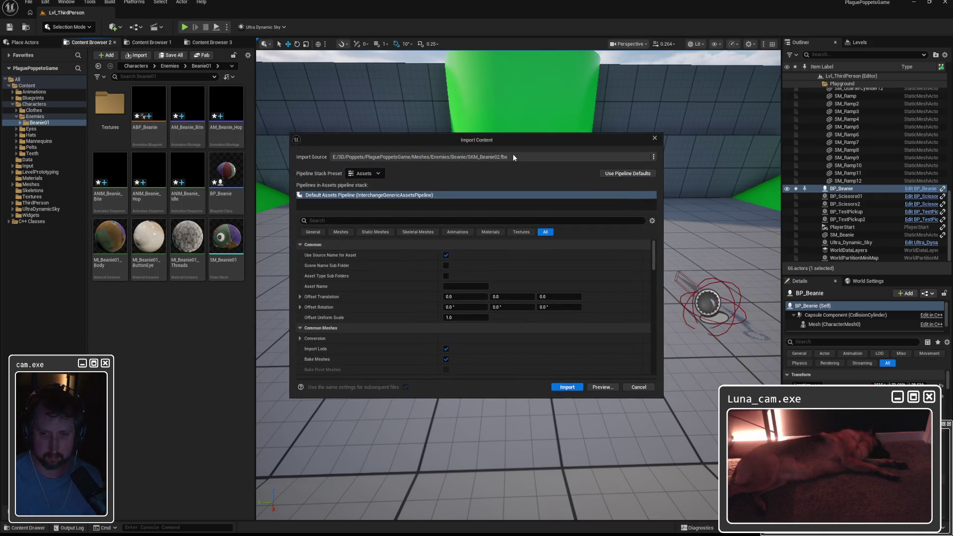
Import the FBX with default settings and open the new SKM_Beanie02_Anim sequence.
drag(487, 142, 492, 143)
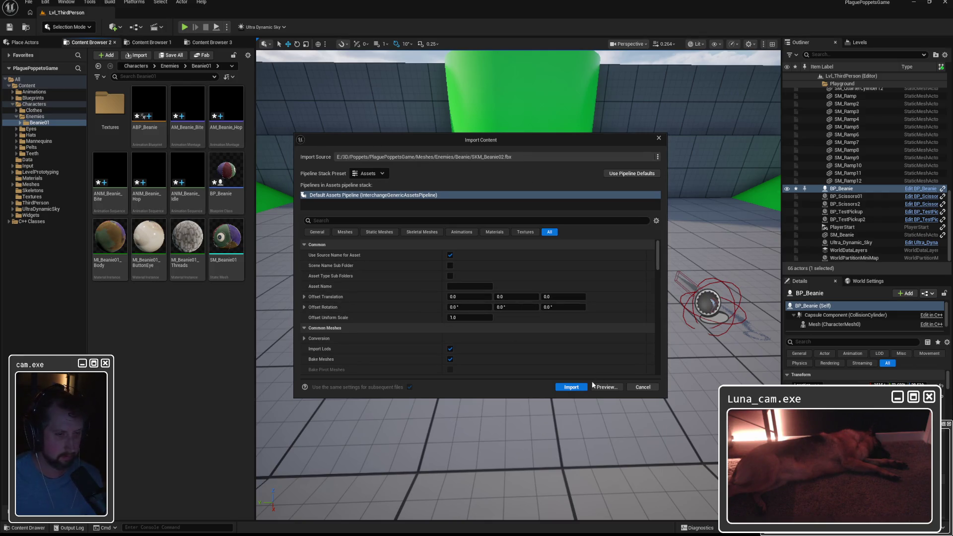
click(571, 386)
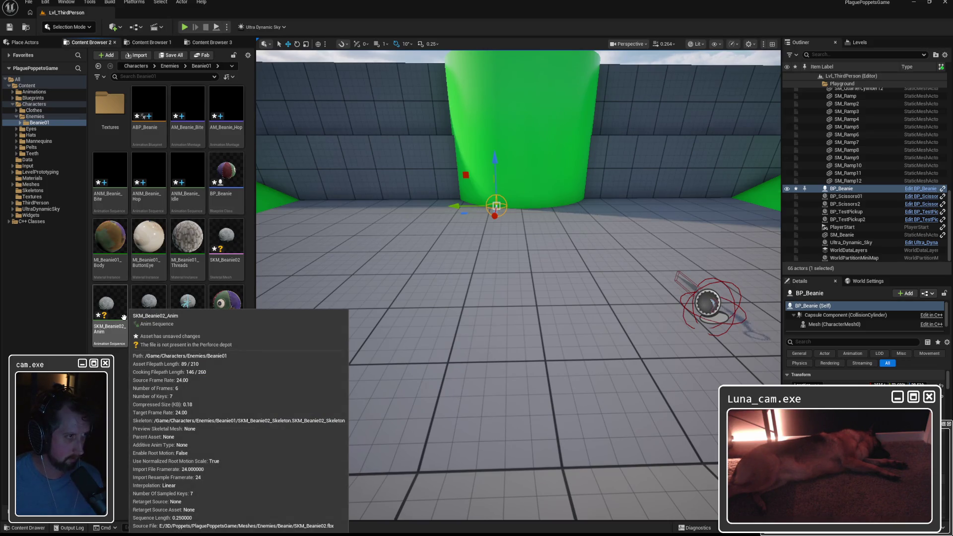
double_click(124, 317)
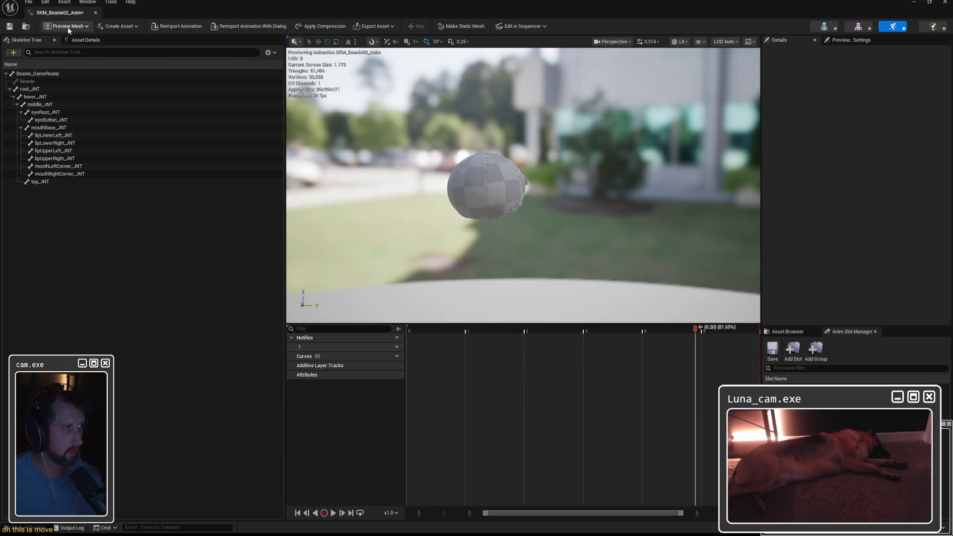
Set SKM_Beanie02_Anim's Rate Scale to 0.2, then play the rig animation back in Maya.
click(85, 40)
text(0.2)
key(Return)
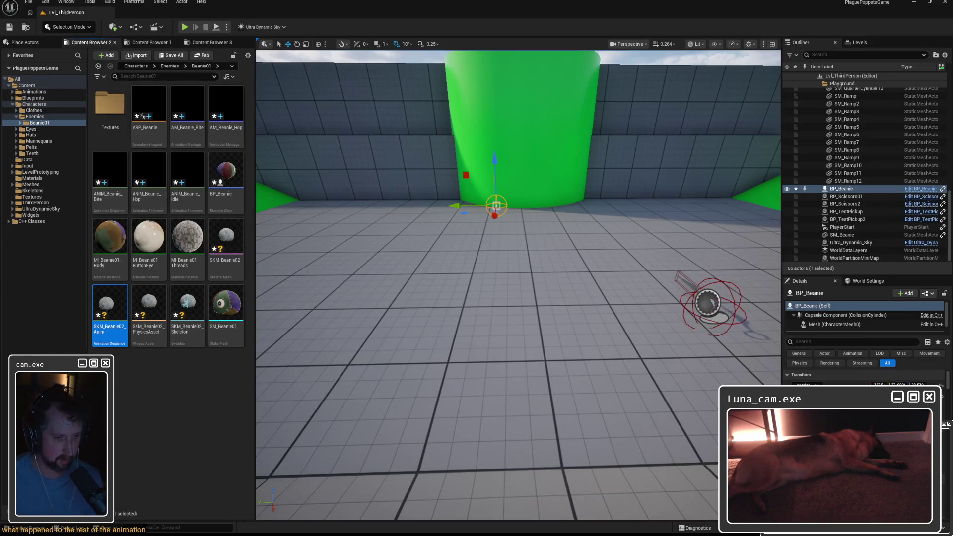
key(alt+Tab)
key(alt+v)
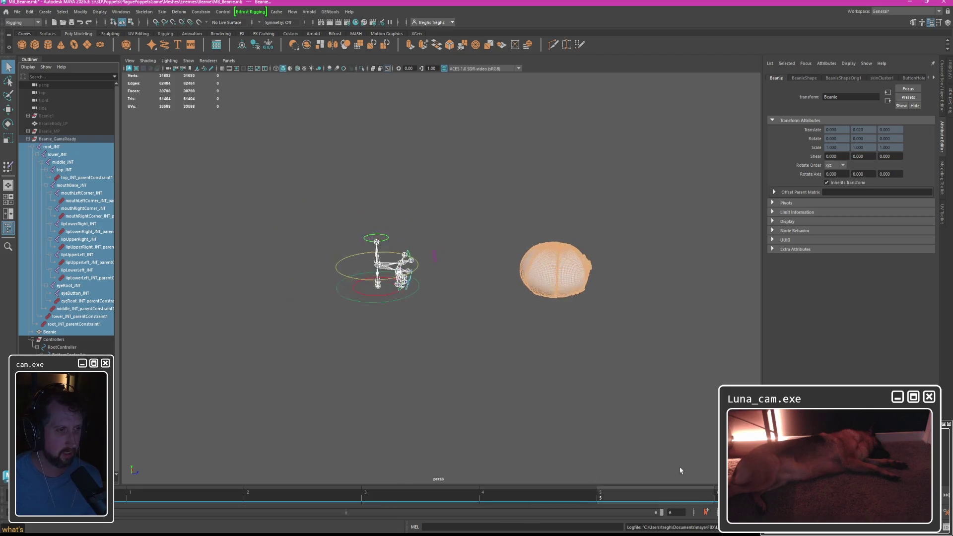
Stop playback, clear the selection and scrub the timeline to watch the mesh drift from the rig.
click(191, 495)
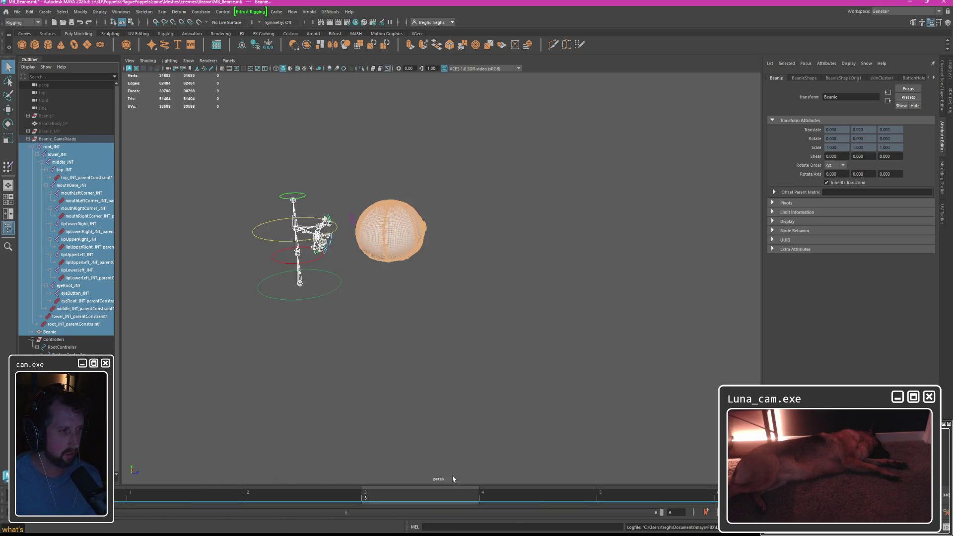
click(277, 143)
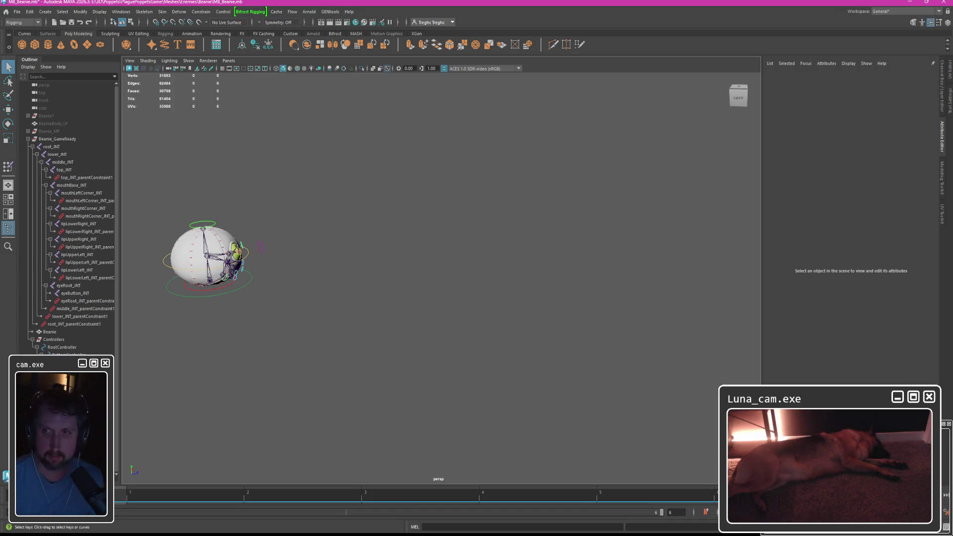
key(alt+Tab)
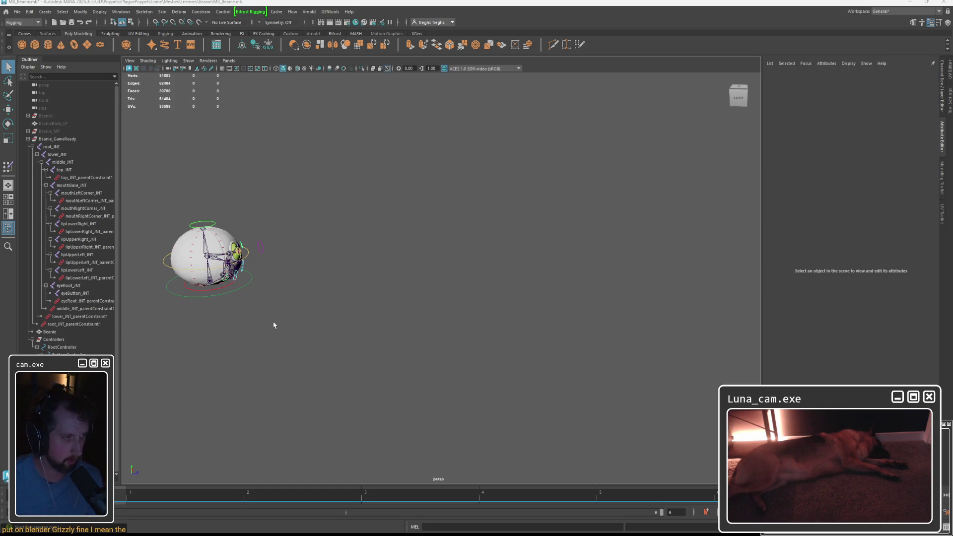
mouse_move(186, 497)
mouse_down()
mouse_move(595, 498)
mouse_move(149, 498)
mouse_up()
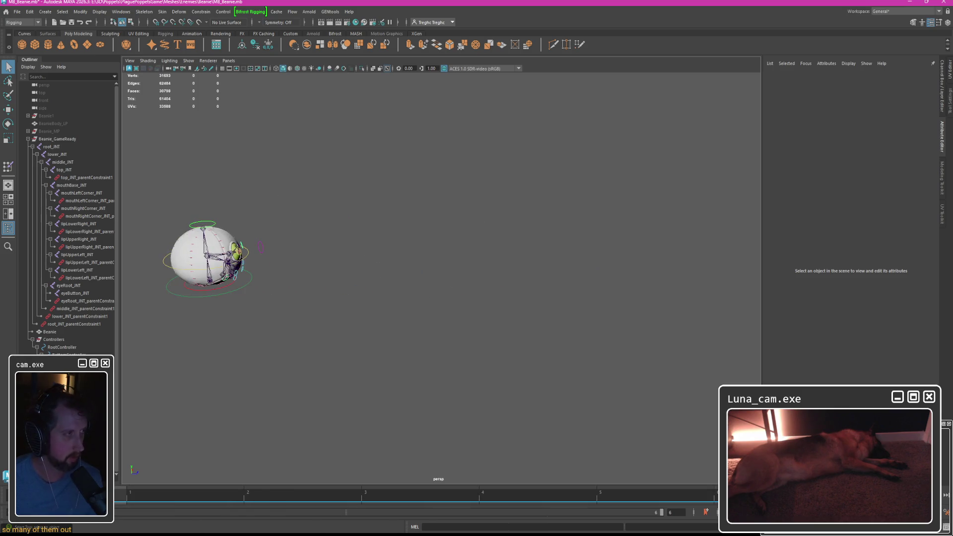
Undo the recent selection and keyframe, then close MB_Beanie.mb without saving.
key(ctrl+z)
key(ctrl+z)
key(ctrl+z)
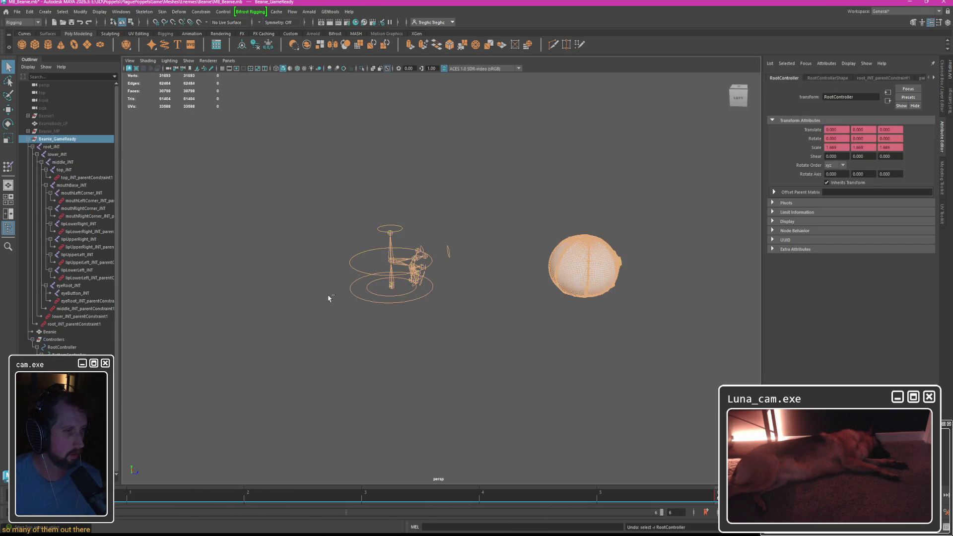
key(ctrl+z)
key(ctrl+z)
key(ctrl+z)
key(ctrl+z)
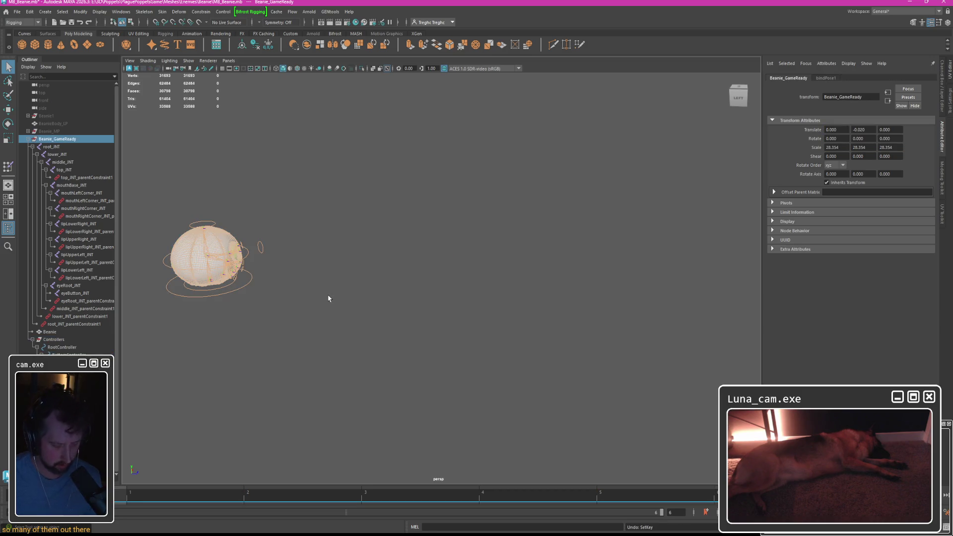
key(ctrl+o)
click(473, 275)
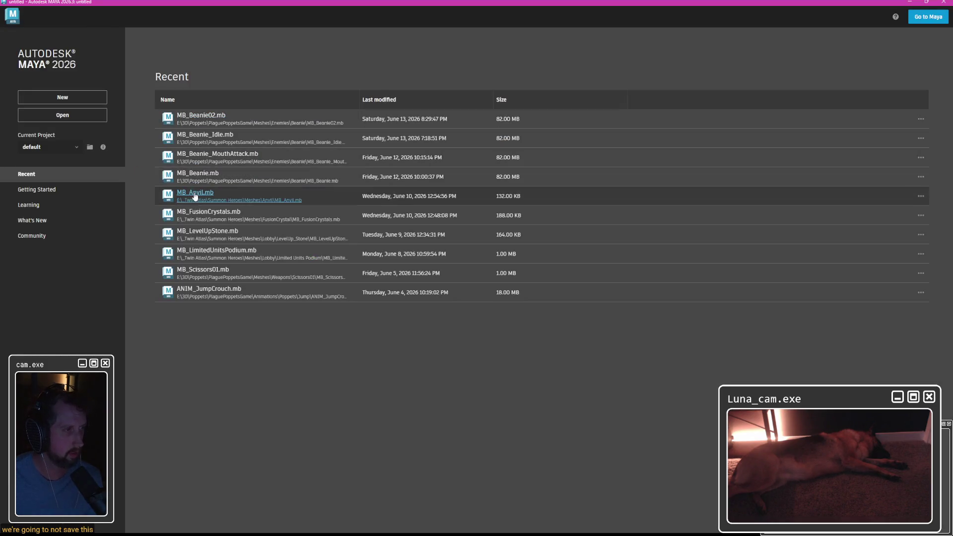
Reopen MB_Beanie.mb, expand Beanie_GameReady and root_JNT in the Outliner, and select root_JNT.
click(195, 175)
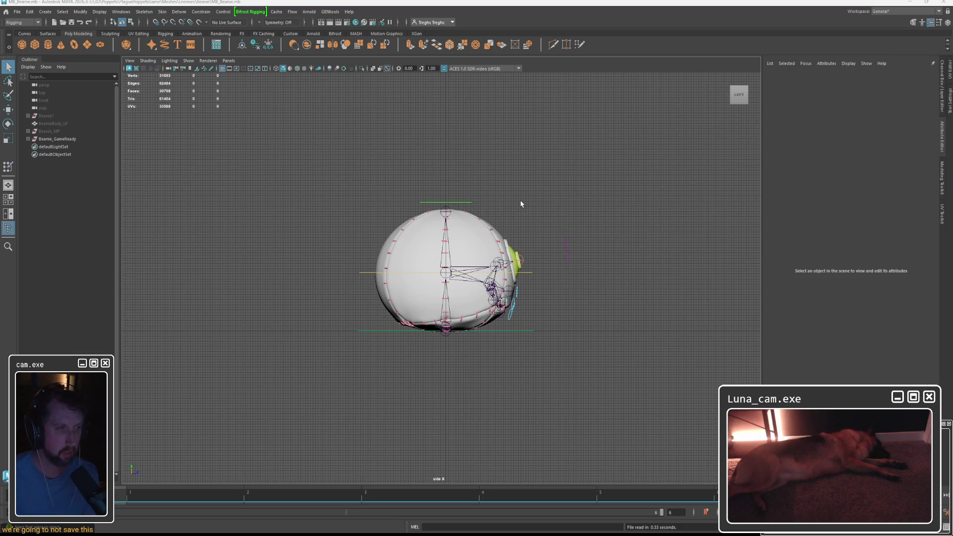
click(28, 139)
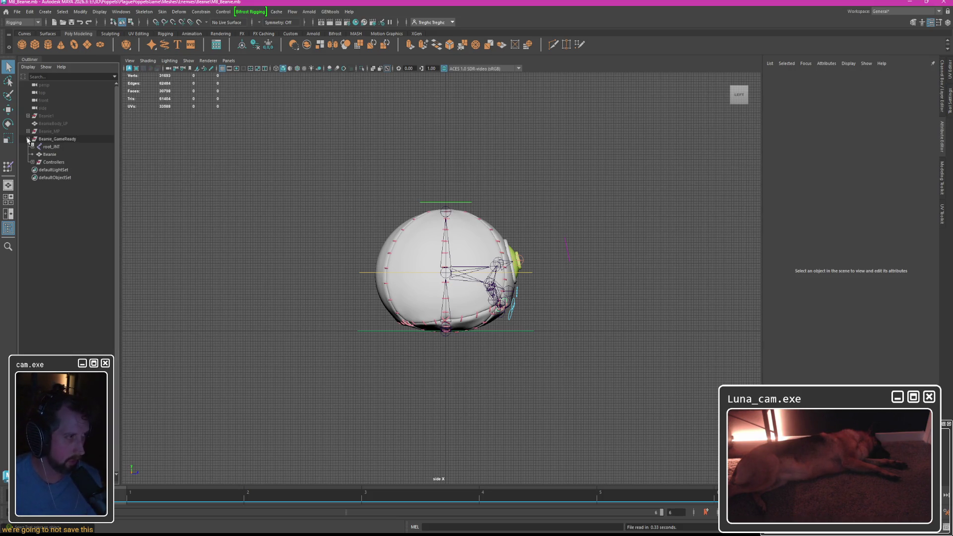
shift+click(35, 147)
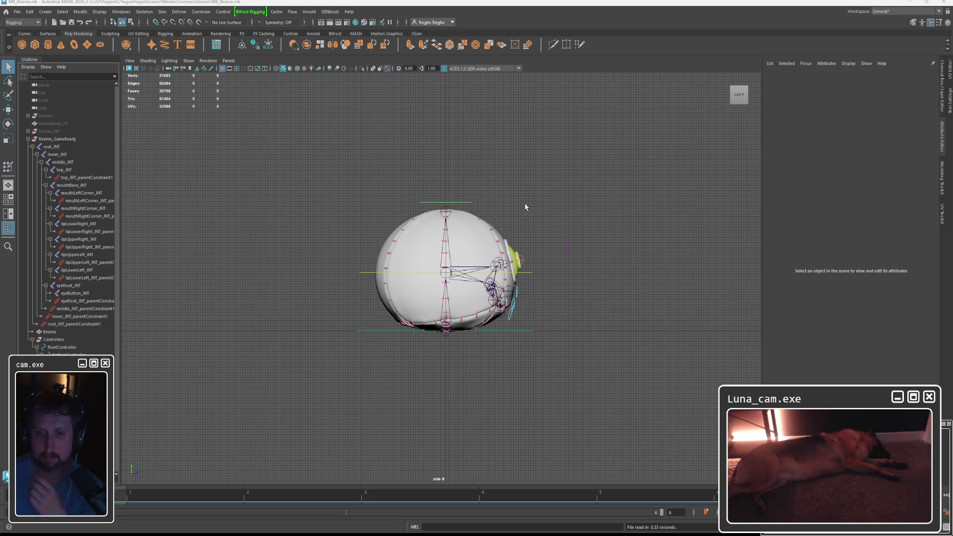
click(58, 148)
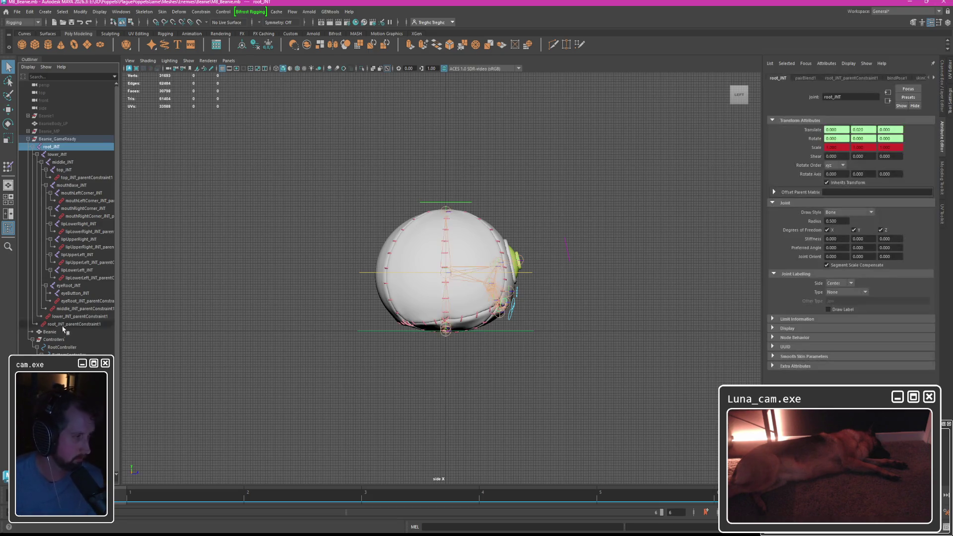
Delete root_JNT through the Beanie mesh, then select the remaining Beanie_GameReady group.
shift+click(60, 332)
key(Delete)
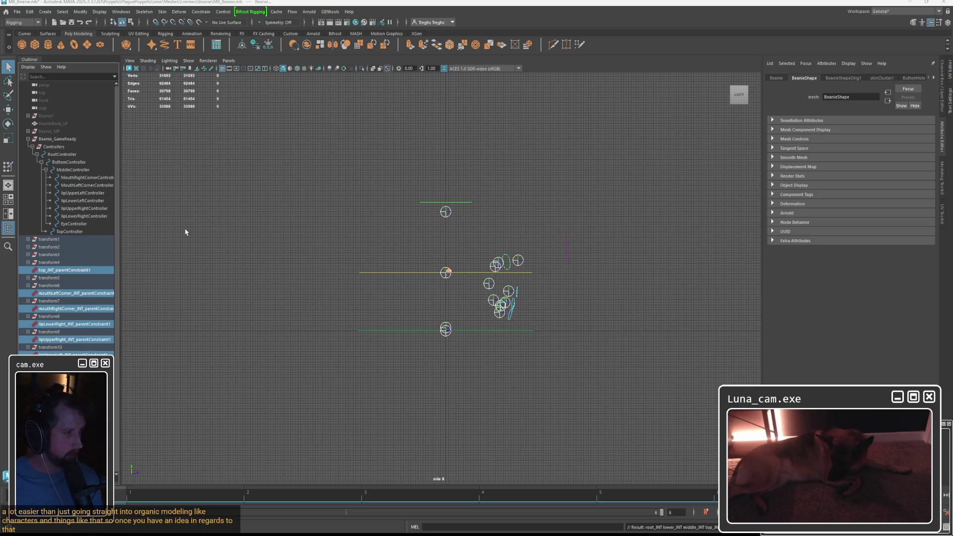
click(56, 139)
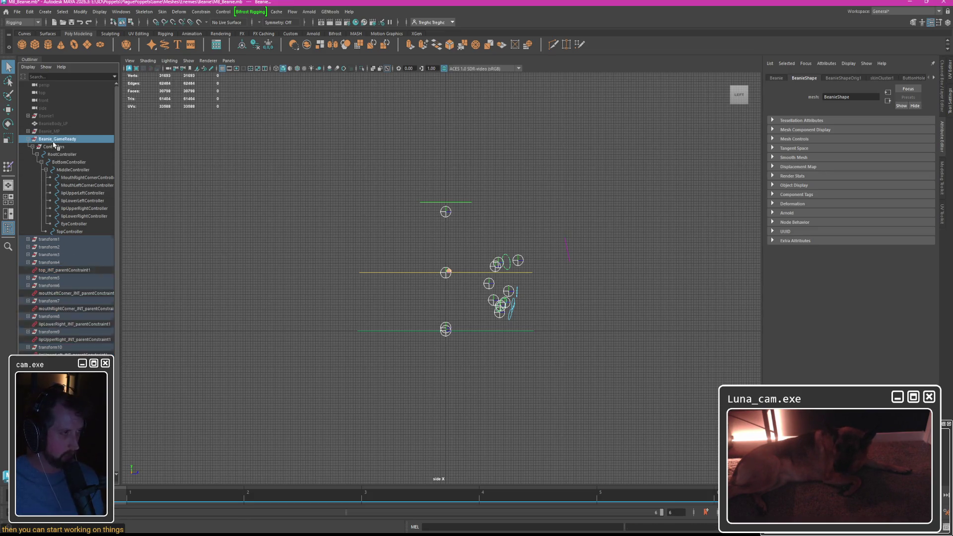
double_click(832, 146)
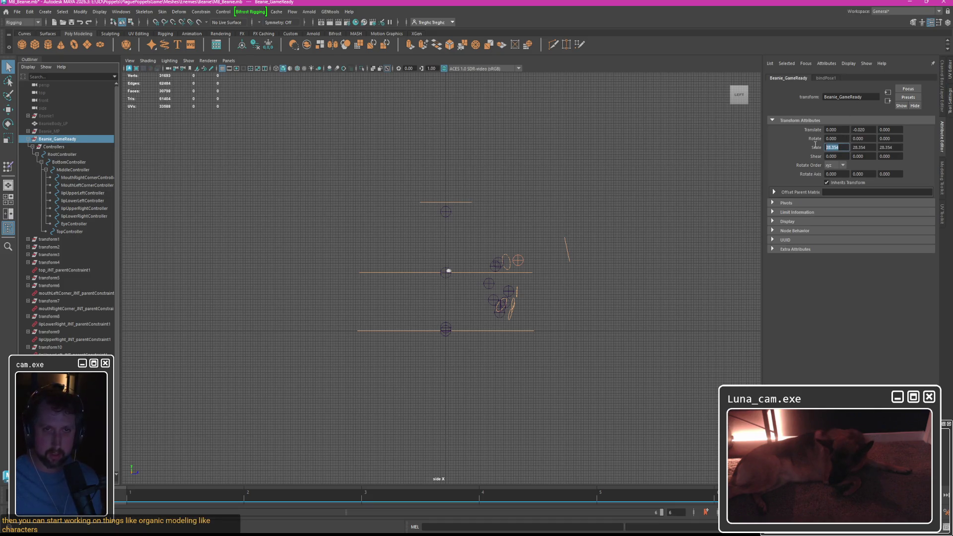
key(Down)
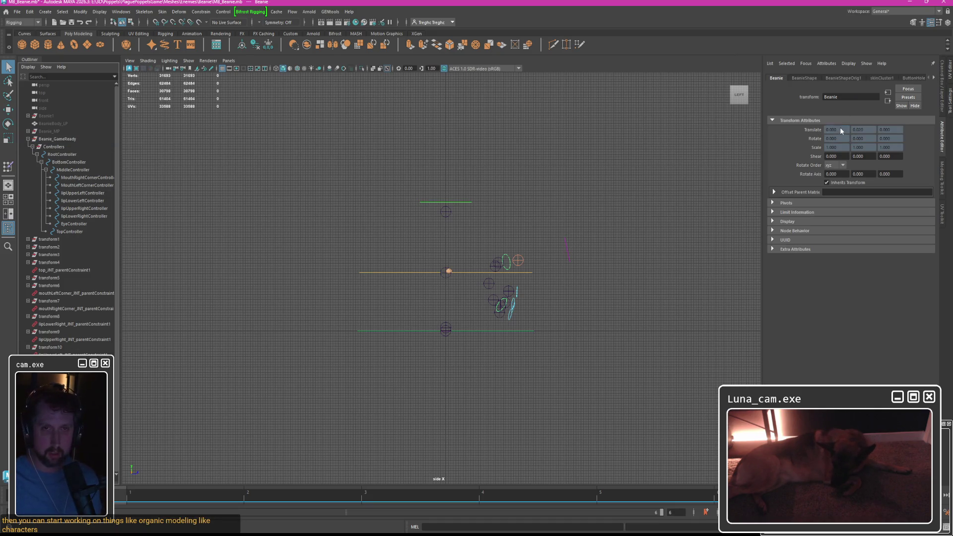
double_click(832, 147)
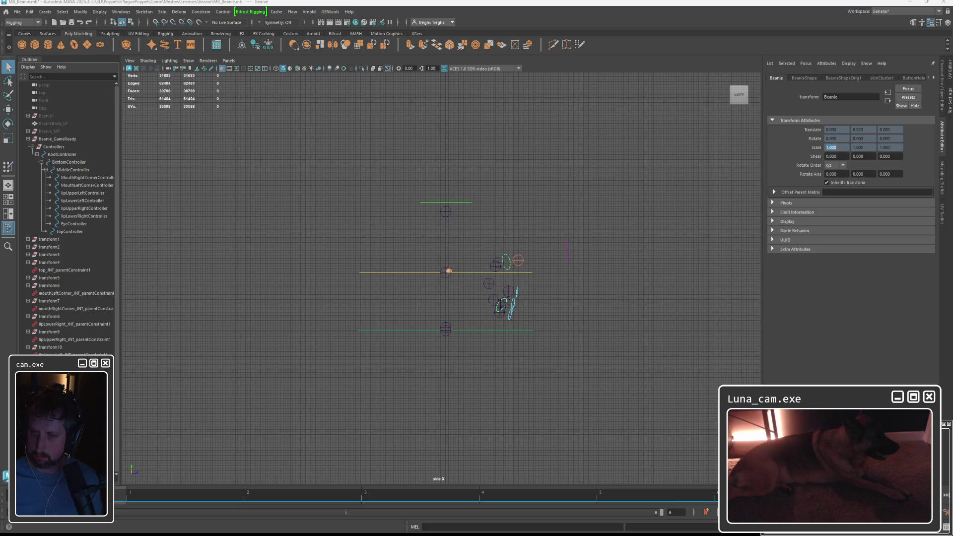
click(626, 209)
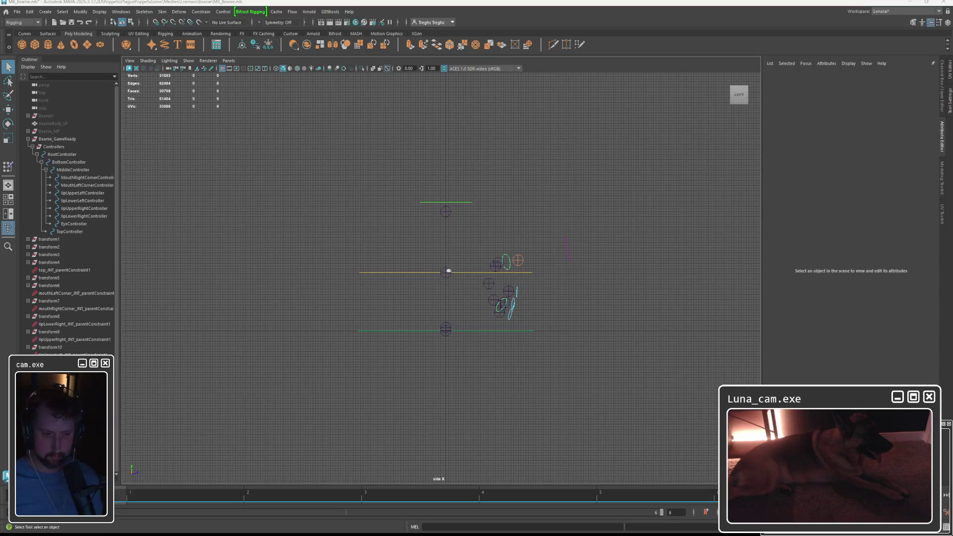
key(alt+Tab)
click(186, 406)
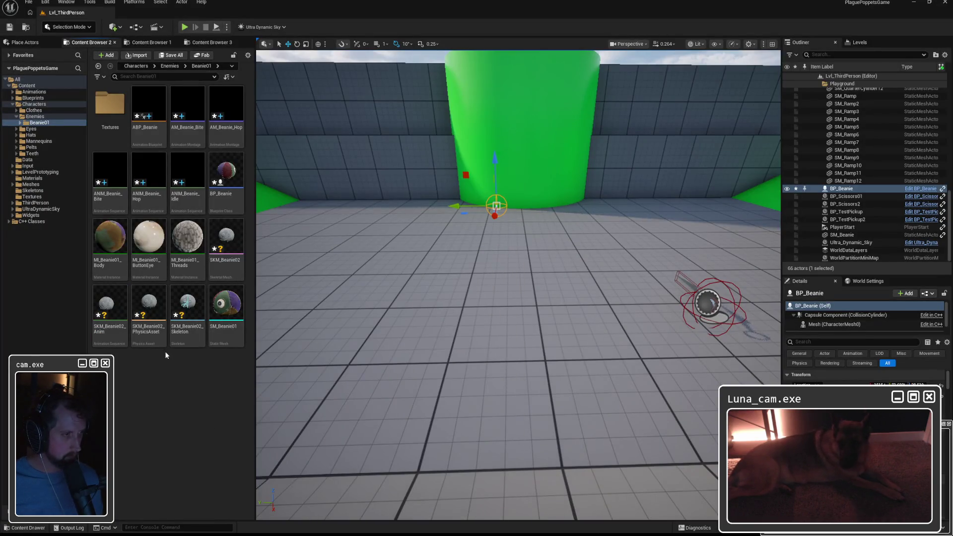
Force delete the four SKM_Beanie02 assets from the Beanie01 folder.
click(224, 249)
shift+click(187, 316)
shift+click(109, 316)
right_click(110, 316)
key(Delete)
click(438, 394)
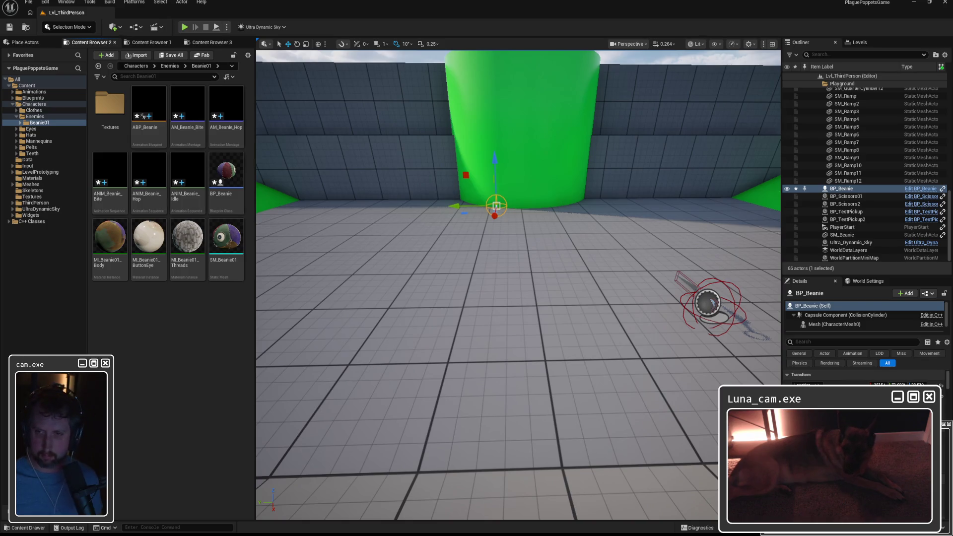
Import SKM_Beanie.fbx with default settings and force delete its SKM_Beanie_Anim asset.
drag(262, 368, 152, 340)
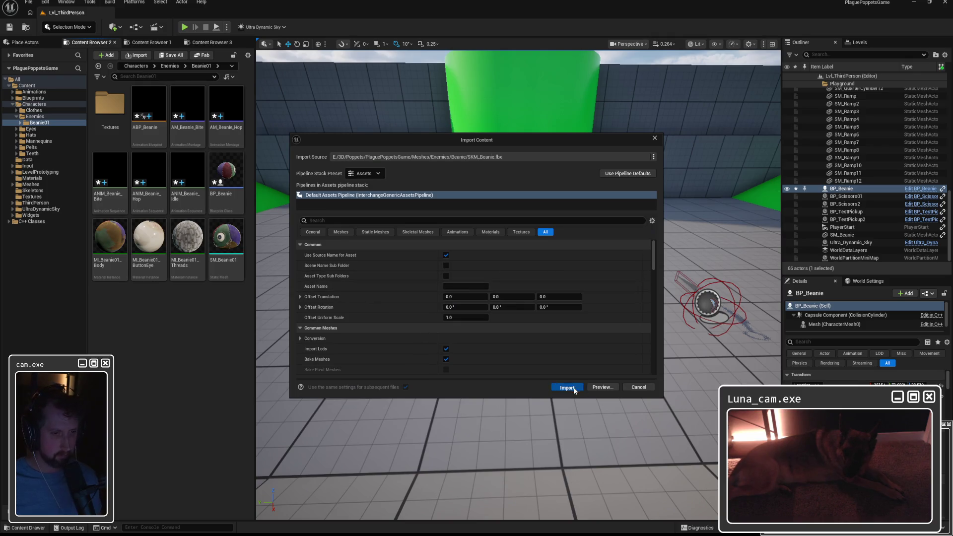
click(565, 384)
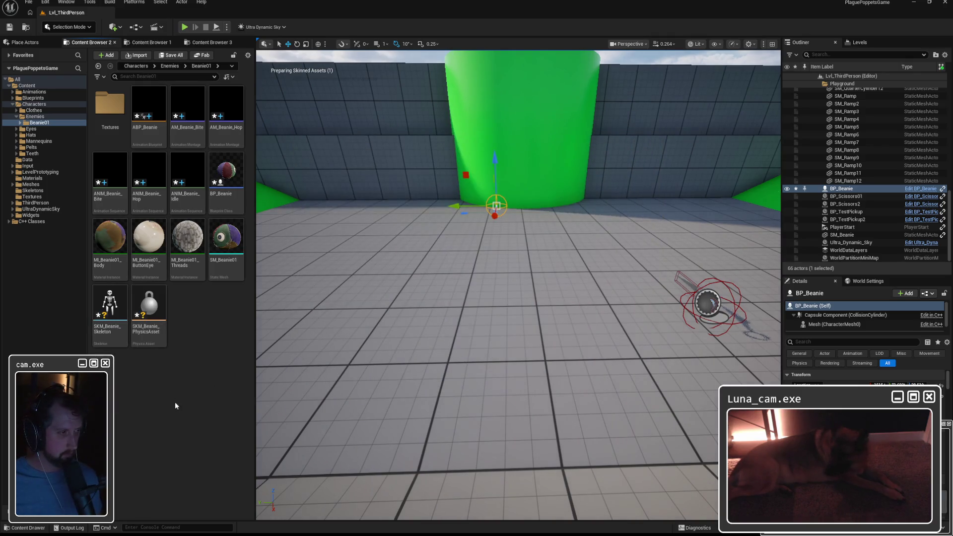
click(109, 313)
key(Delete)
click(423, 394)
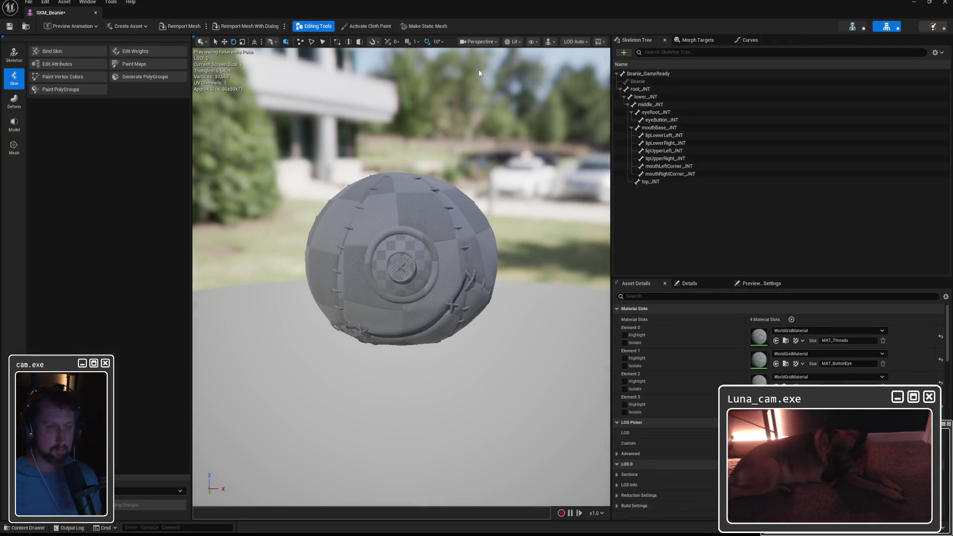
Review root_JNT and lower_JNT under the Beanie_GameReady root, then return to Maya.
click(848, 27)
right_click(33, 89)
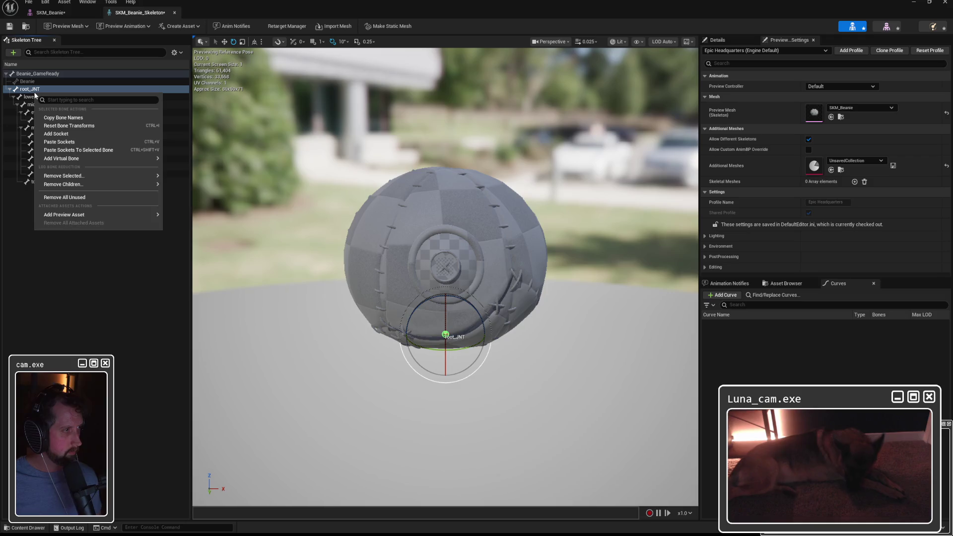
right_click(28, 98)
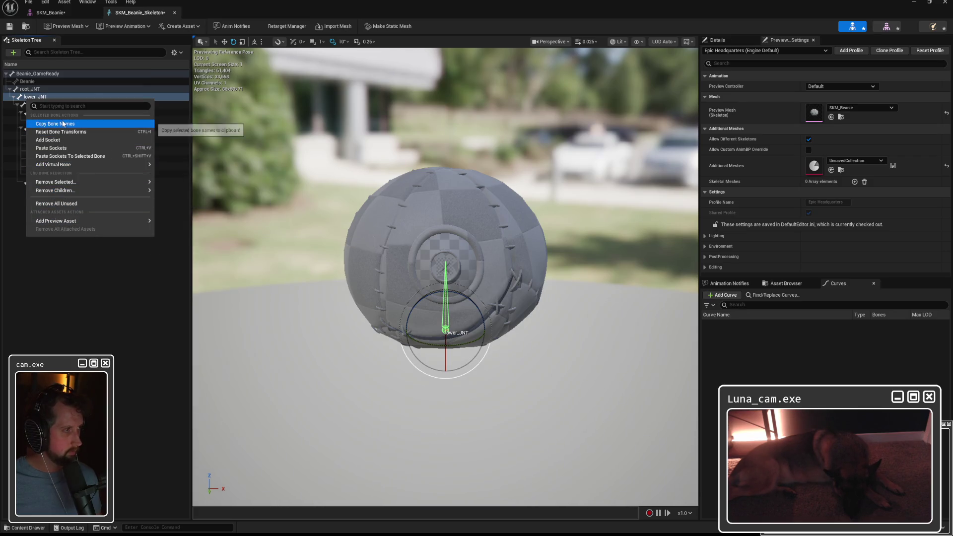
click(43, 98)
click(37, 74)
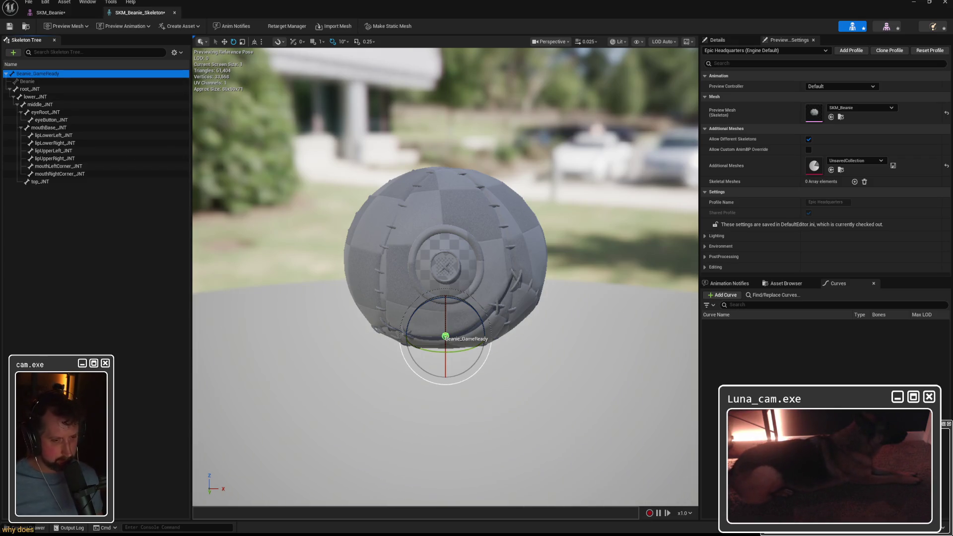
key(alt+Tab)
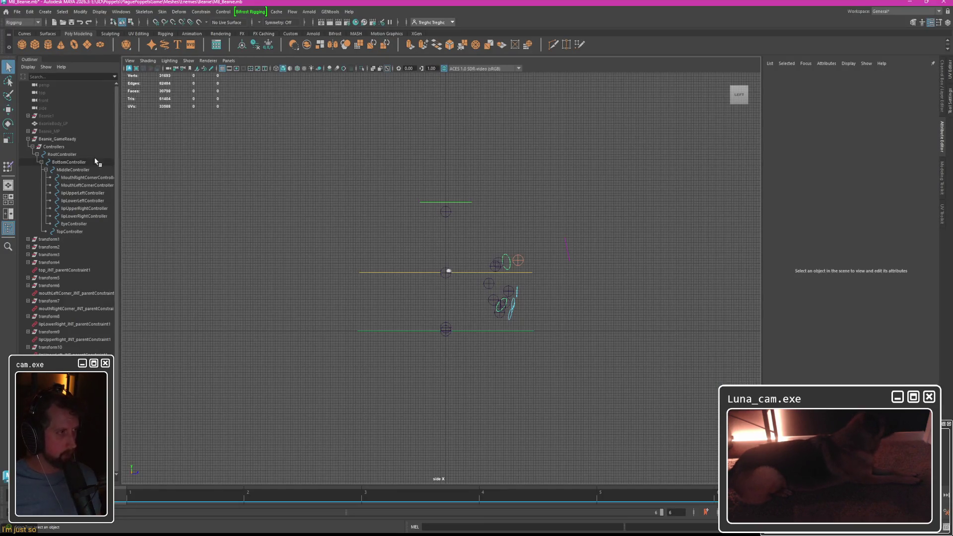
Reopen MB_Beanie.mb from recents without saving and expand the Beanie_GameReady group.
click(12, 16)
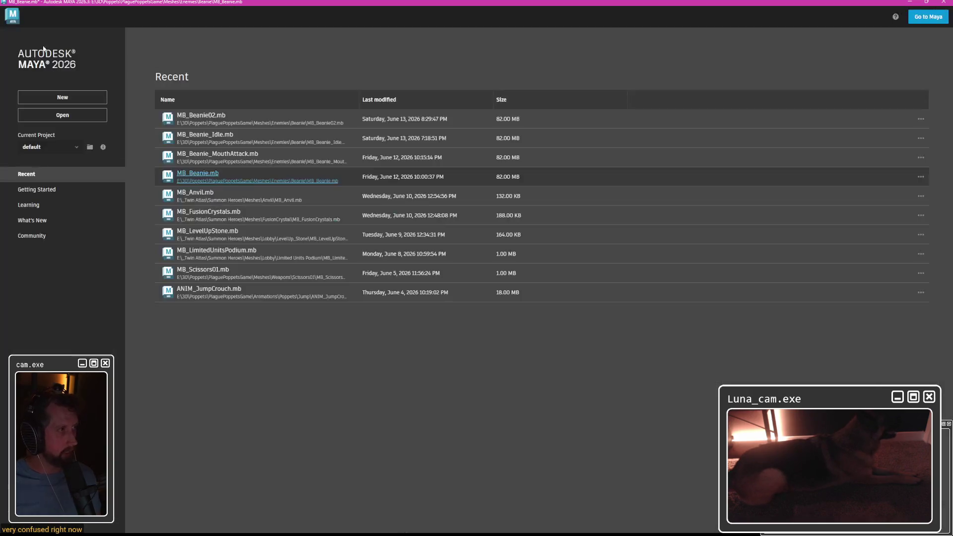
click(197, 173)
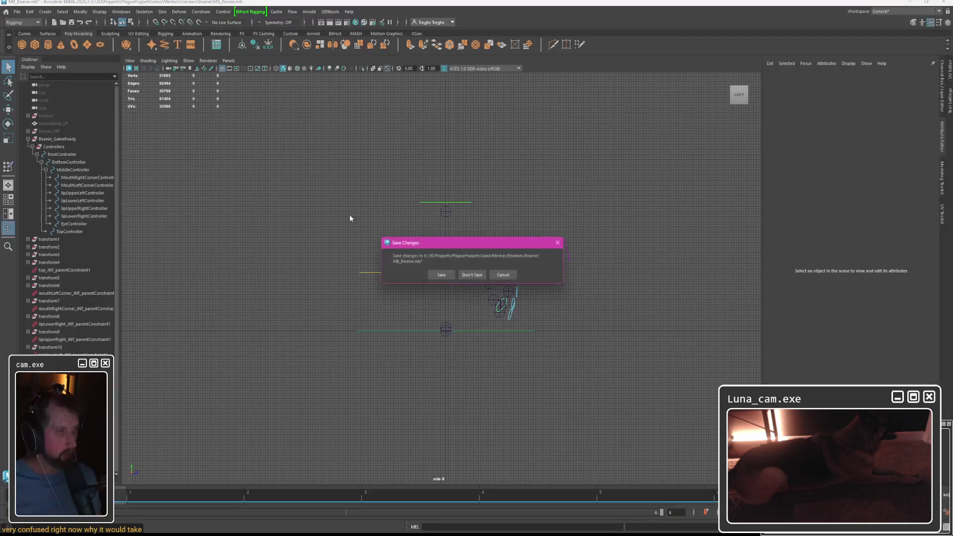
click(486, 275)
click(29, 139)
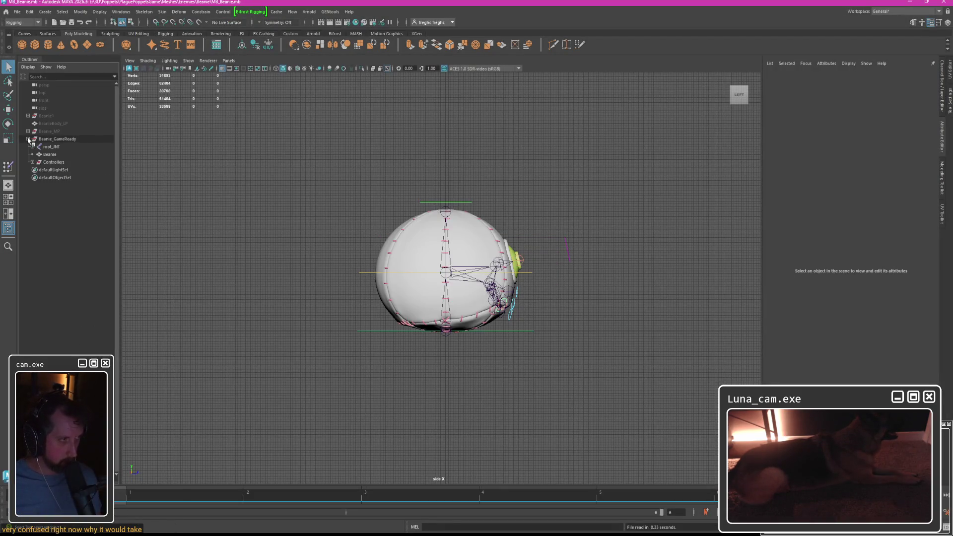
click(56, 139)
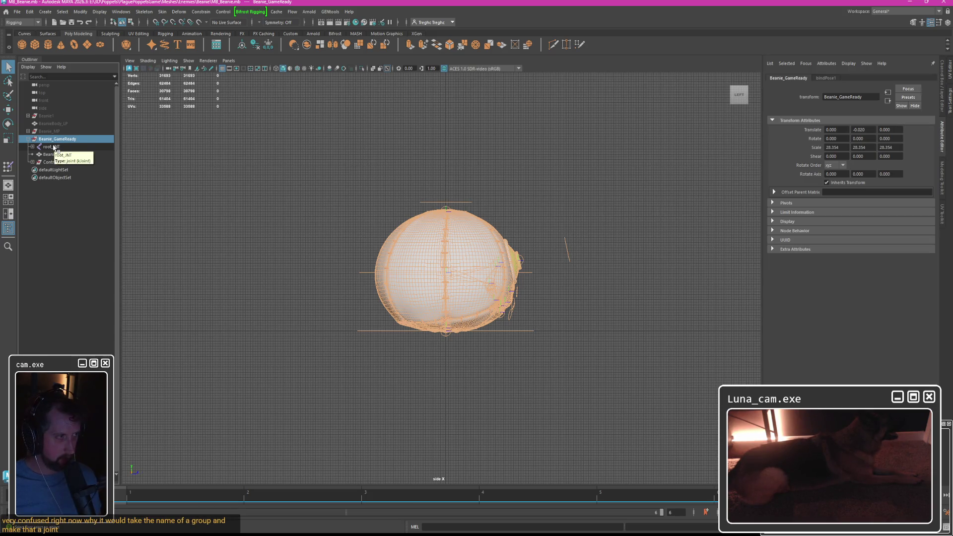
Parent root_JNT under the Beanie mesh and select Beanie with its whole hierarchy.
click(51, 146)
key(Delete)
click(51, 147)
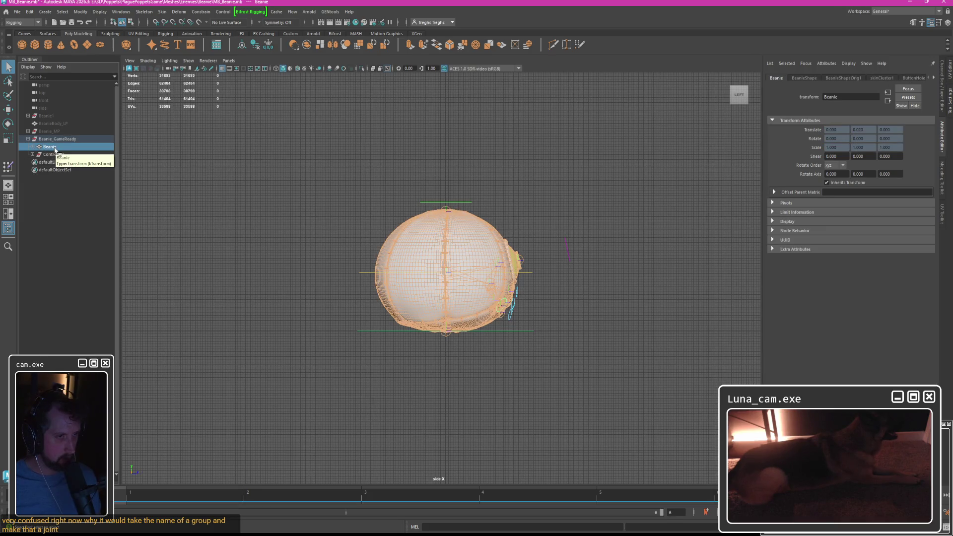
click(32, 146)
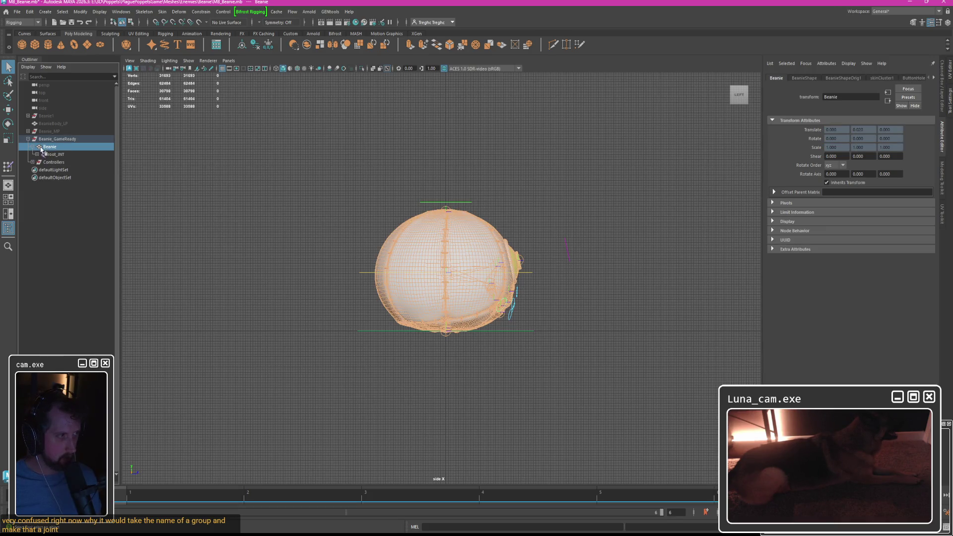
click(80, 12)
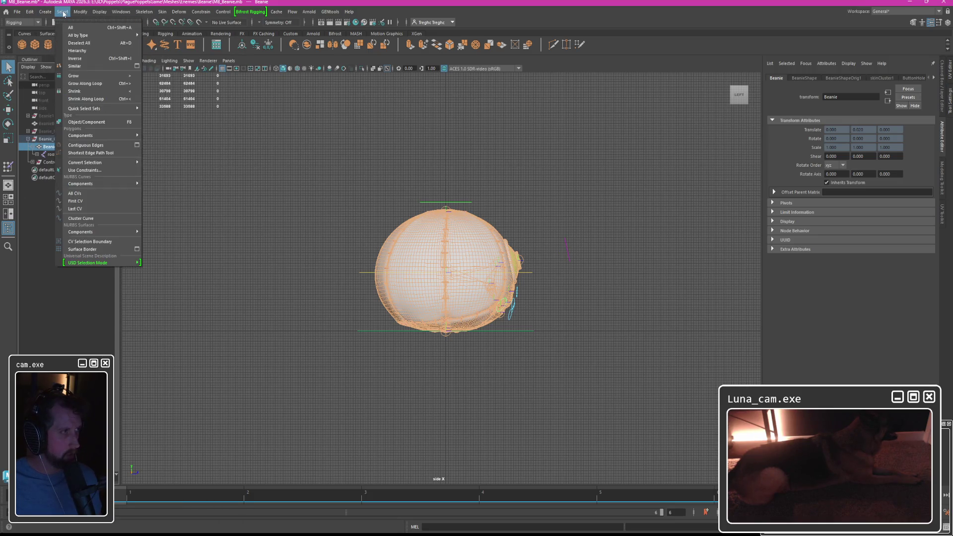
click(77, 52)
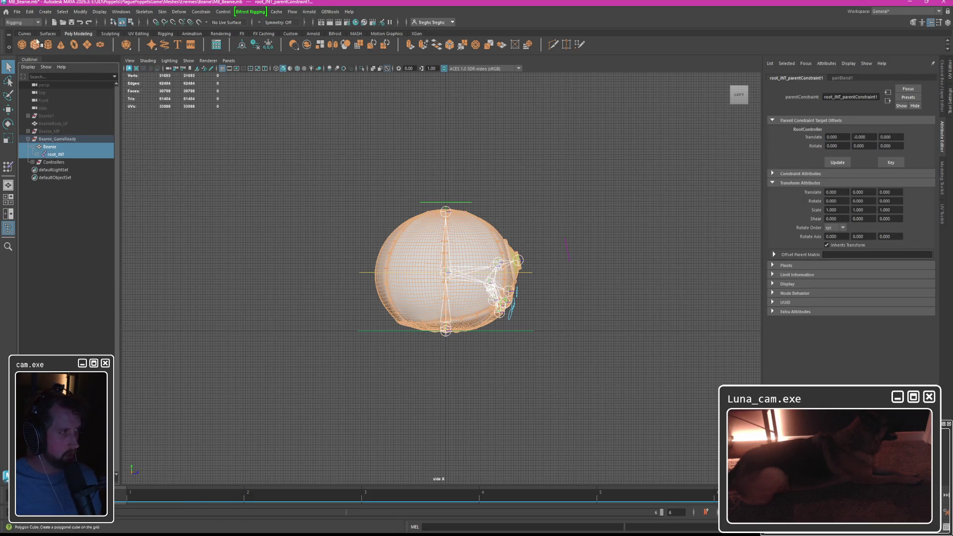
Export Selection over an existing FBX file, confirming the overwrite.
click(18, 12)
click(54, 120)
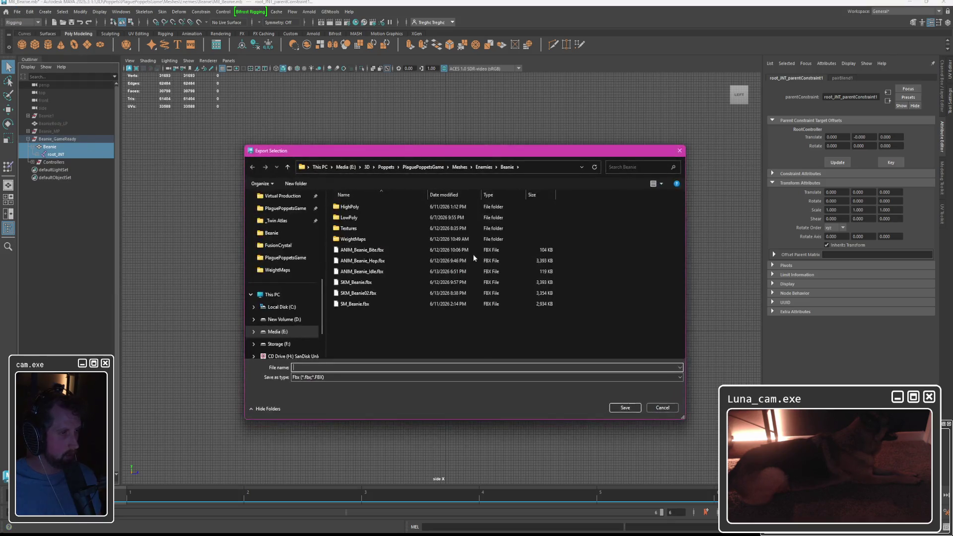
double_click(354, 293)
click(495, 271)
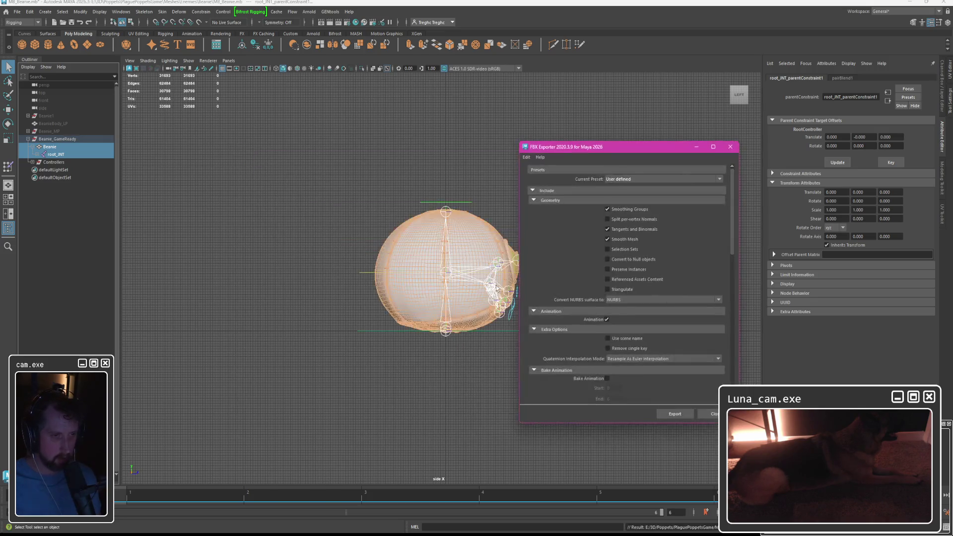
scroll(551, 318, down, 5)
scroll(550, 318, down, 3)
scroll(550, 318, down, 3)
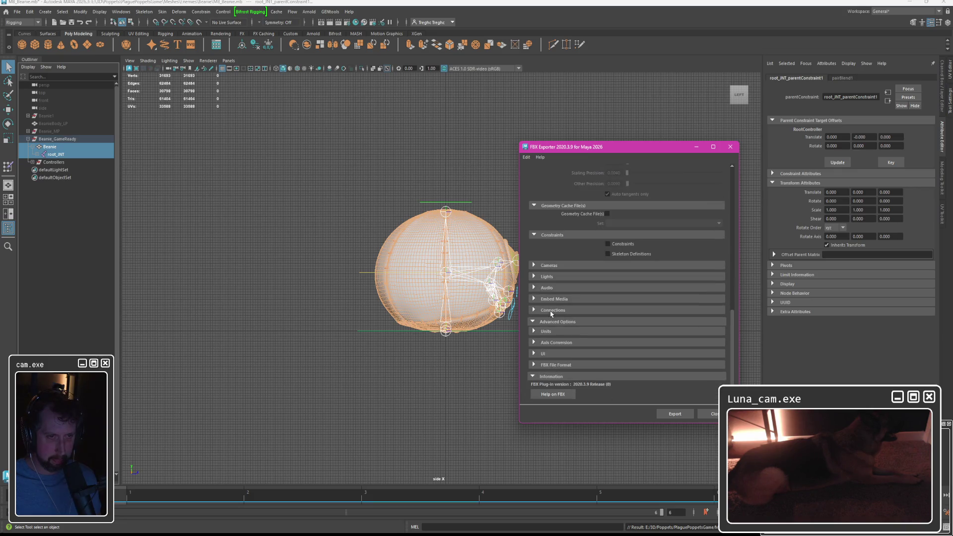
Review Embed Media, Connections, Units and FBX format options, then close the warnings report.
click(534, 300)
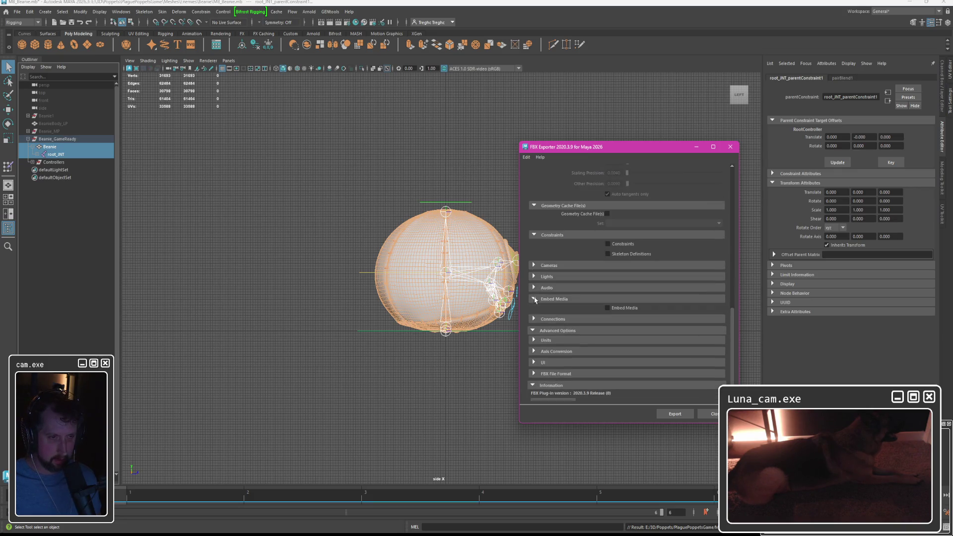
click(533, 300)
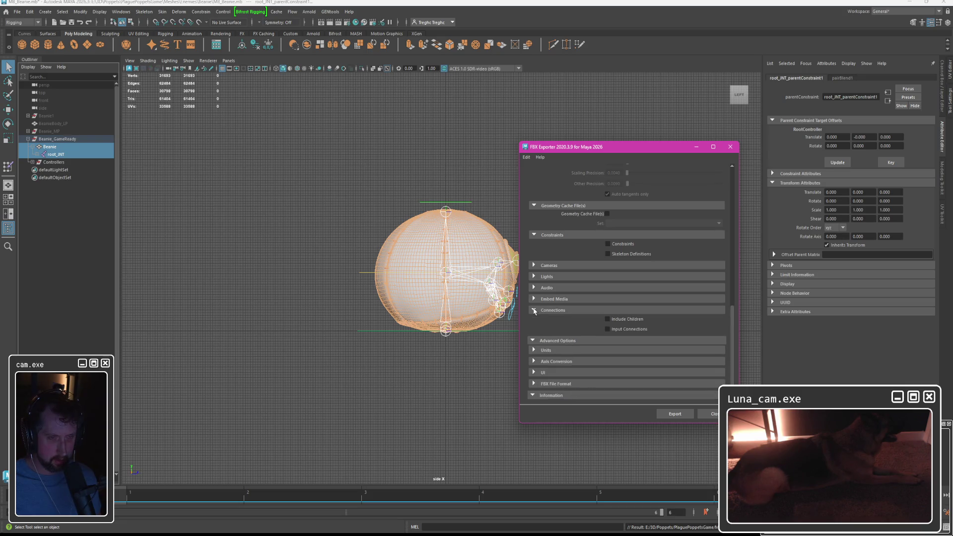
click(534, 310)
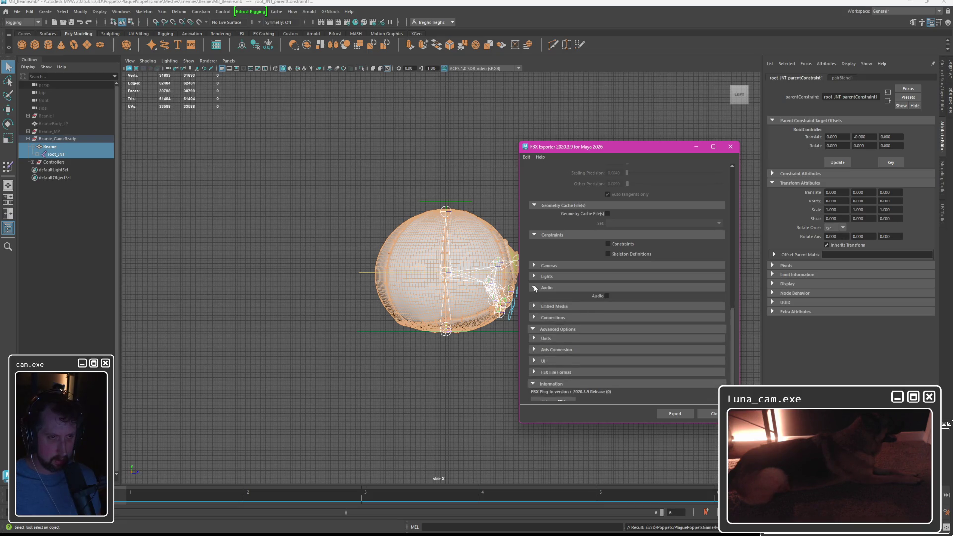
click(534, 333)
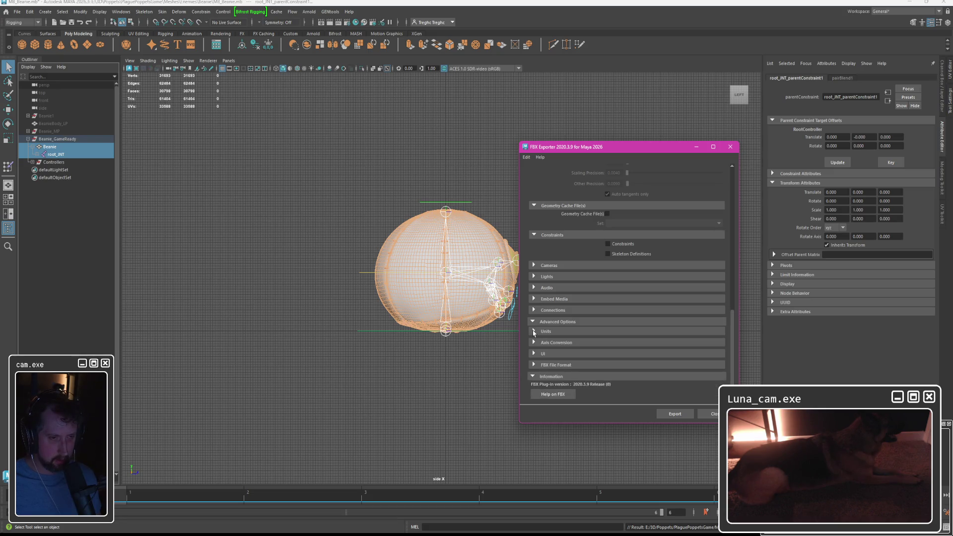
click(533, 365)
scroll(532, 368, down, 1)
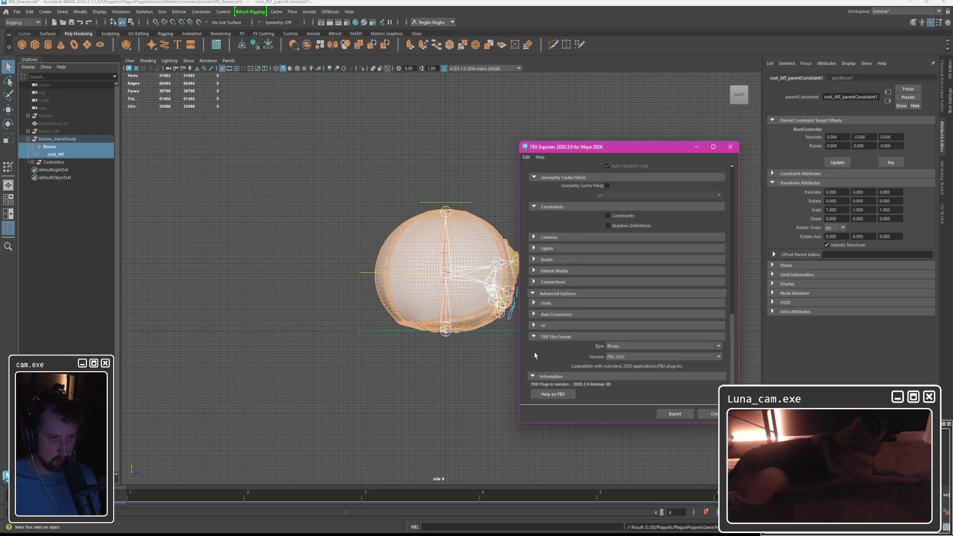
scroll(539, 347, up, 5)
scroll(539, 350, up, 3)
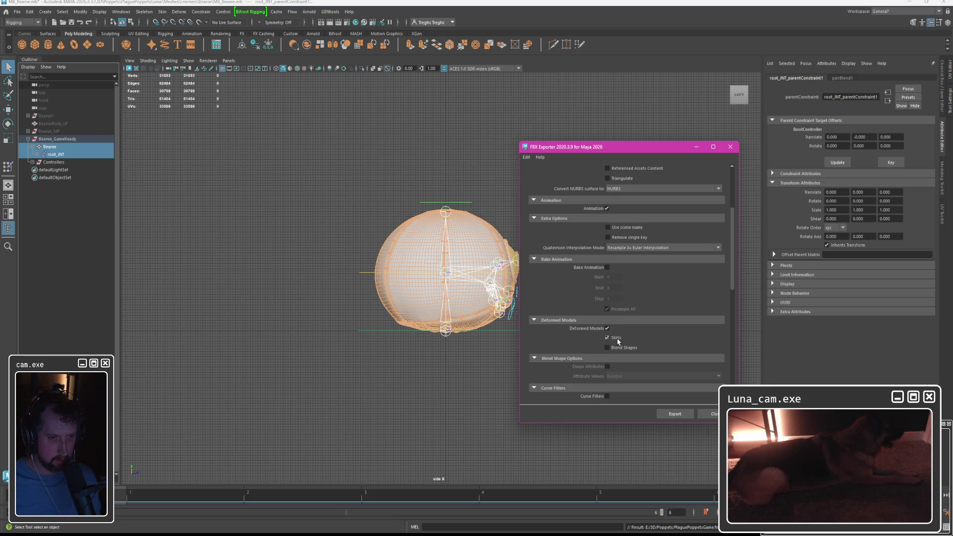
scroll(609, 352, up, 3)
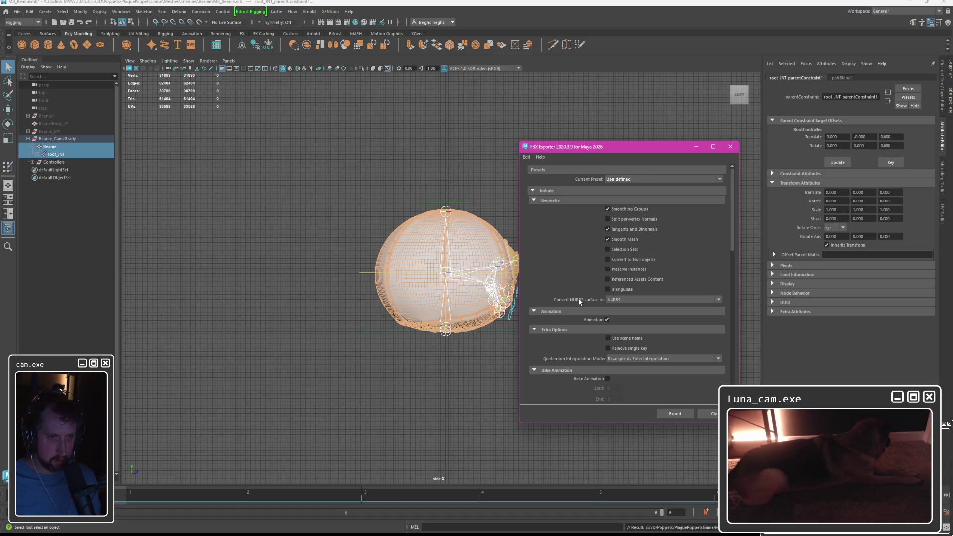
scroll(579, 302, down, 2)
scroll(579, 302, down, 2)
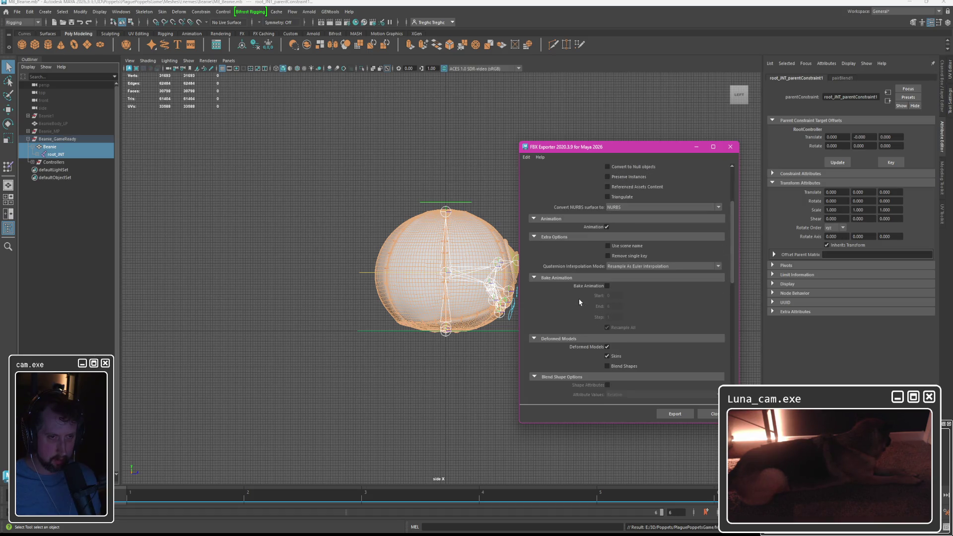
scroll(579, 301, down, 2)
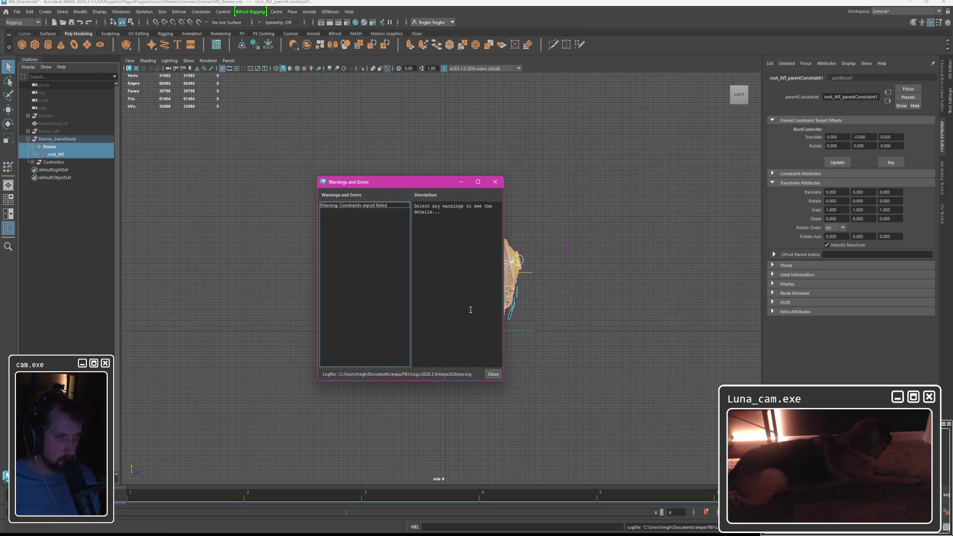
click(493, 374)
Export the selection again, overwriting SKM_Beanie02.fbx.
click(17, 11)
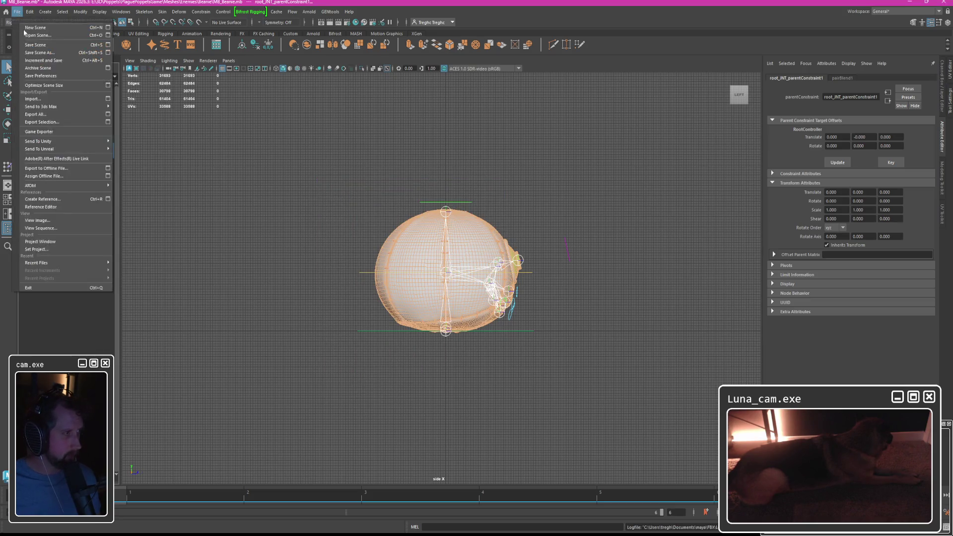
click(41, 123)
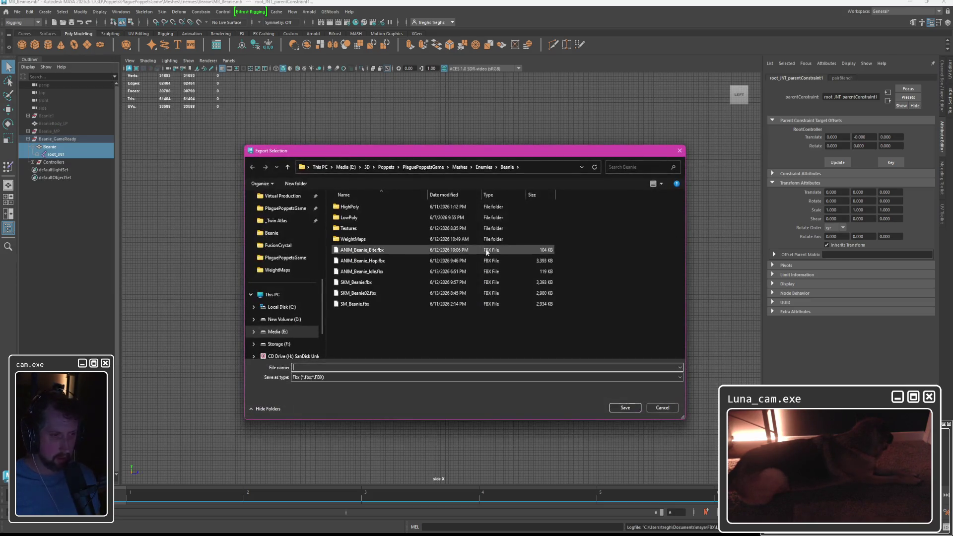
double_click(351, 293)
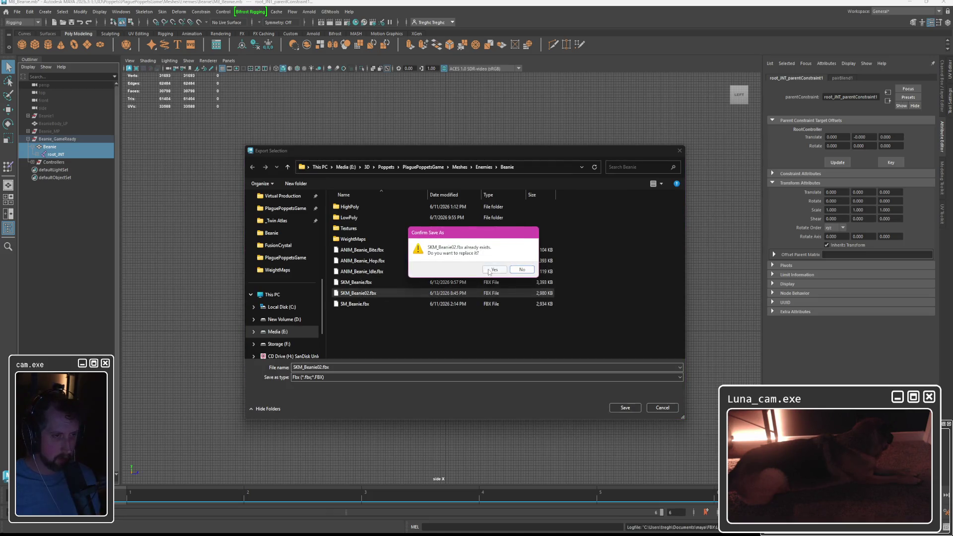
click(492, 269)
scroll(587, 339, down, 3)
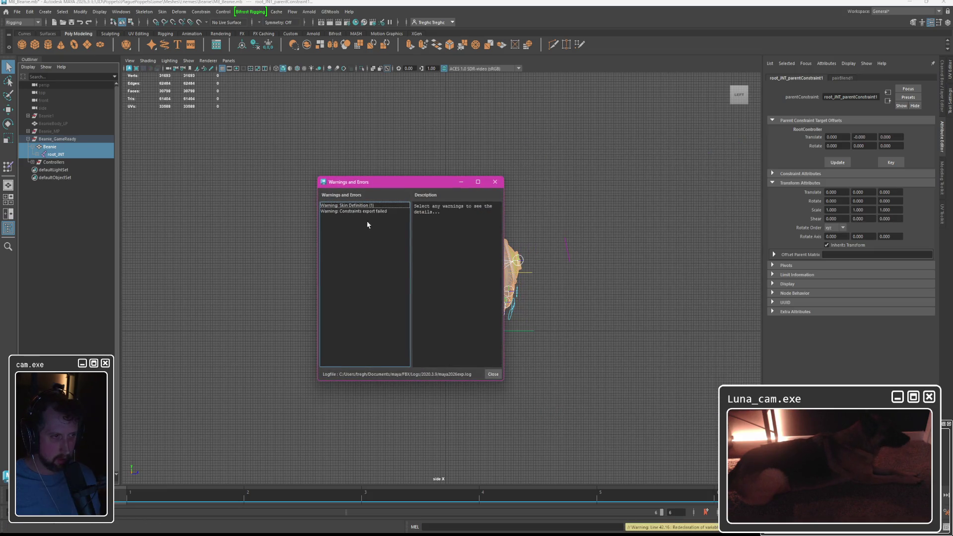
Read the skin definition and constraints warnings, close them, and switch to Unreal.
click(355, 206)
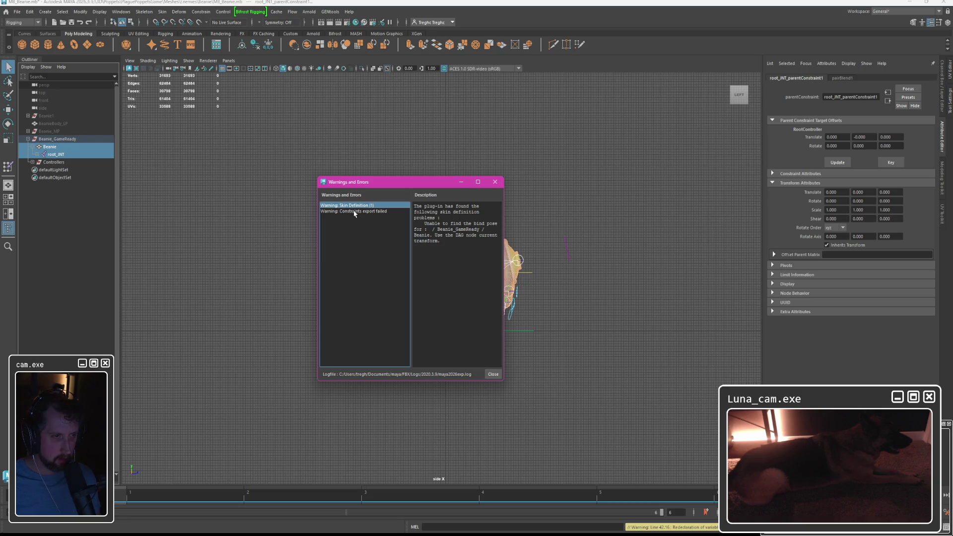
click(355, 212)
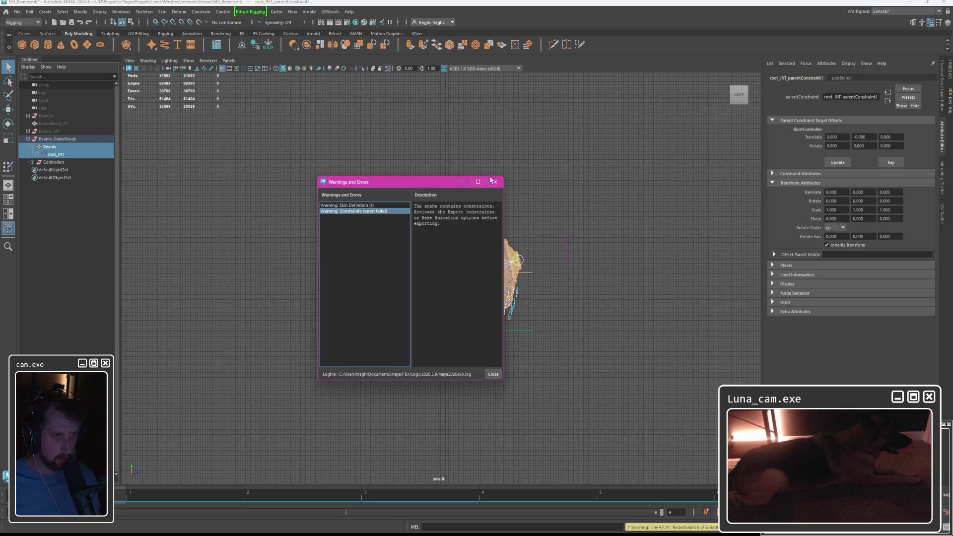
click(492, 182)
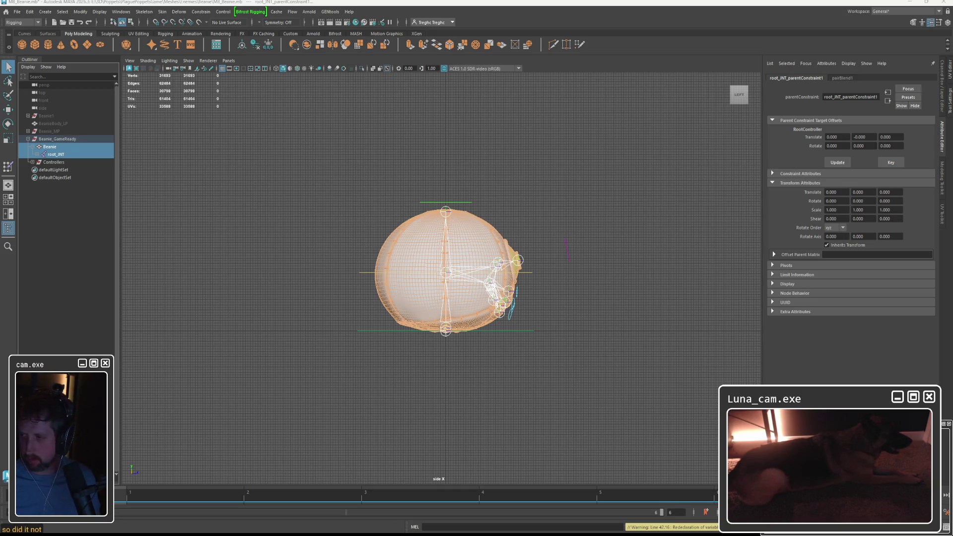
click(559, 498)
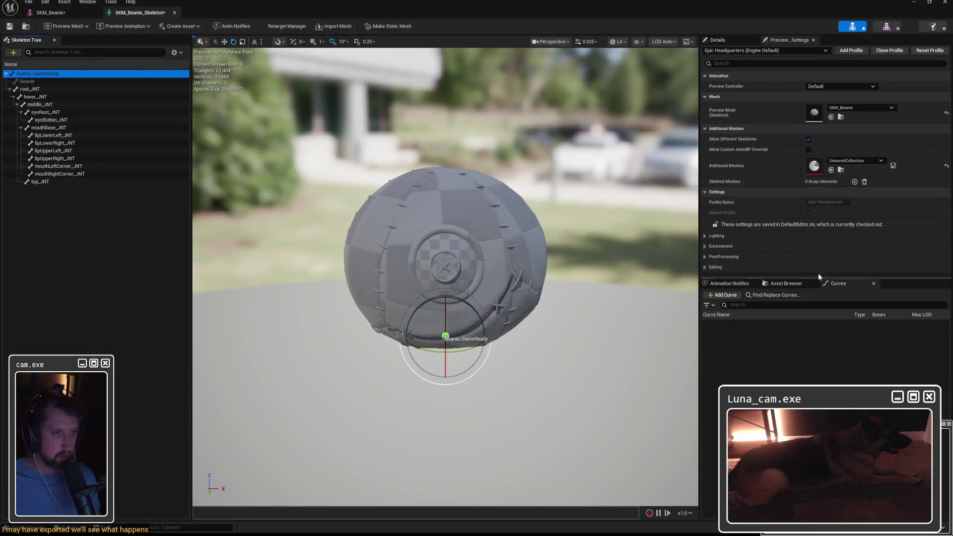
Close the skeleton editor, import the re-exported FBX and open the new SKM_Beanie02 mesh.
click(943, 4)
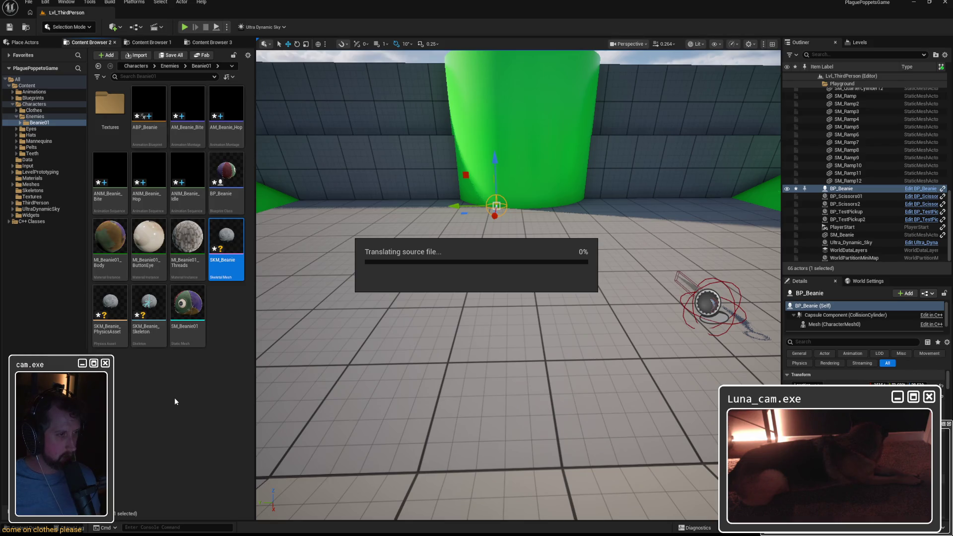
click(568, 388)
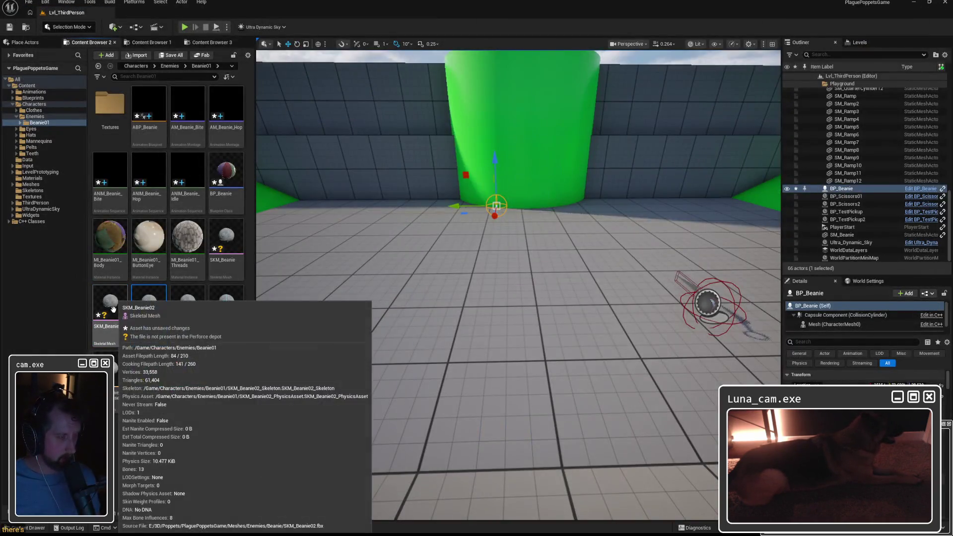
double_click(110, 305)
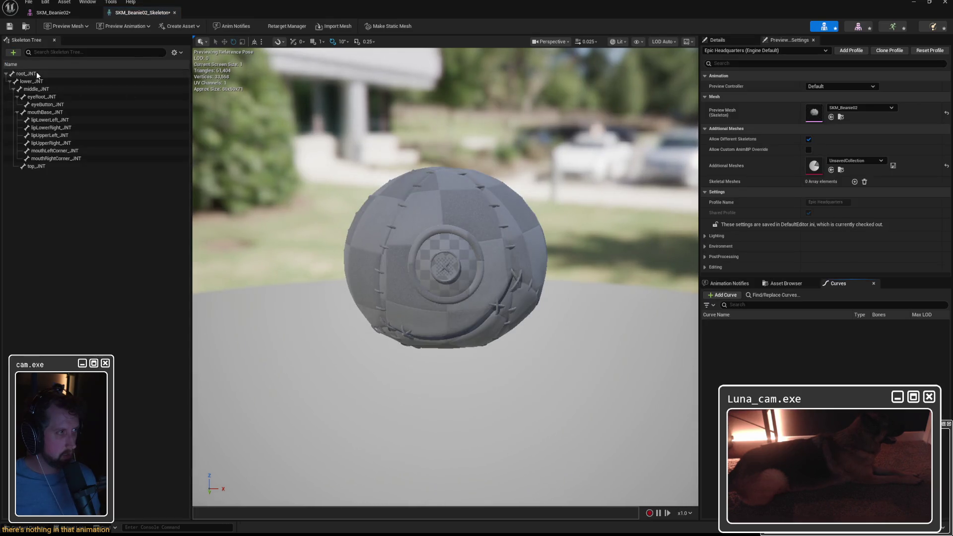
Step through the bones from root_JNT to lower_JNT, then close the mesh editor.
click(36, 73)
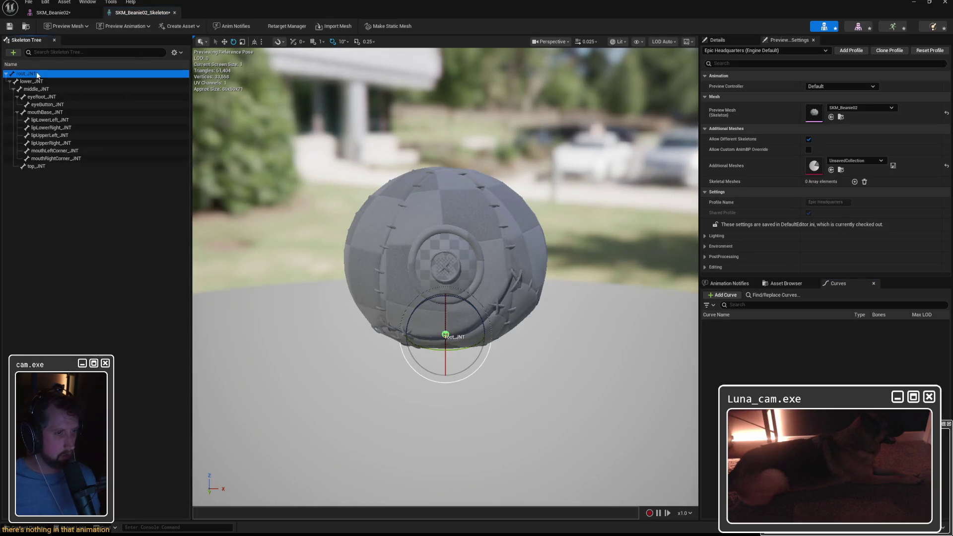
key(Down)
key(Down)
key(Down)
key(Down)
key(Down)
key(Down)
key(Down)
key(Down)
key(Down)
key(Down)
key(Down)
click(34, 81)
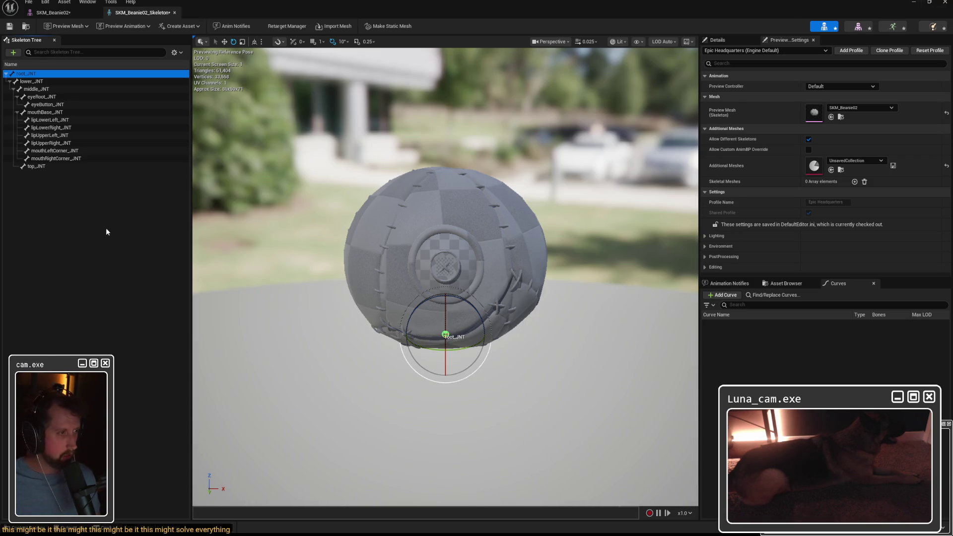
click(945, 4)
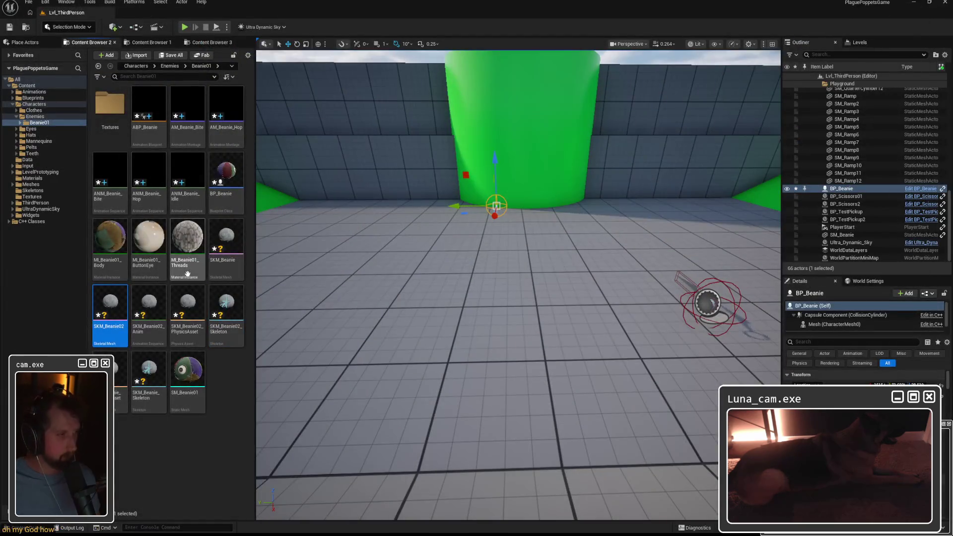
Cancel ANIM_Beanie_Hop's skeleton prompt and force delete SKM_Beanie02_Anim.
double_click(156, 171)
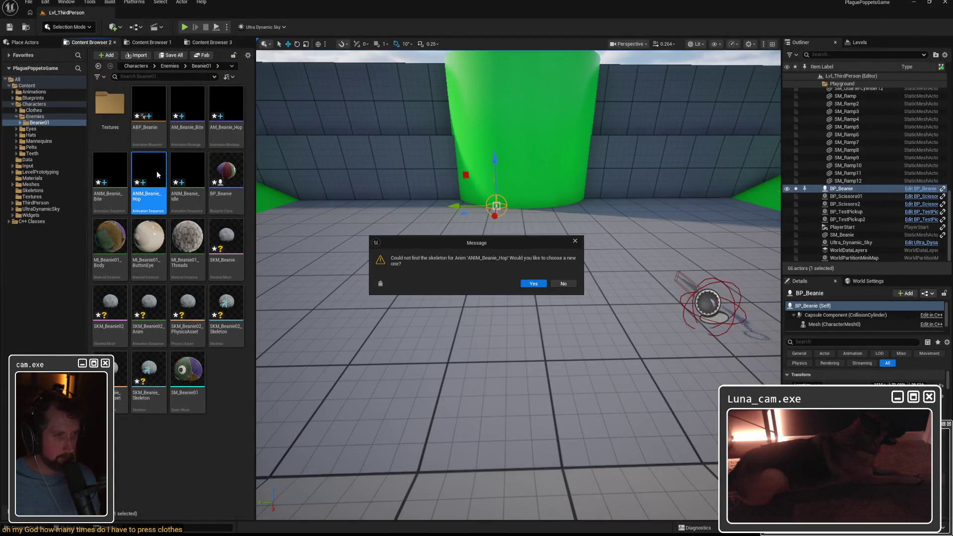
click(533, 285)
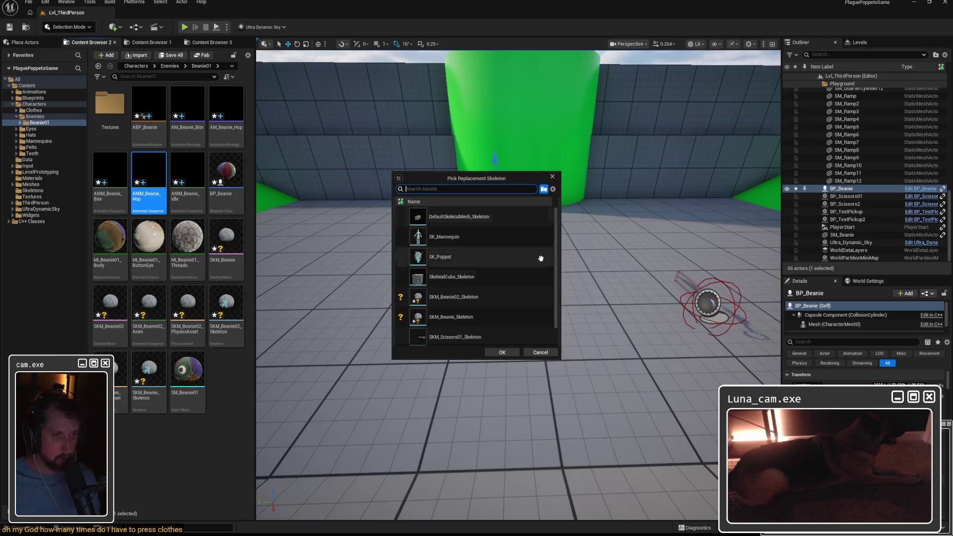
click(541, 352)
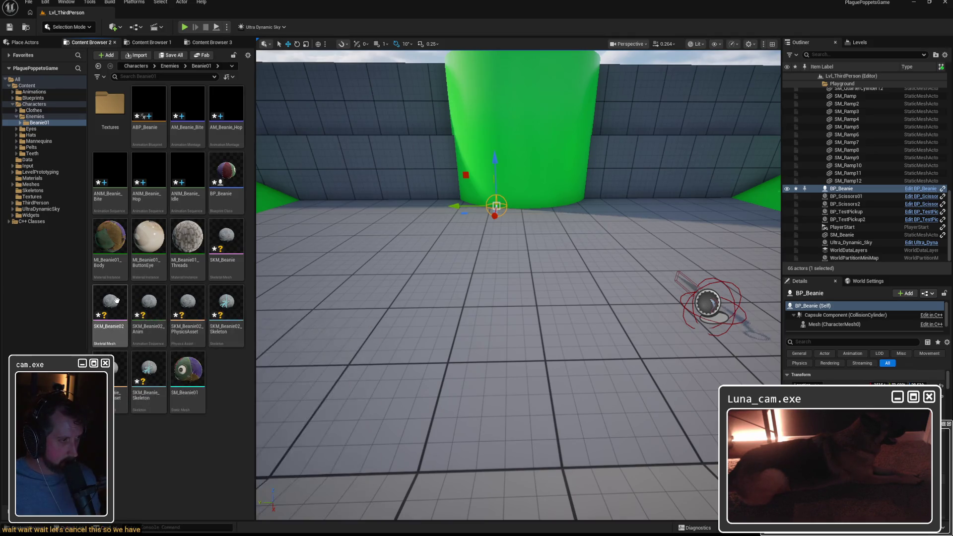
click(149, 301)
key(Delete)
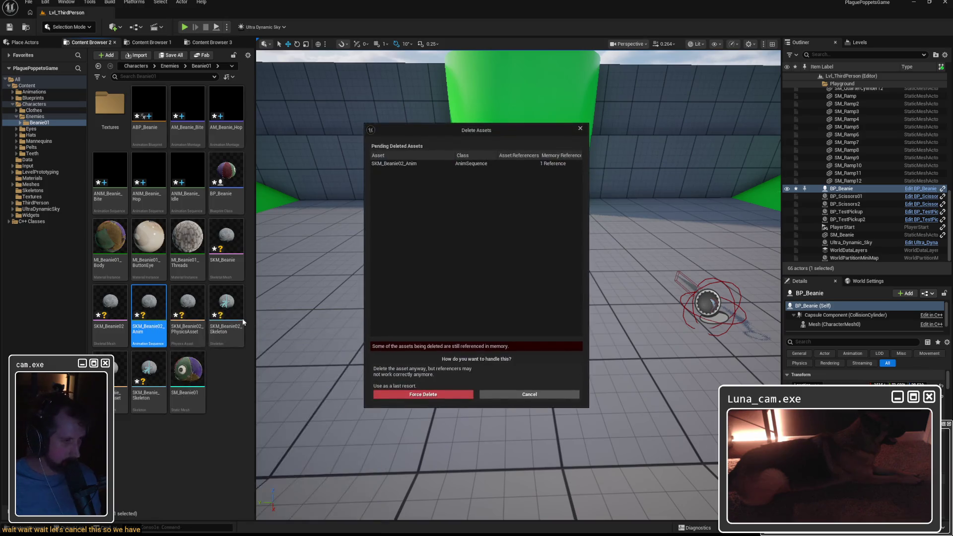
click(447, 396)
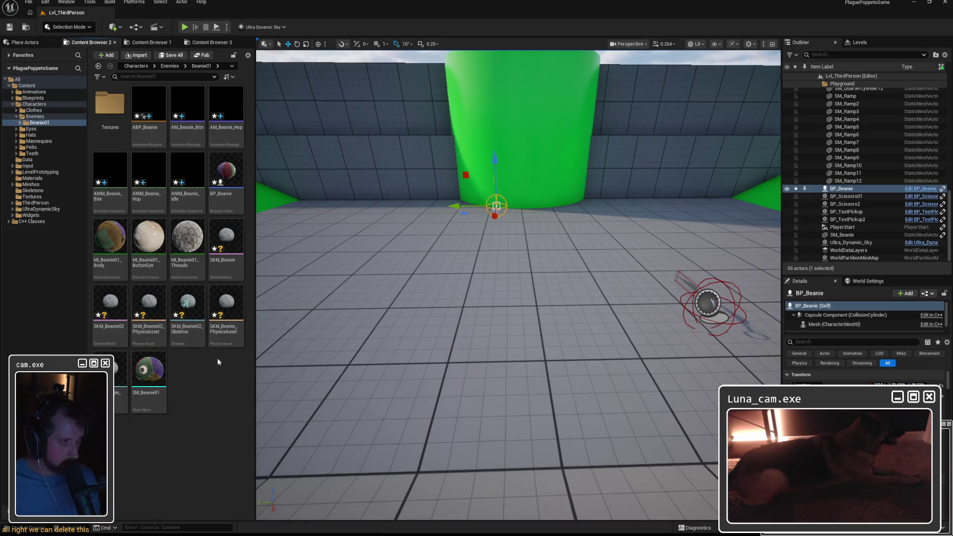
Delete the old SKM_Beanie mesh, skeleton and physics asset, and start renaming SKM_Beanie02.
click(225, 246)
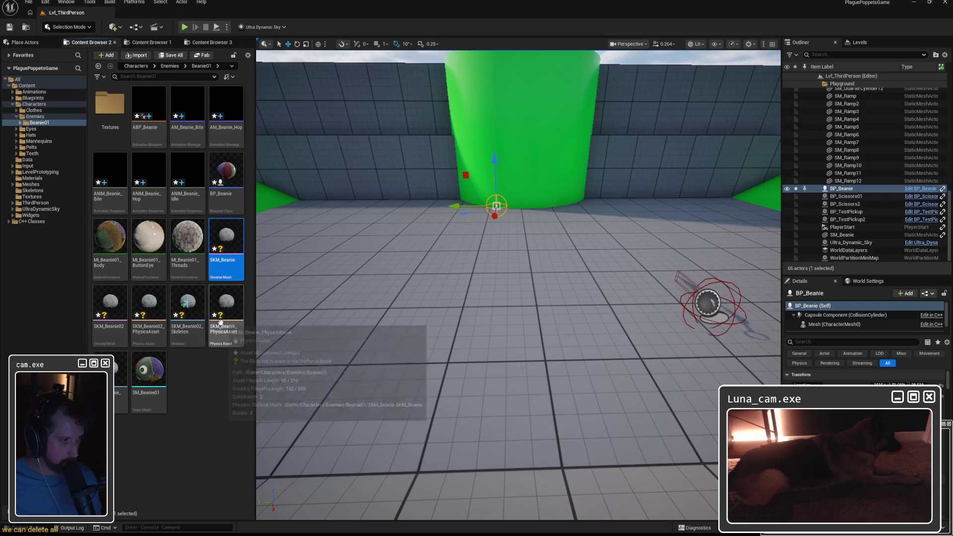
ctrl+click(119, 379)
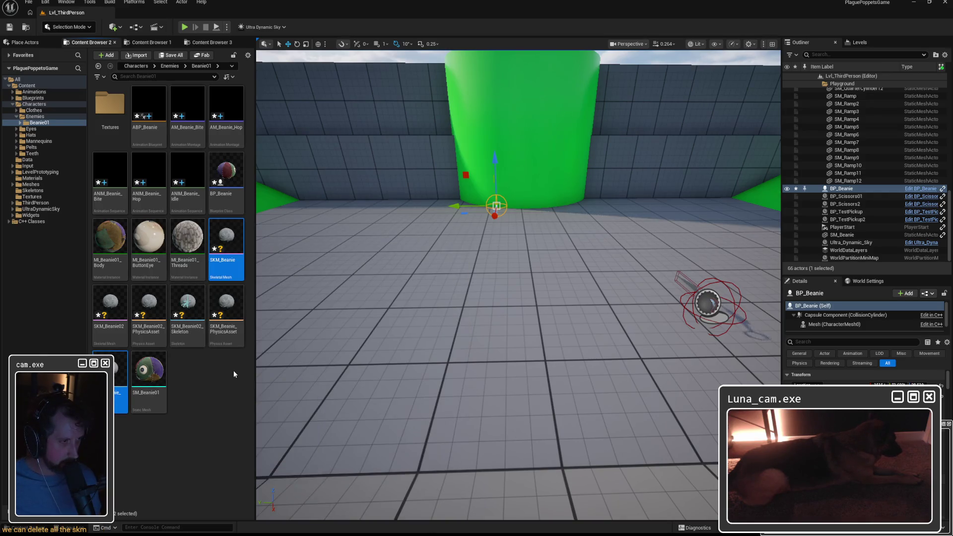
ctrl+click(226, 320)
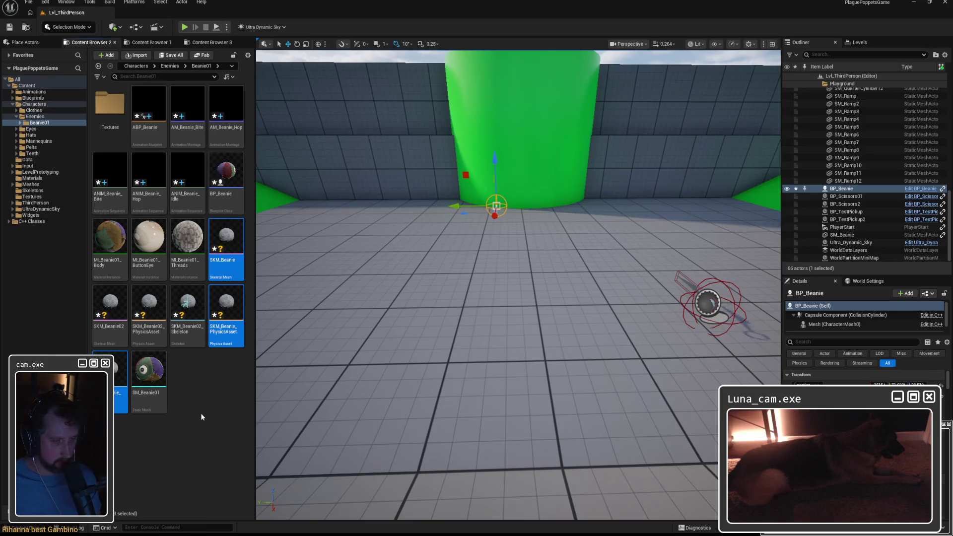
key(Delete)
click(467, 394)
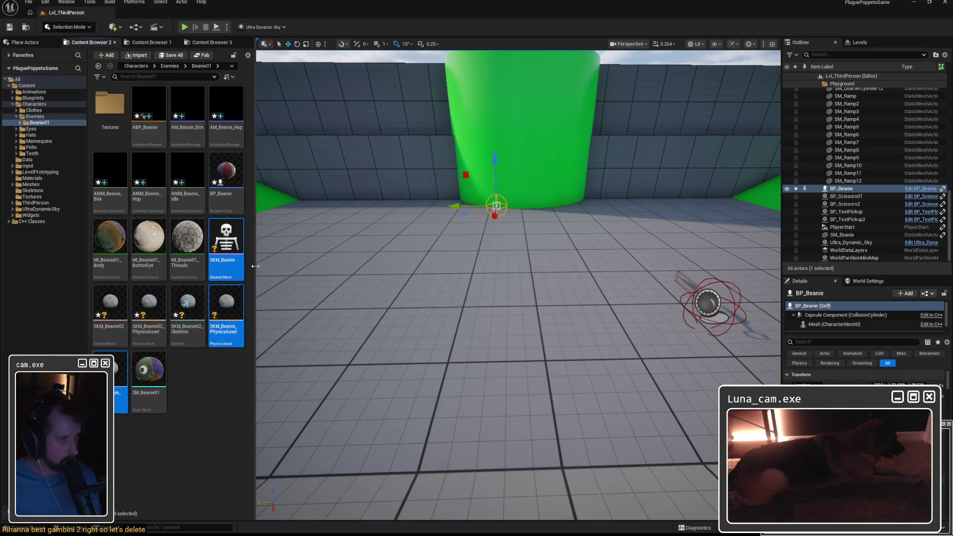
click(227, 246)
key(F2)
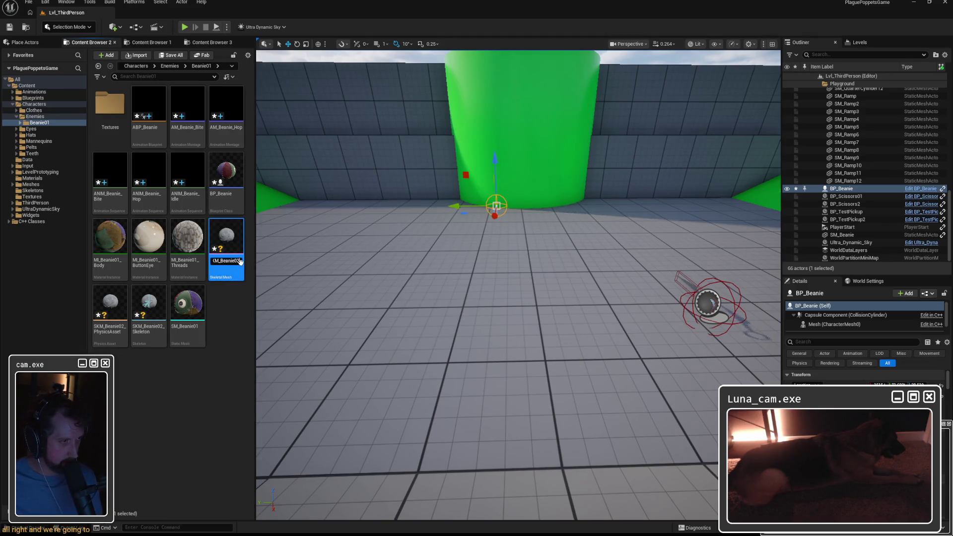
text(SKM_Beanie)
Rename the 02 assets to SKM_Beanie, SKM_Beanie_PhysicsAsset and SK_Beanie_Skeleton.
key(Return)
click(110, 310)
key(F2)
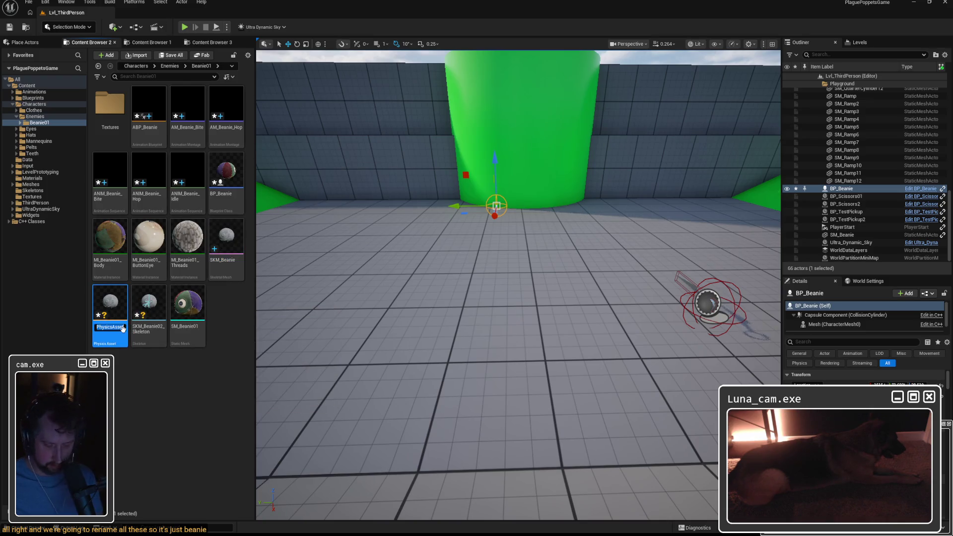
key(Home)
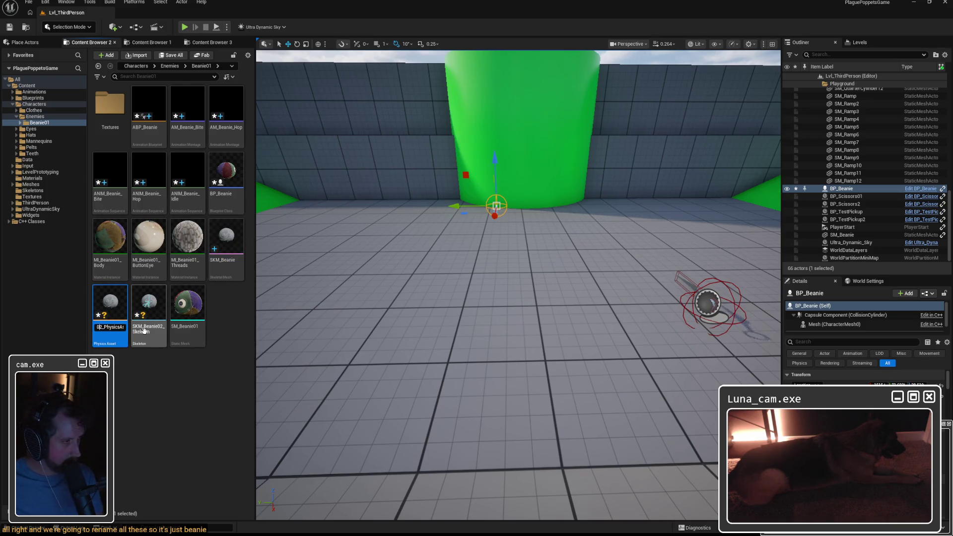
key(Return)
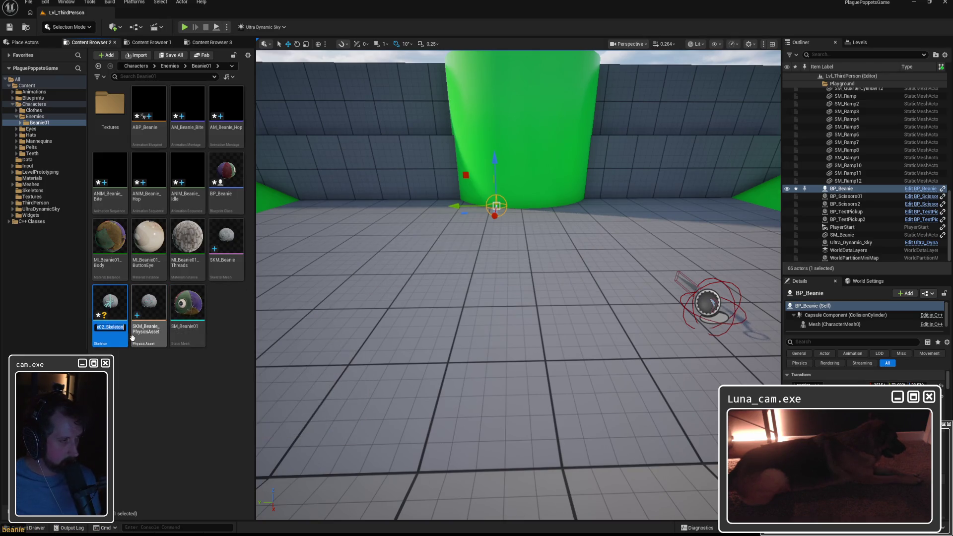
click(109, 326)
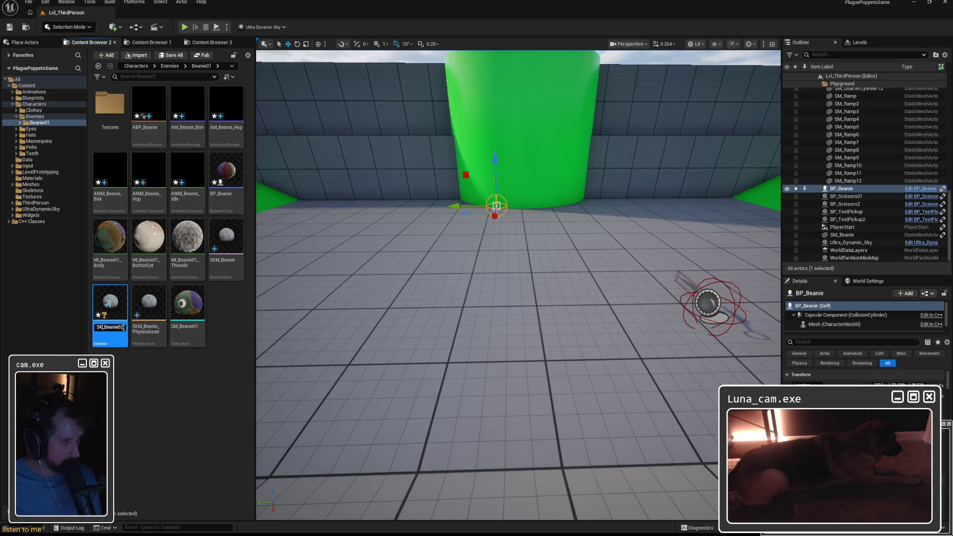
text(_Skeleton)
key(Return)
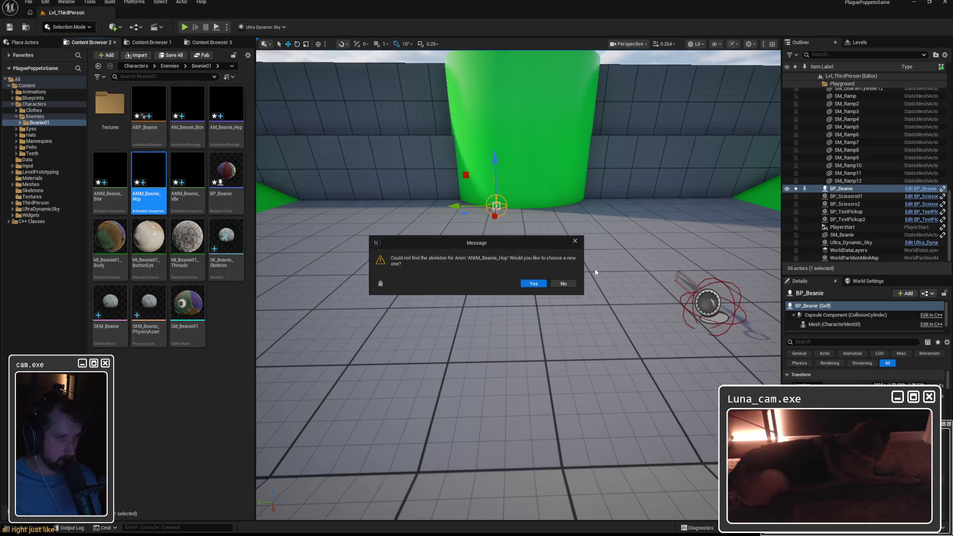
Pick SK_Beanie_Skeleton as ANIM_Beanie_Hop's replacement skeleton and open the animation.
click(533, 285)
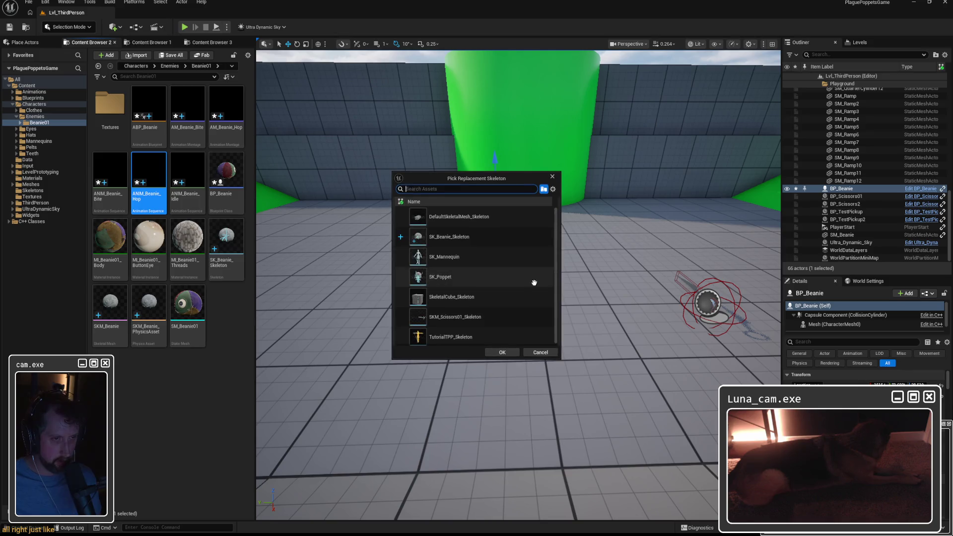
click(445, 236)
click(502, 352)
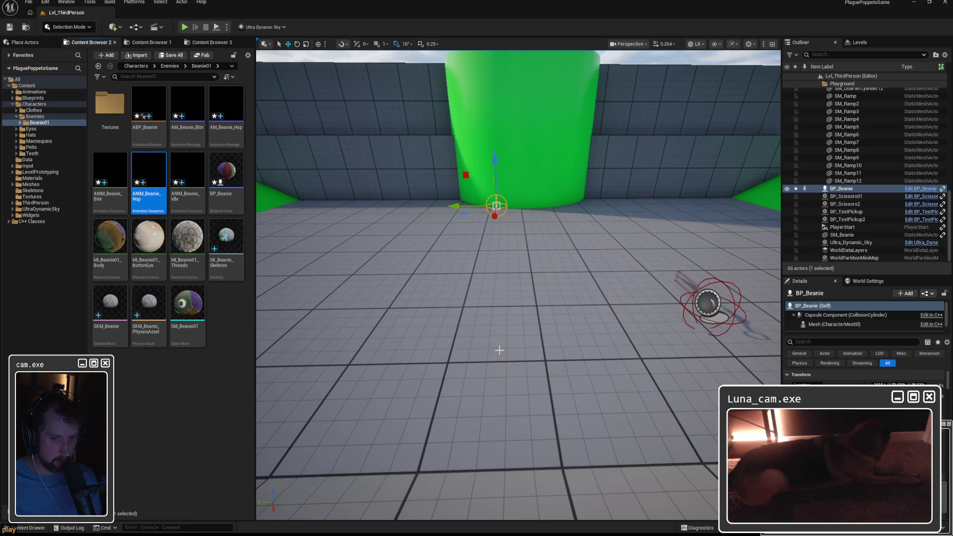
double_click(149, 169)
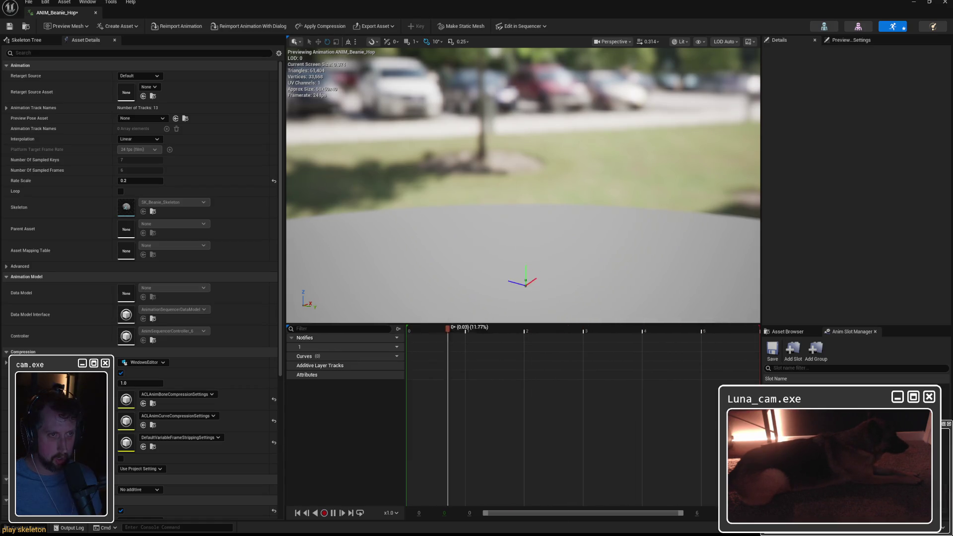
Check the animation's skeleton bones from eyeRoot_JNT to top_JNT and return to the level editor.
click(826, 28)
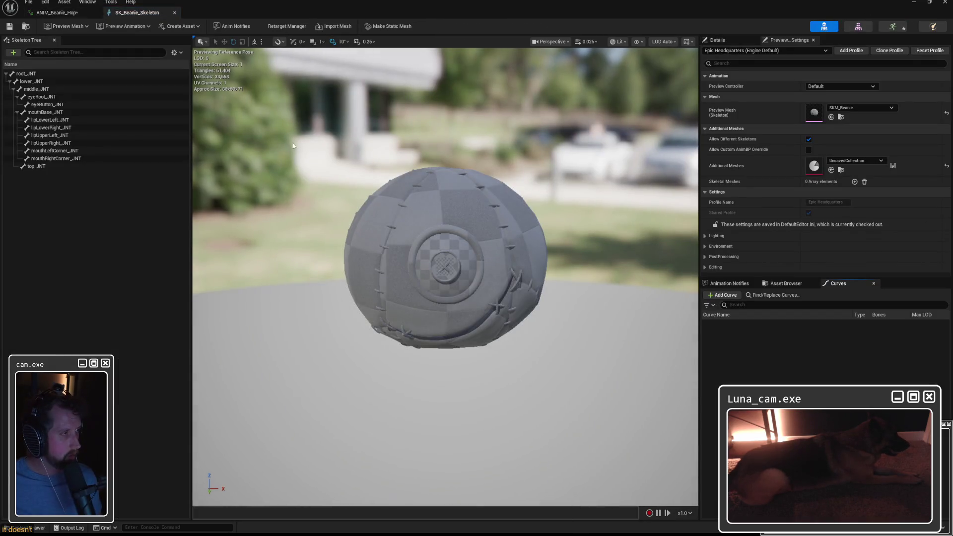
click(34, 80)
click(43, 98)
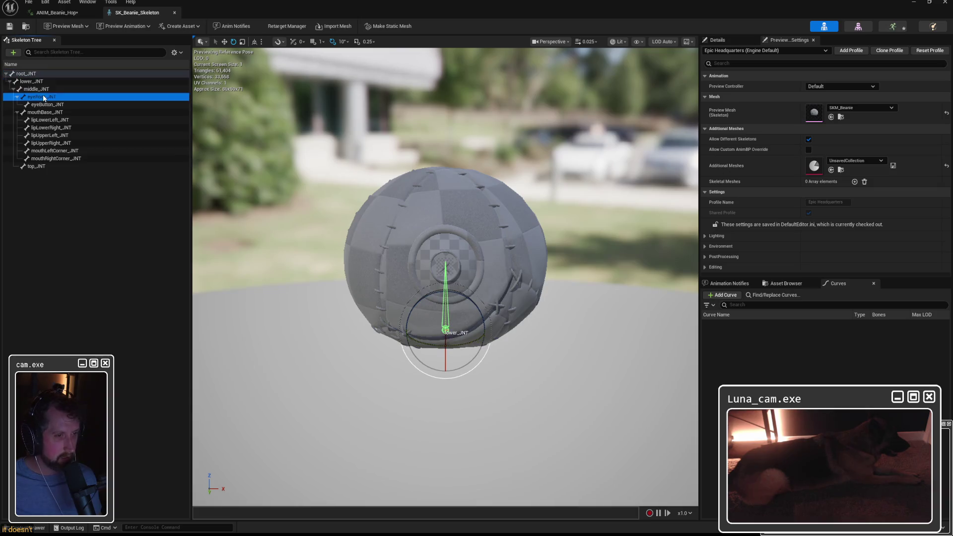
click(49, 135)
click(56, 158)
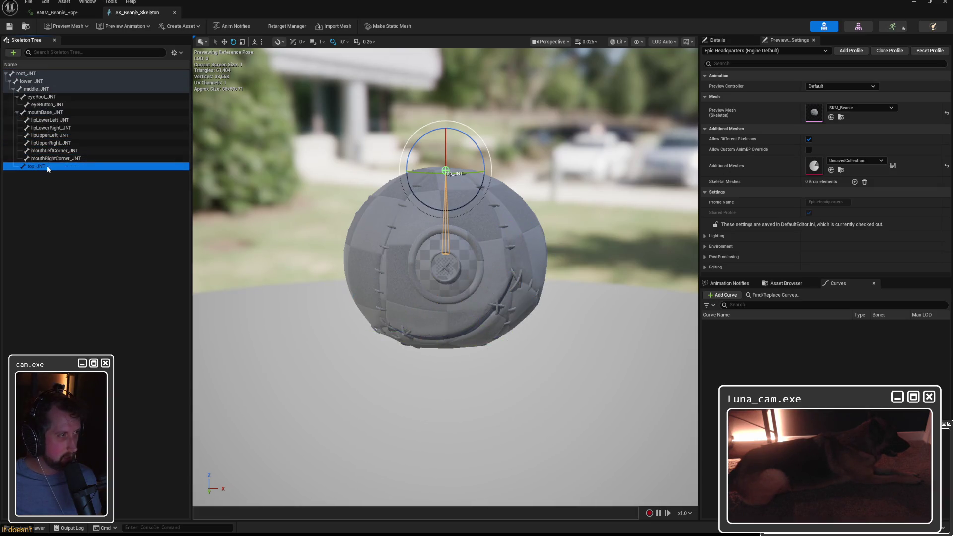
click(944, 2)
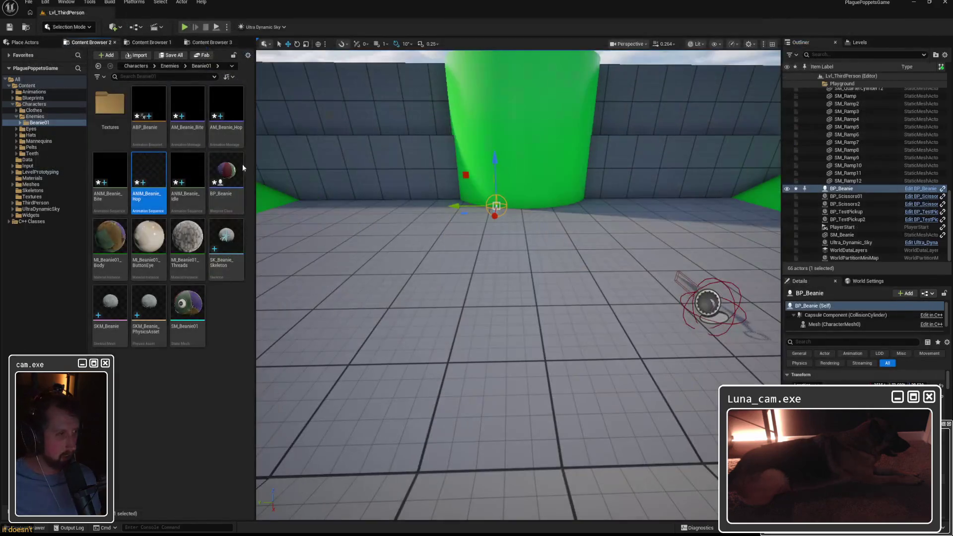
click(223, 324)
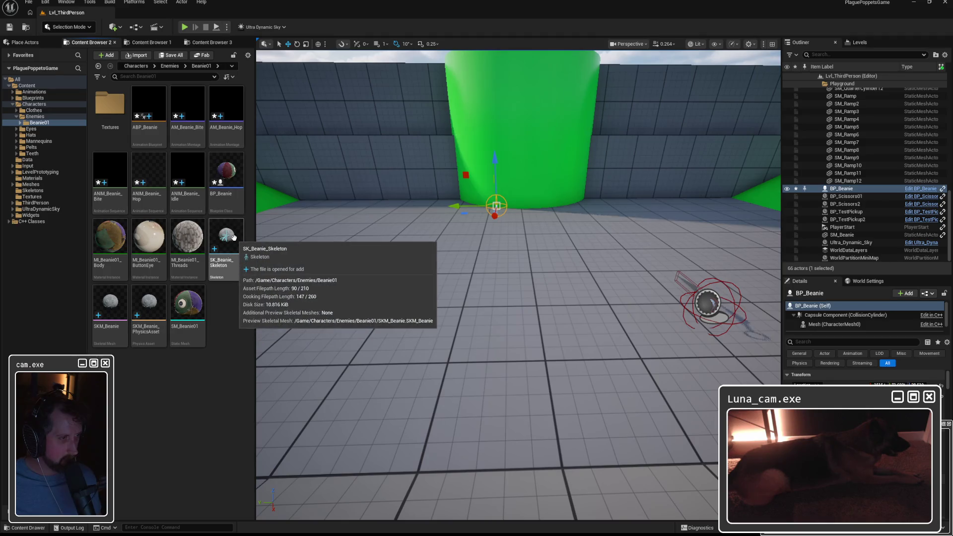
Open the SKM_Beanie skeletal mesh and orbit around the beanie model.
double_click(110, 305)
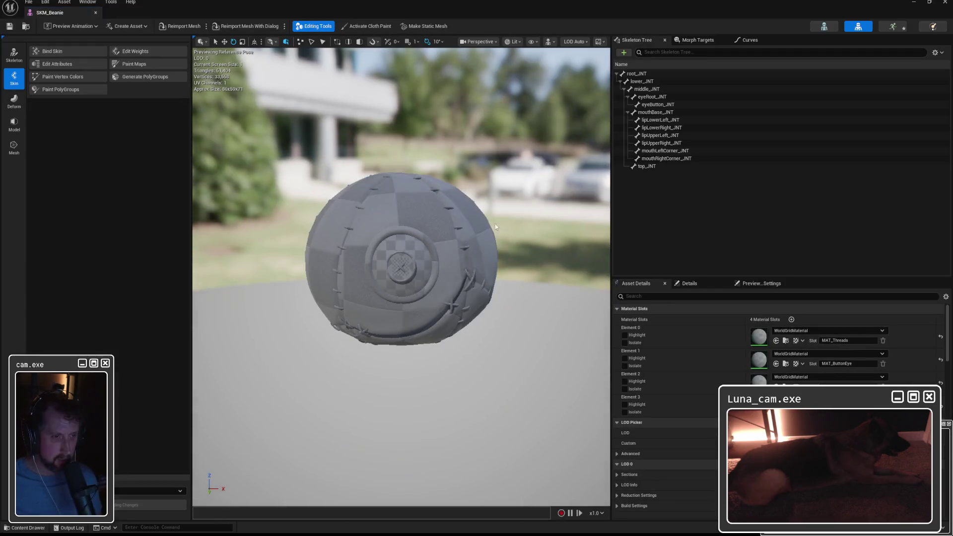
right_drag(495, 224, 416, 268)
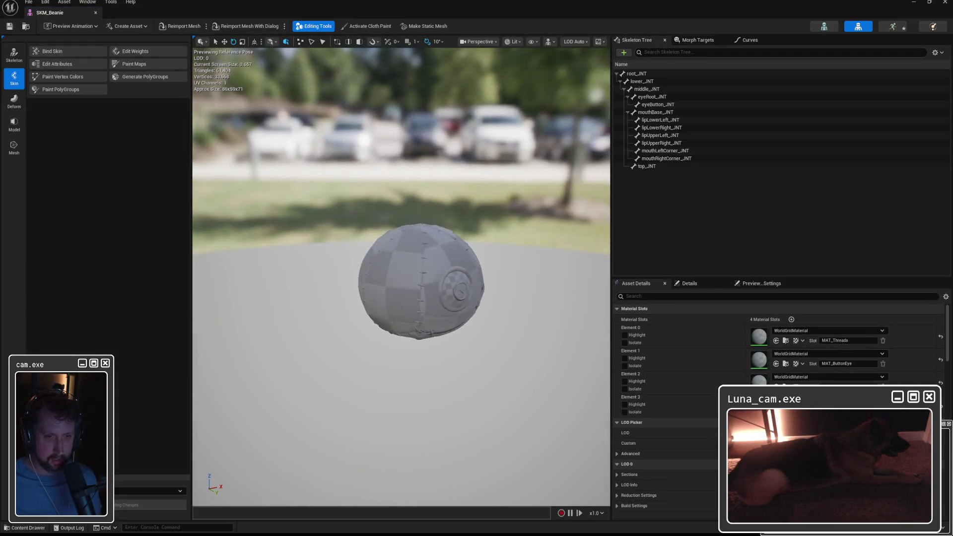
drag(447, 253, 469, 220)
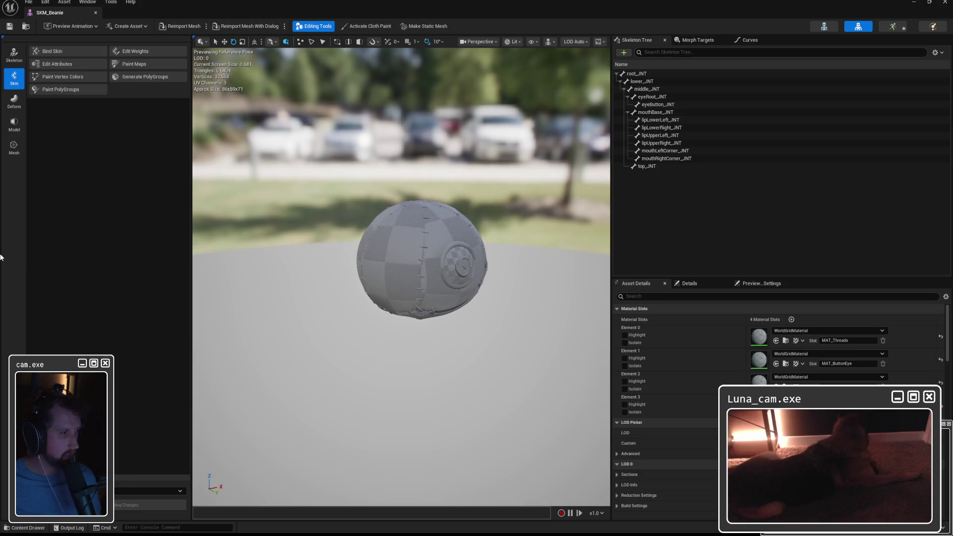
Test-place SKM_Beanie in the level, inspect it, then delete it again.
click(943, 6)
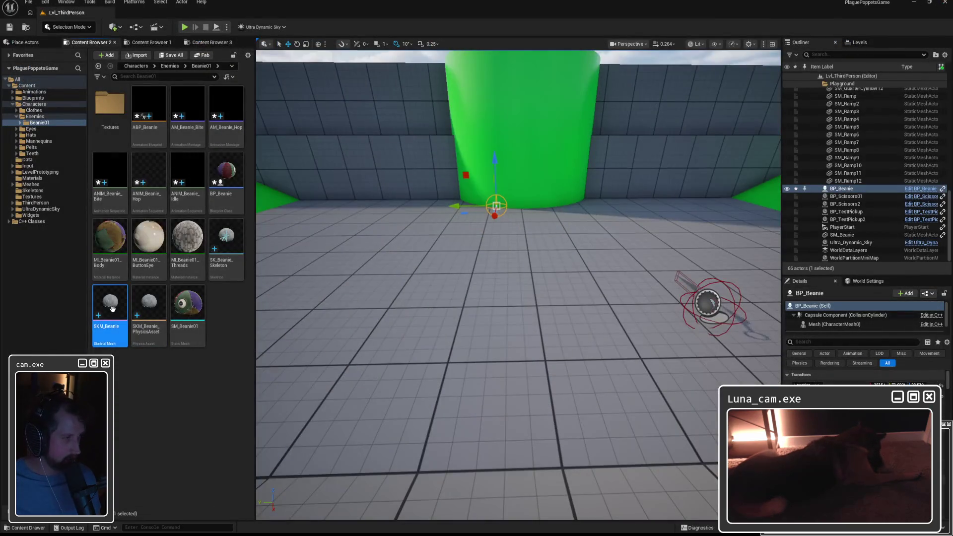
drag(110, 307, 521, 328)
right_drag(482, 322, 565, 312)
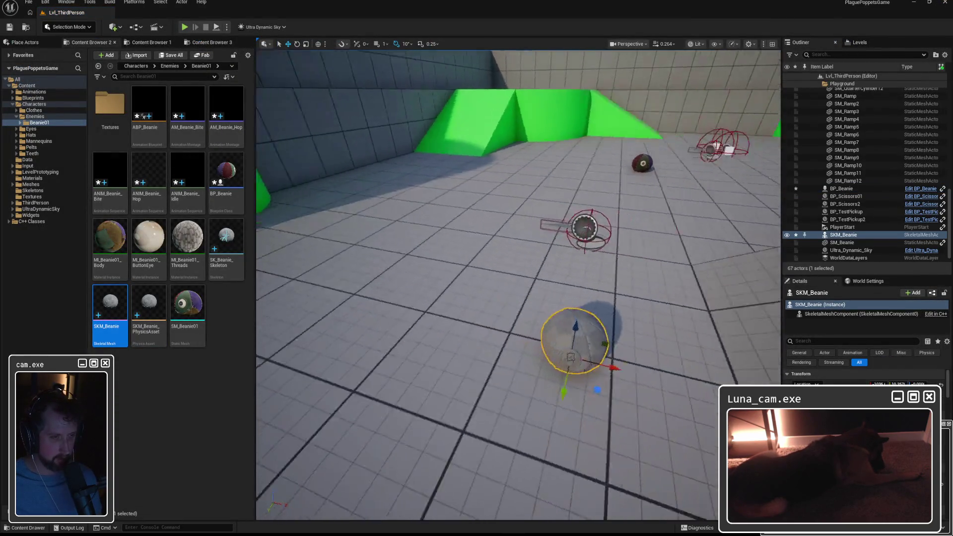
right_drag(481, 322, 521, 298)
key(Delete)
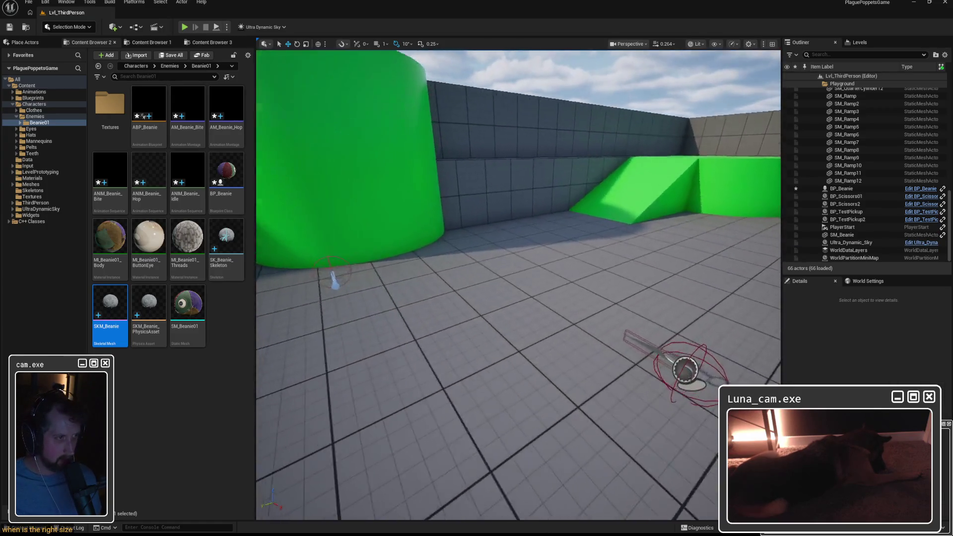
right_drag(684, 368, 522, 312)
Assign SK_Beanie_Skeleton as the replacement skeleton for ANIM_Beanie_Idle.
click(188, 175)
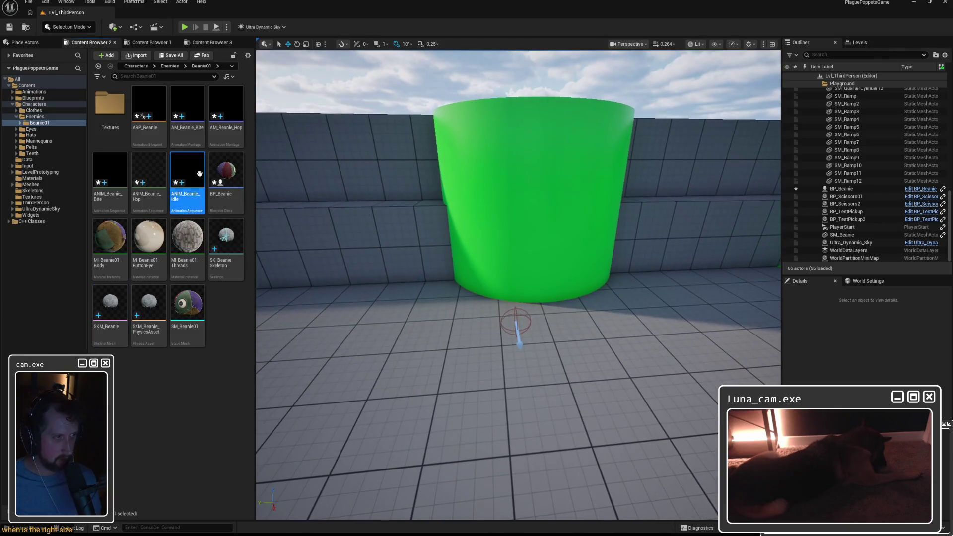
double_click(199, 174)
click(530, 284)
click(454, 237)
click(501, 352)
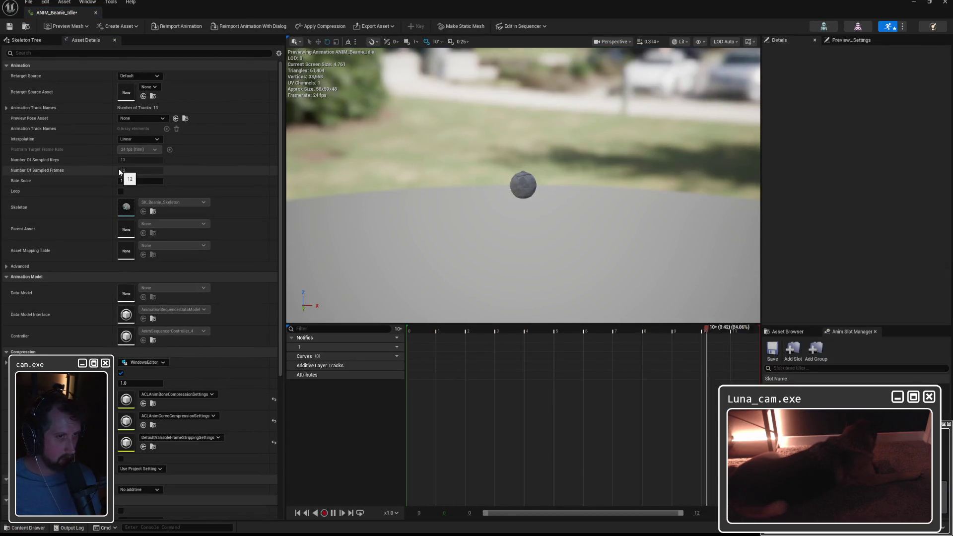
Preview the Idle animation, then move on to ANIM_Beanie_Bite's skeleton prompt.
right_drag(522, 187, 521, 149)
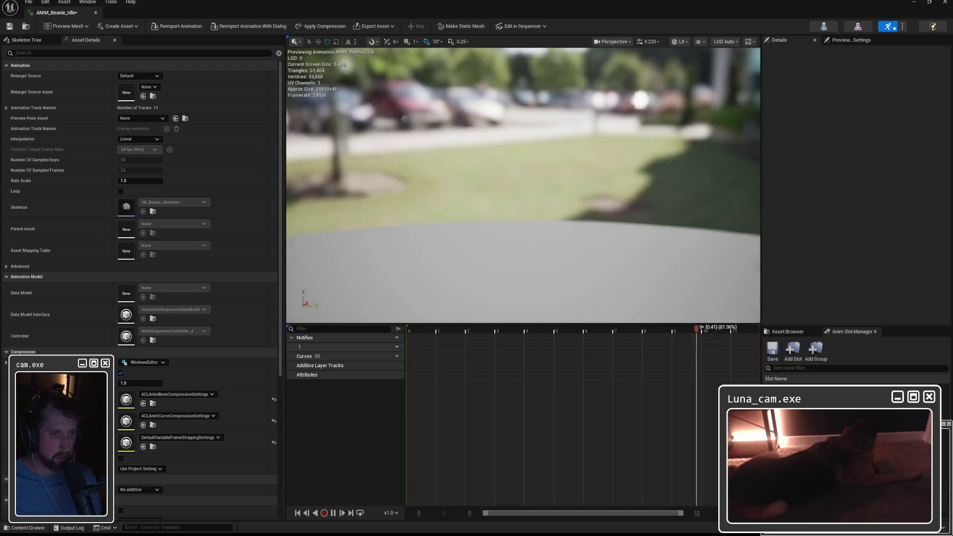
scroll(522, 187, down, 2)
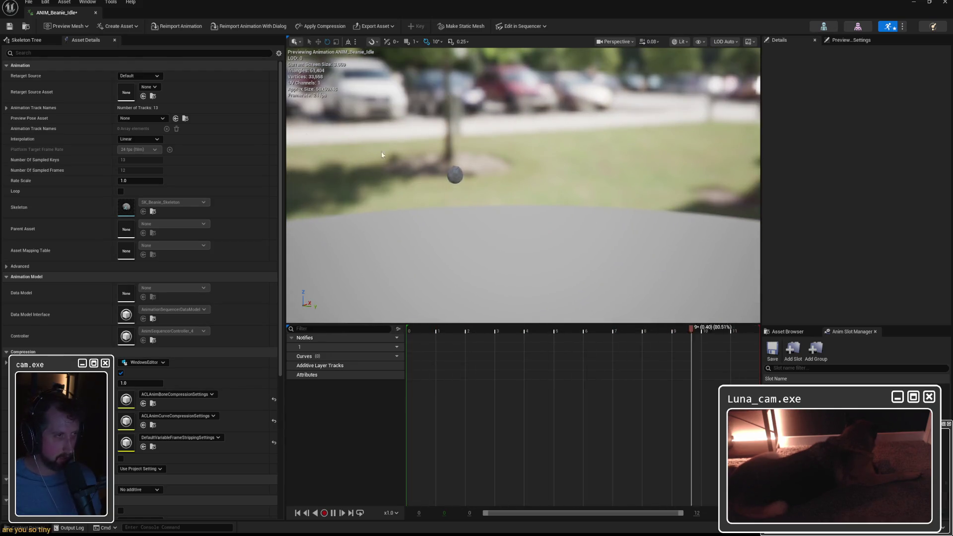
click(904, 3)
double_click(110, 171)
click(532, 283)
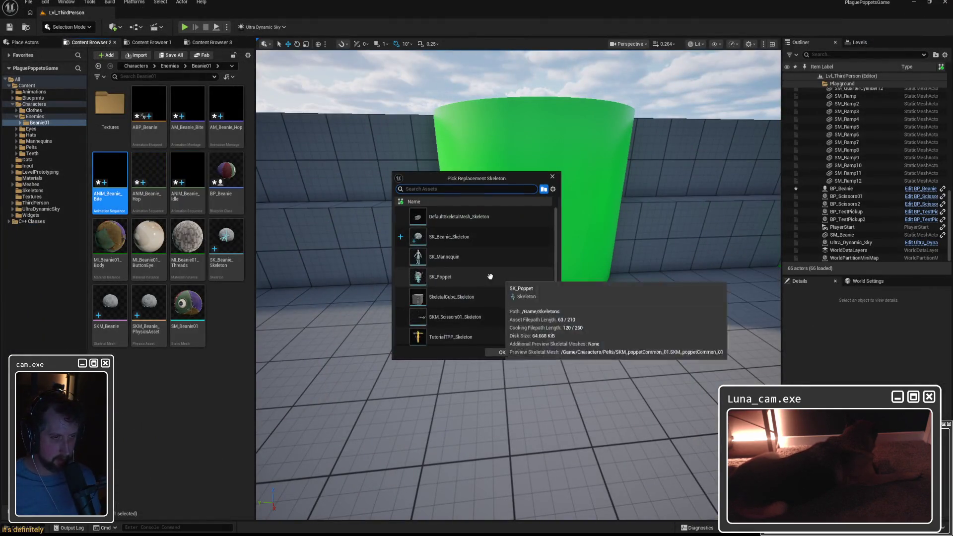
Give ANIM_Beanie_Bite the SK_Beanie_Skeleton and return to the level editor.
click(448, 236)
click(506, 352)
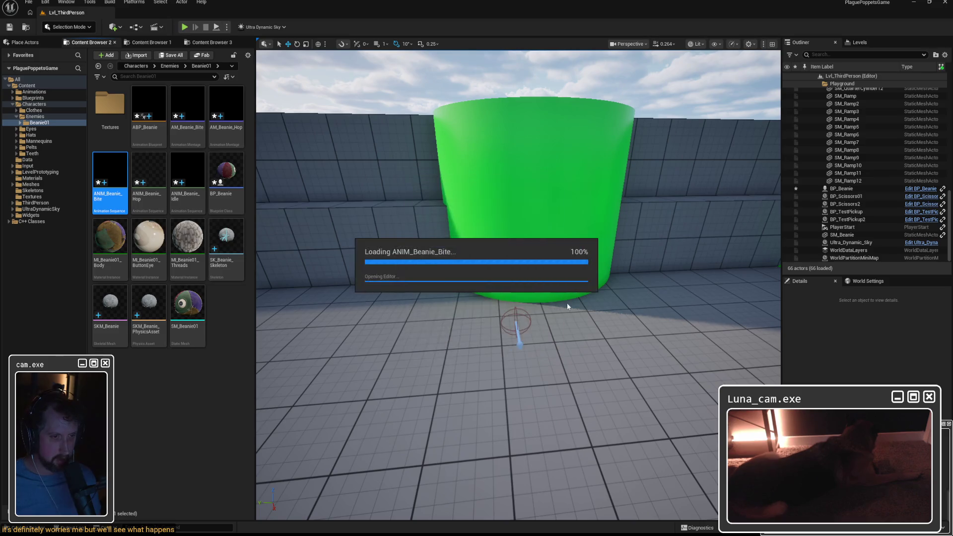
click(944, 4)
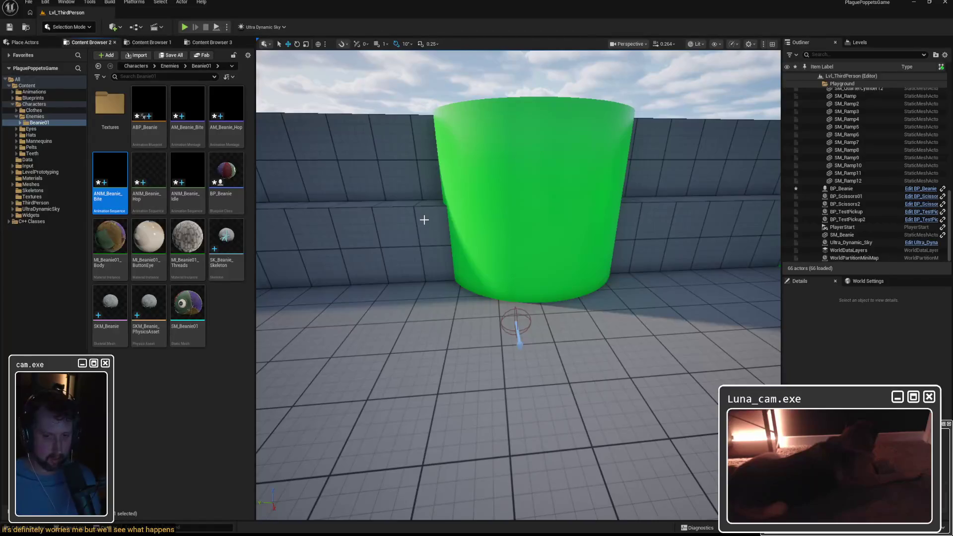
click(201, 375)
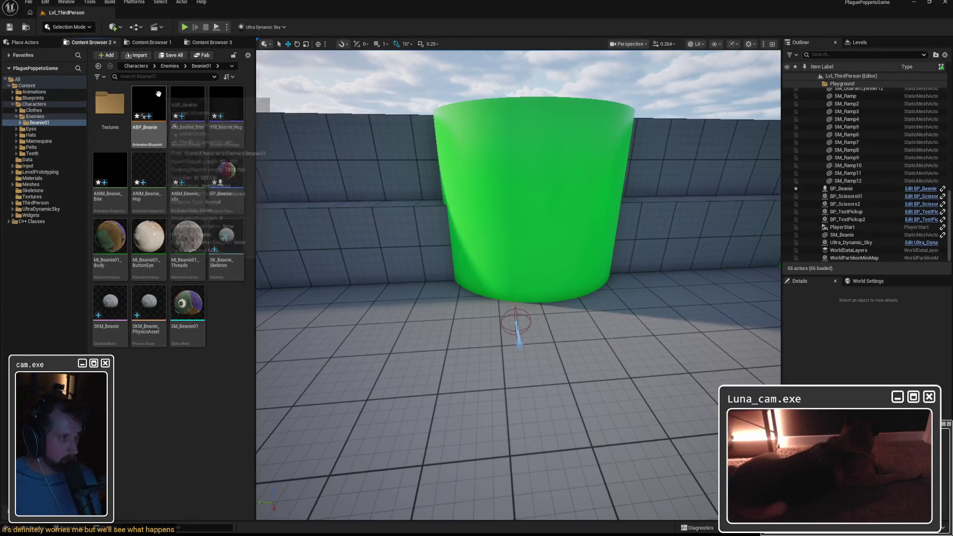
Assign the Threads, ButtonEye and Body material instances to SKM_Beanie's Elements 0, 1 and 2.
double_click(110, 305)
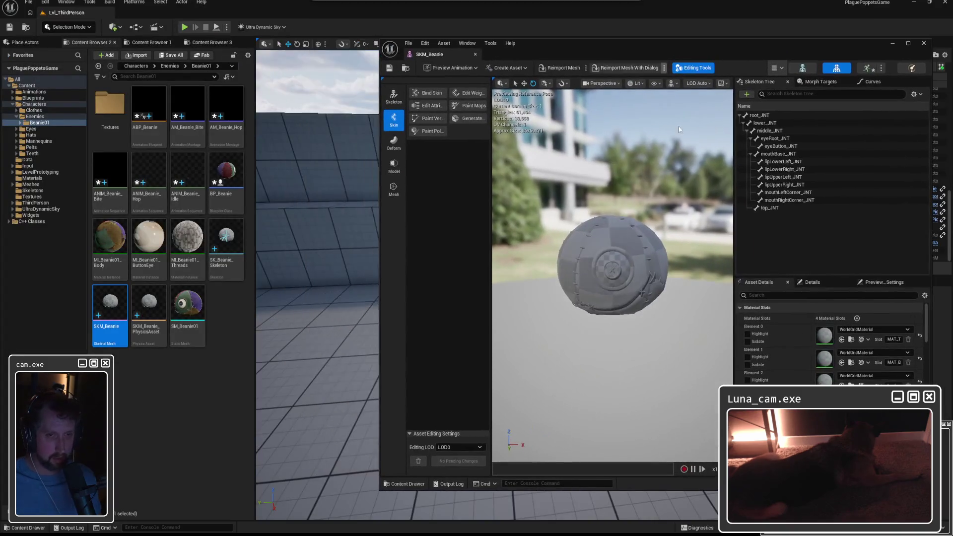
drag(188, 238, 841, 350)
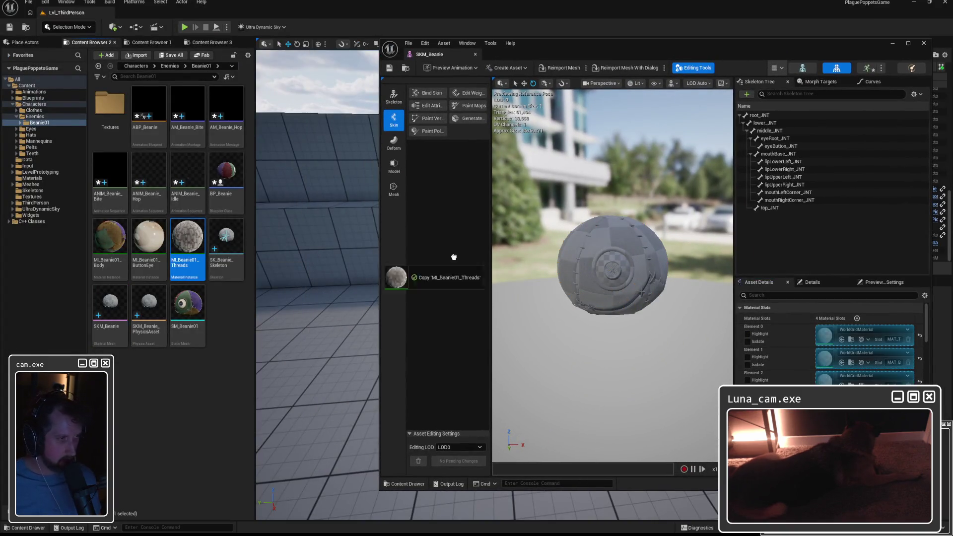
drag(755, 350, 754, 350)
drag(148, 238, 823, 358)
click(110, 238)
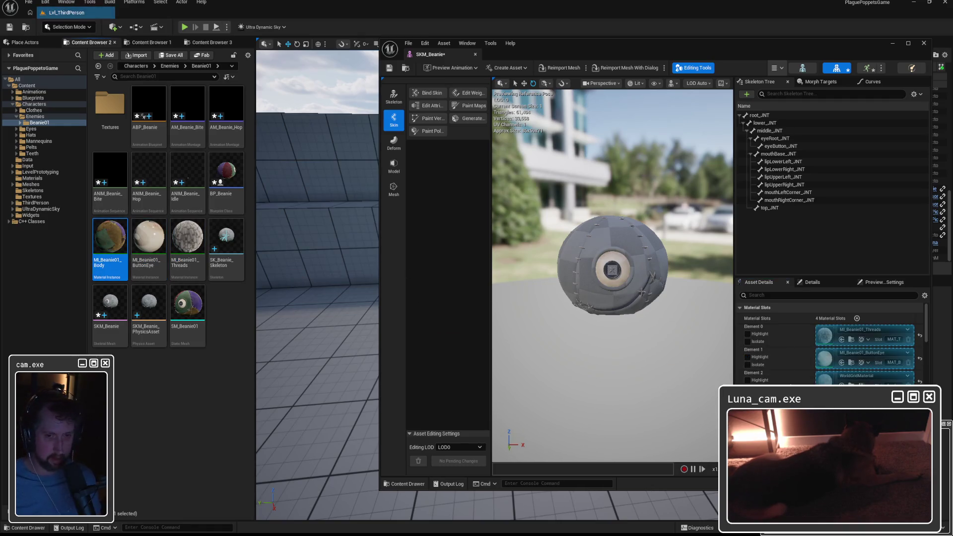
drag(110, 238, 825, 378)
Save the textured SKM_Beanie mesh and leave its editor.
click(188, 306)
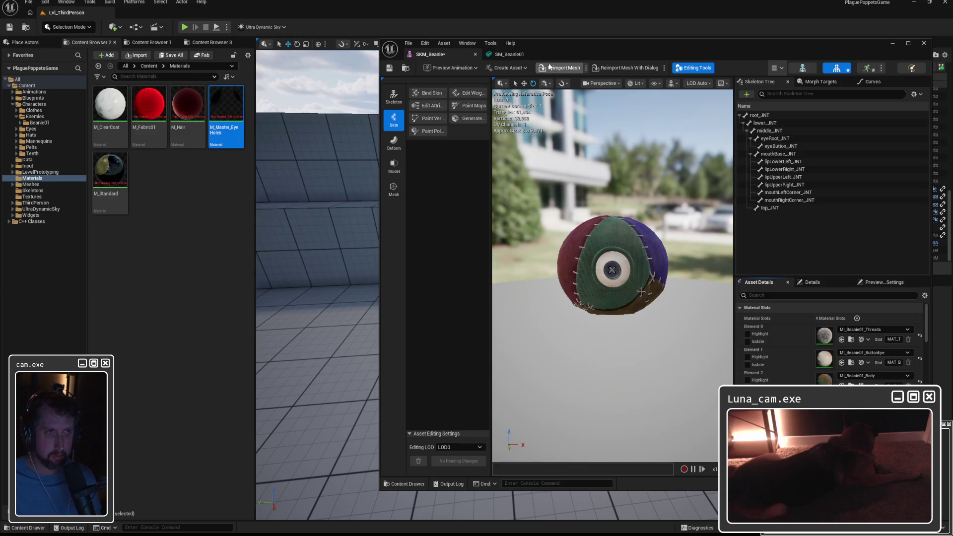
click(405, 68)
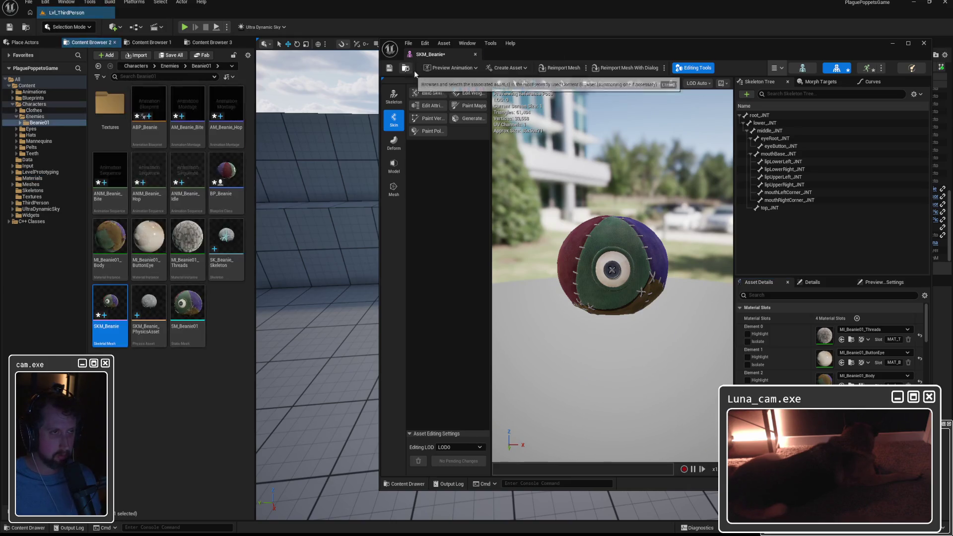
click(923, 45)
Link ABP_Beanie to SK_Beanie_Skeleton.
double_click(148, 105)
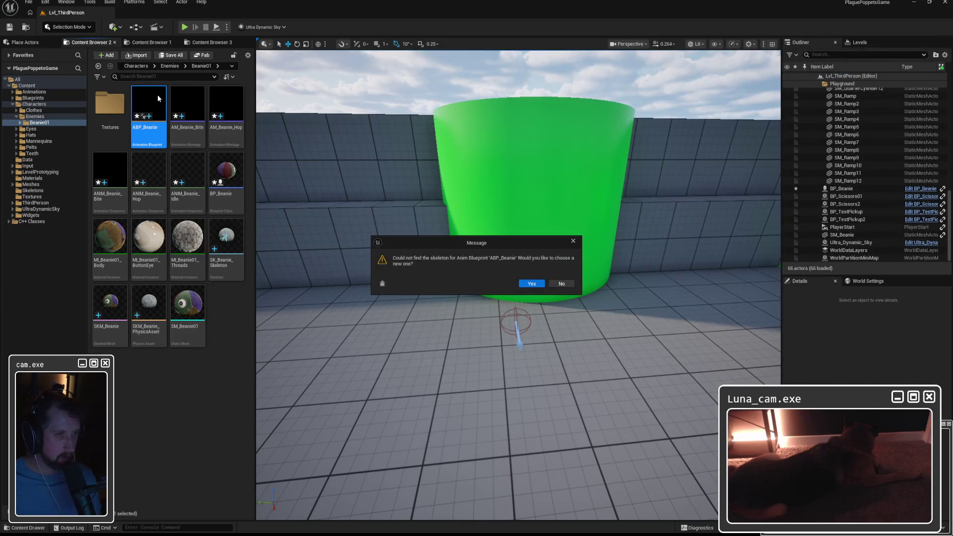
click(532, 284)
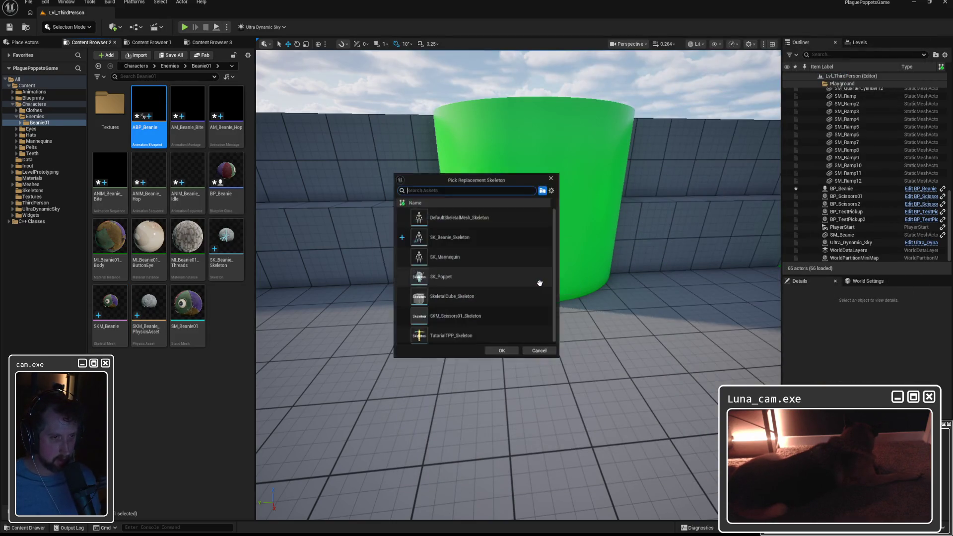
click(462, 236)
click(501, 352)
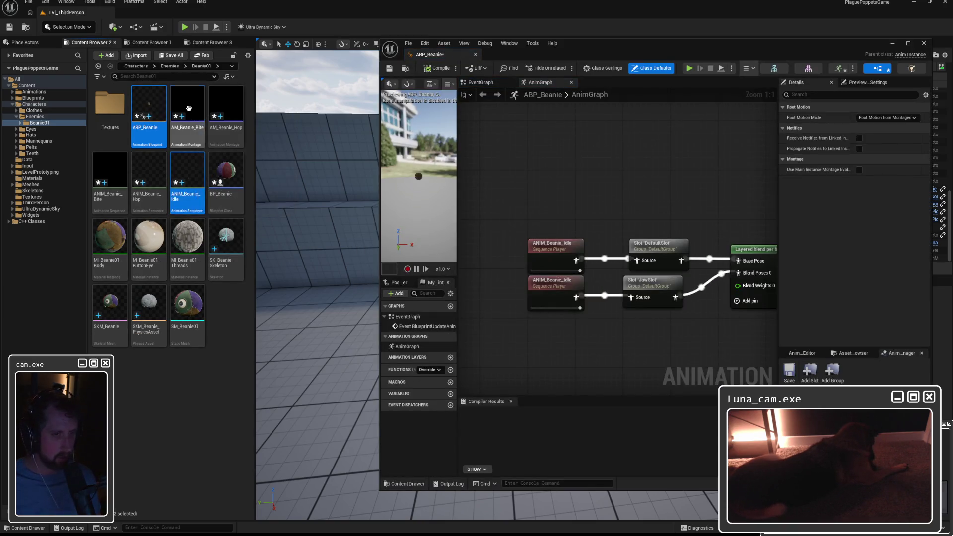
Link the AM_Beanie_Bite montage to SK_Beanie_Skeleton.
double_click(188, 110)
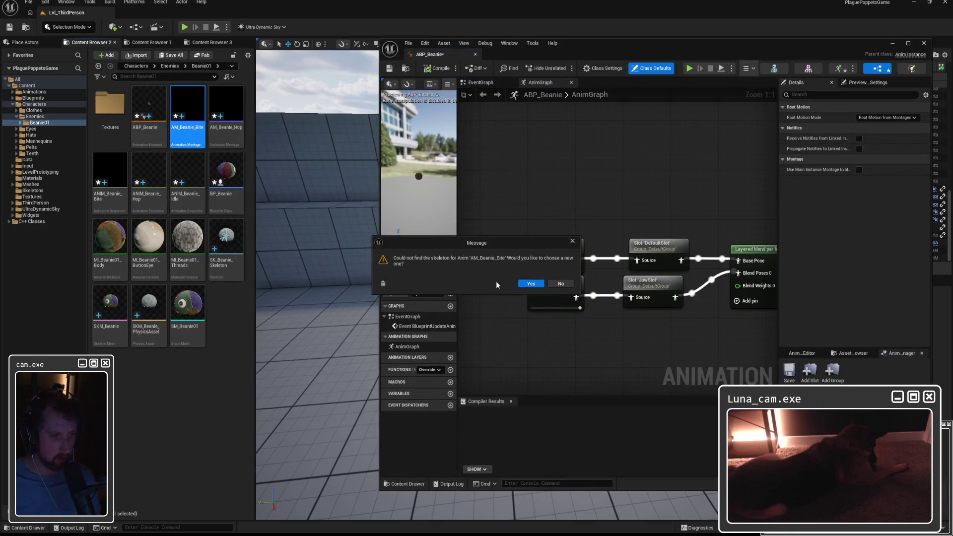
click(531, 284)
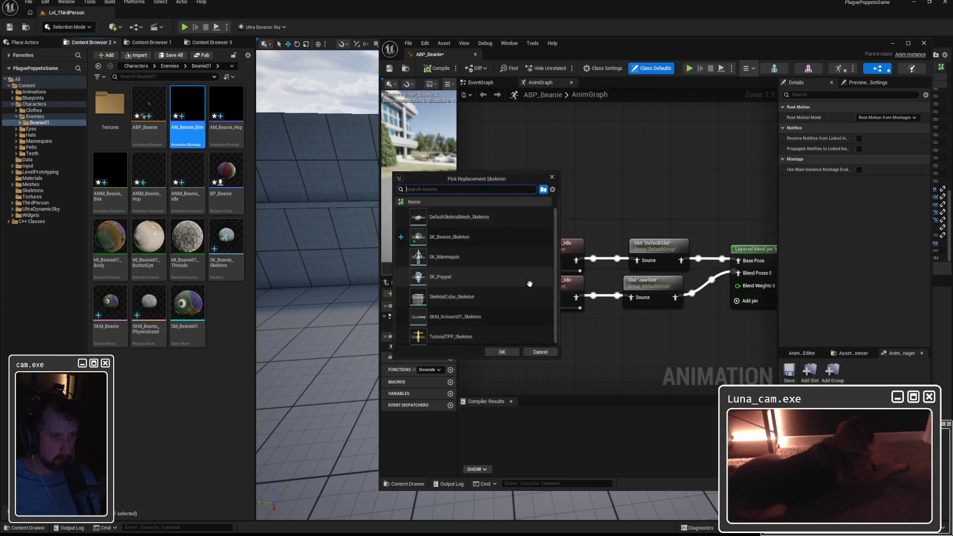
click(455, 237)
click(505, 350)
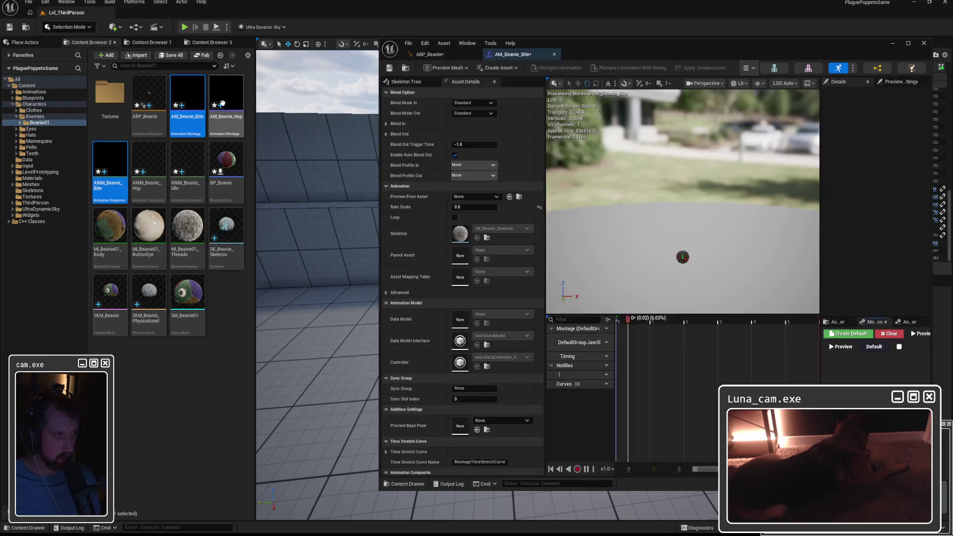
Link the AM_Beanie_Hop montage to SK_Beanie_Skeleton, save it and browse to Blueprints.
double_click(225, 110)
click(532, 283)
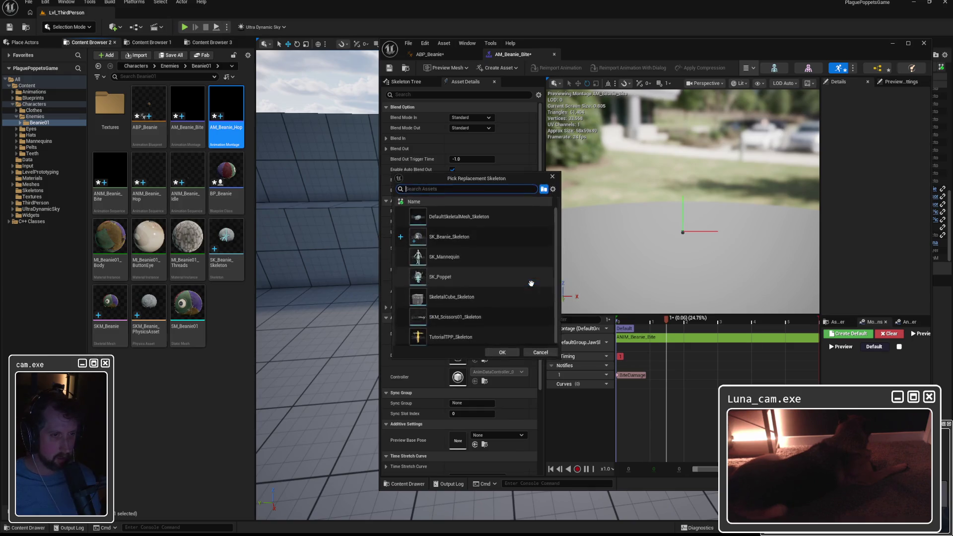
click(454, 237)
click(505, 350)
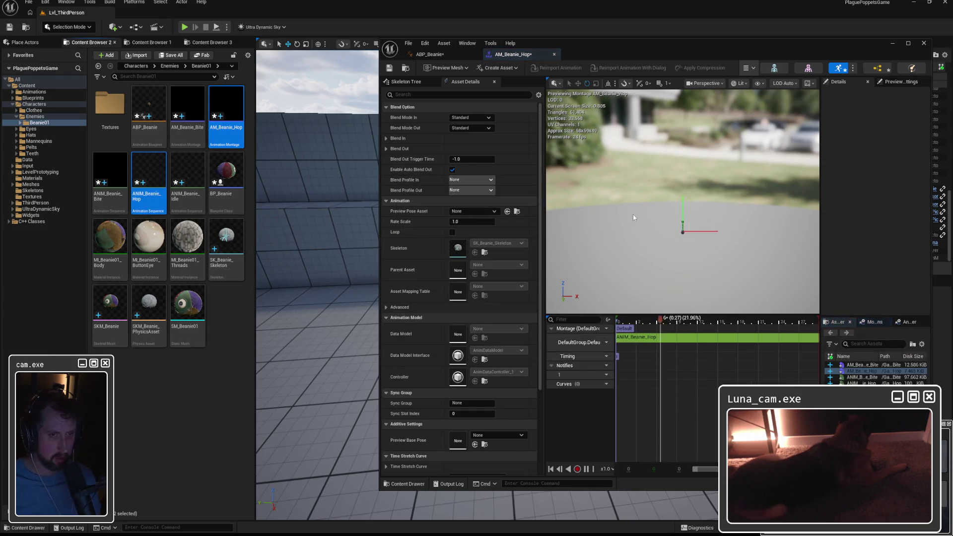
key(ctrl+s)
click(923, 45)
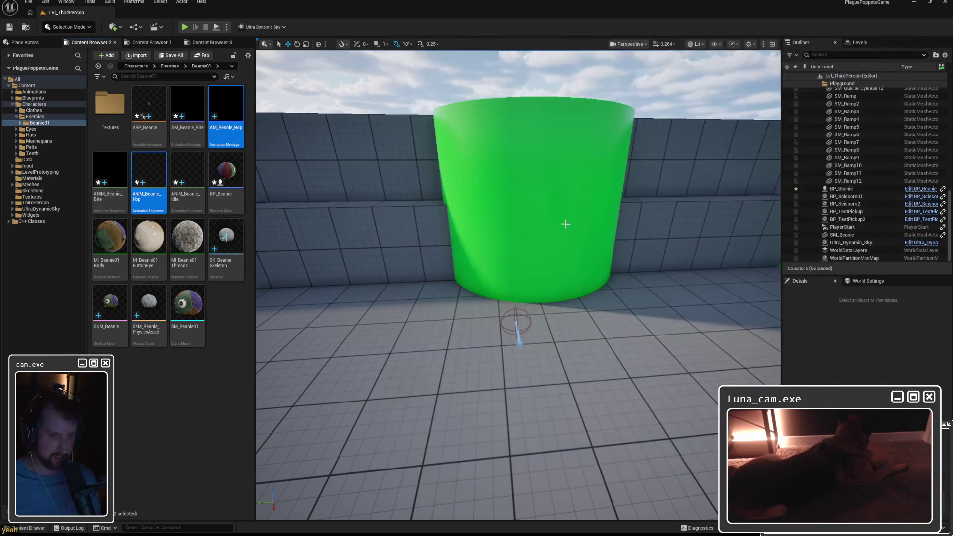
click(33, 97)
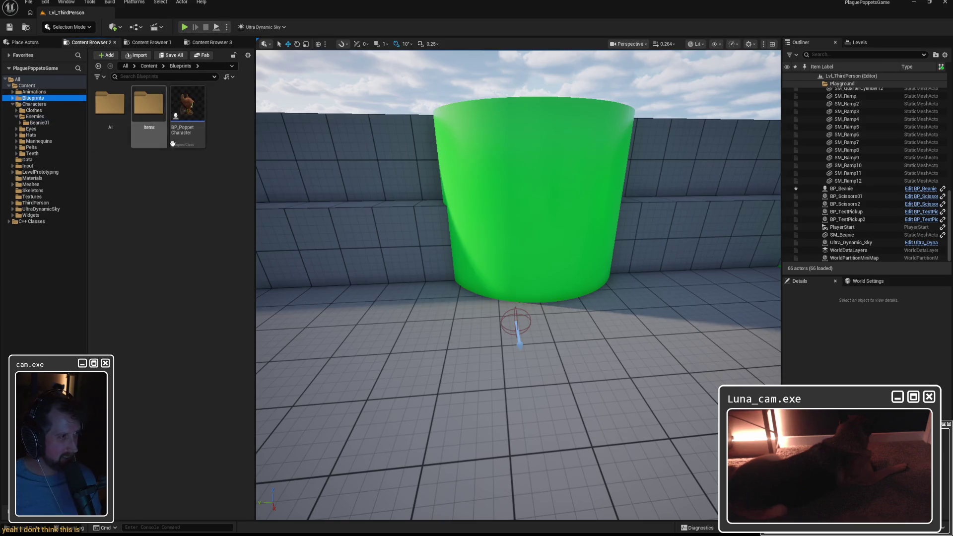
Set BP_Beanie's Mesh component to use the SKM_Beanie skeletal mesh.
click(109, 103)
double_click(109, 103)
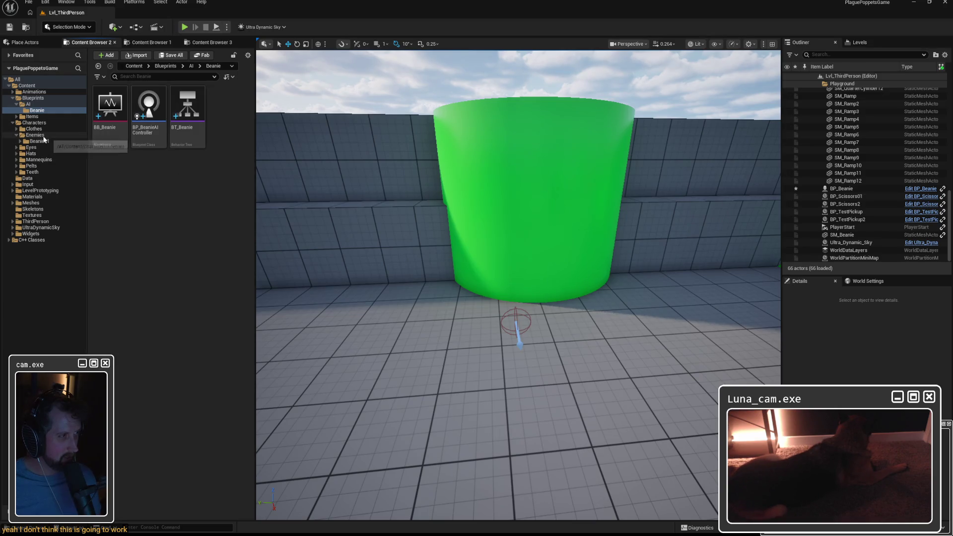
click(39, 141)
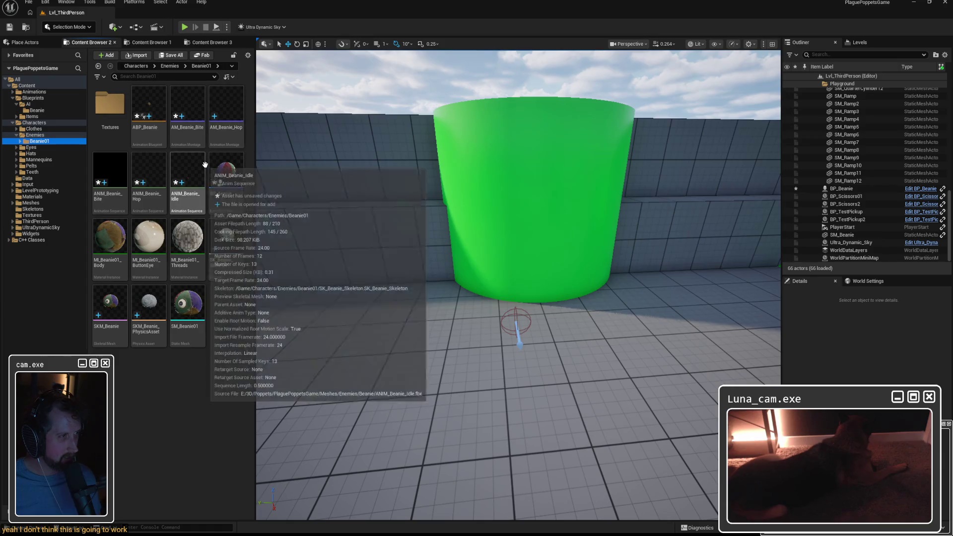
double_click(227, 182)
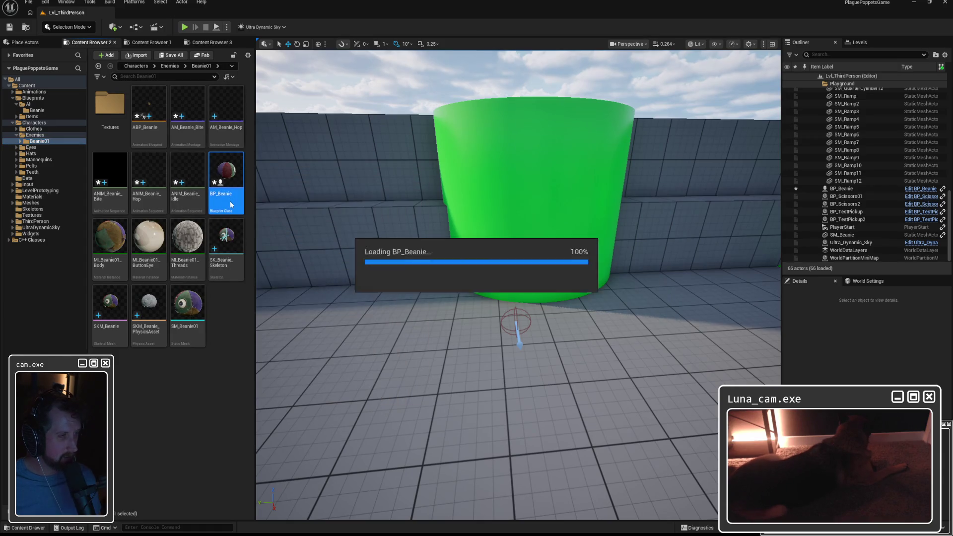
click(523, 82)
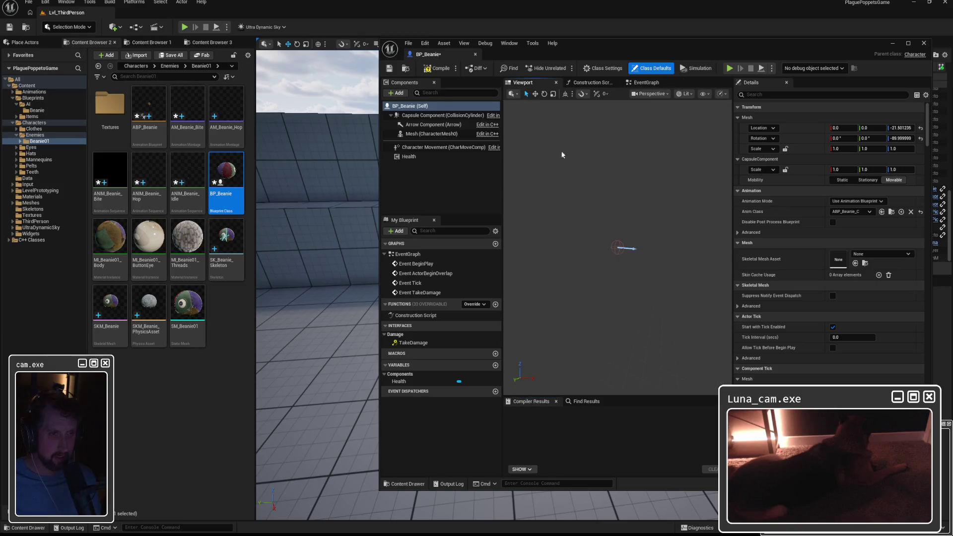
click(418, 134)
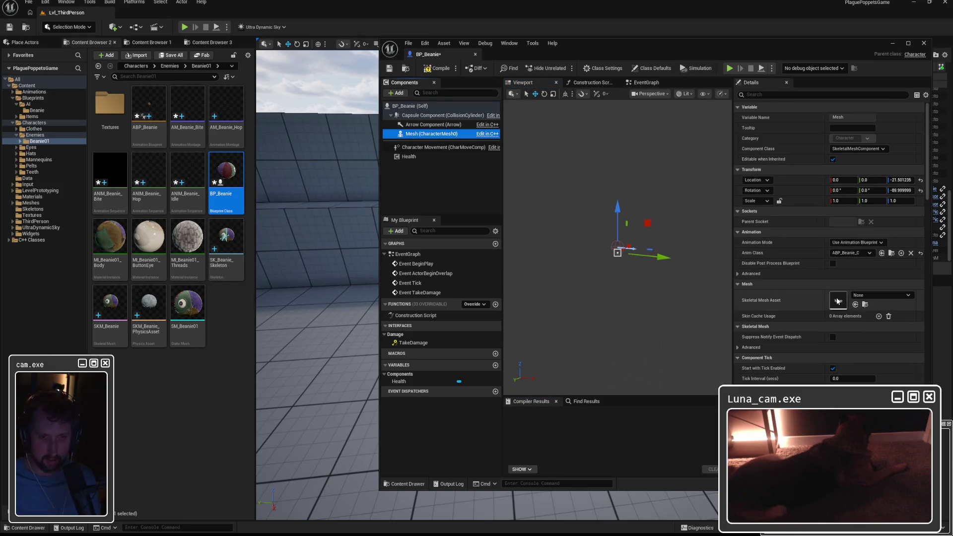
click(882, 299)
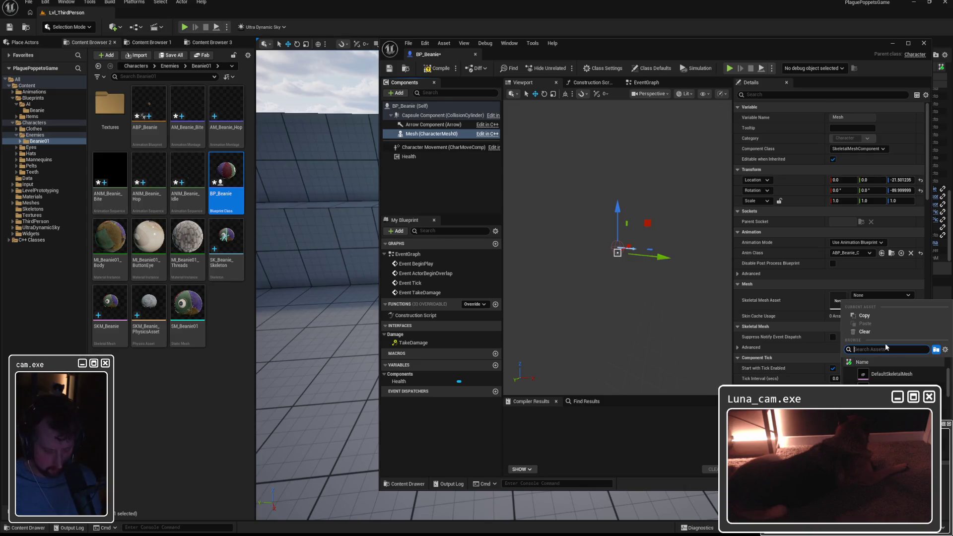
text(beanie)
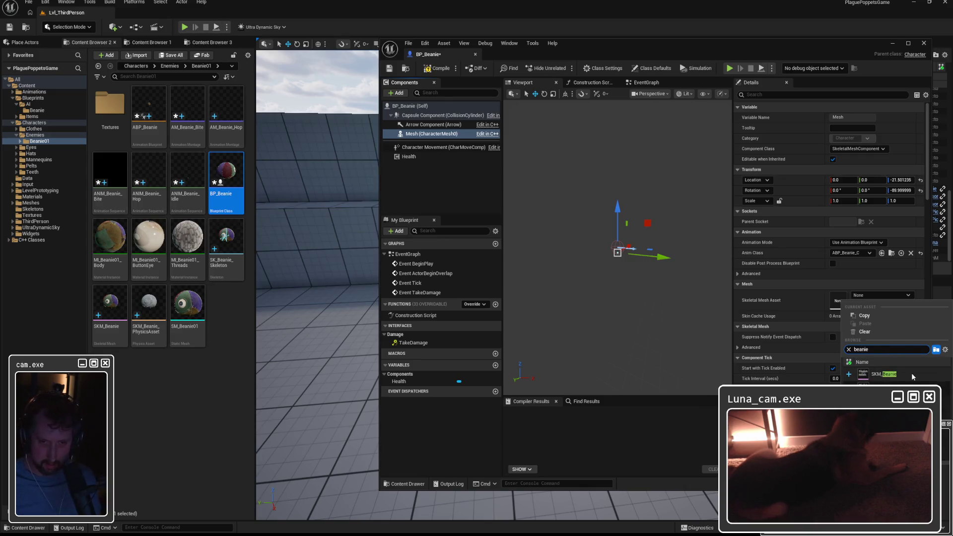
click(903, 372)
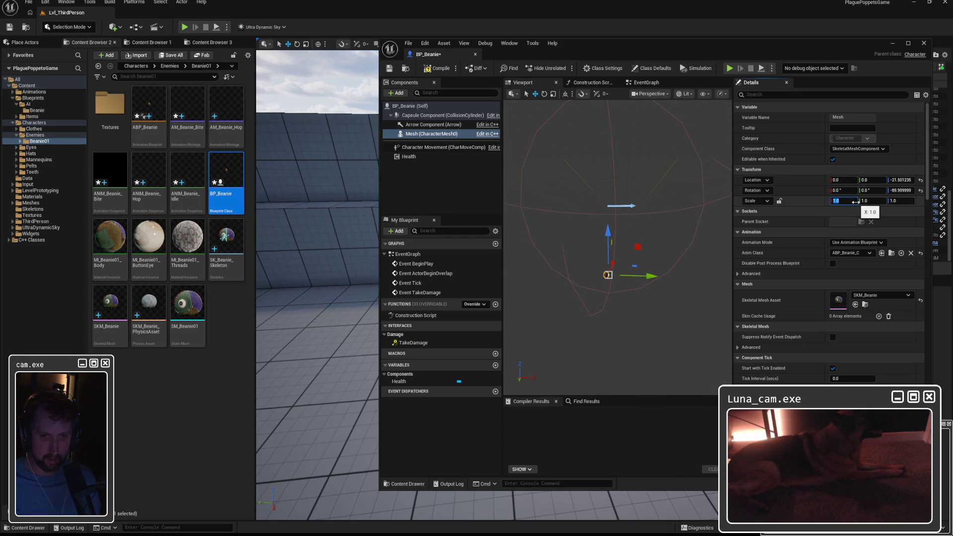
text(28.354)
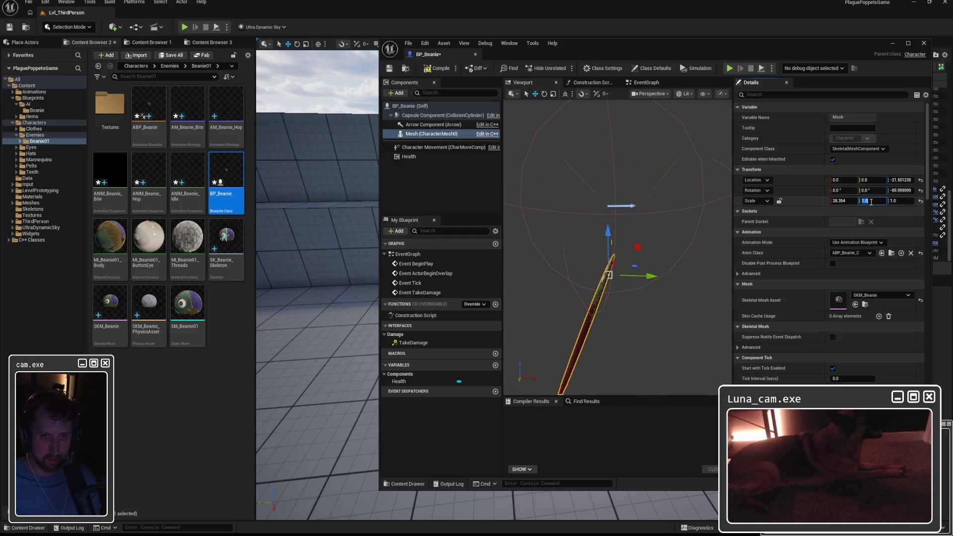
Scale the mesh uniformly to 28.354 and rotate it 90 degrees about X.
click(896, 201)
text(28.354)
key(Return)
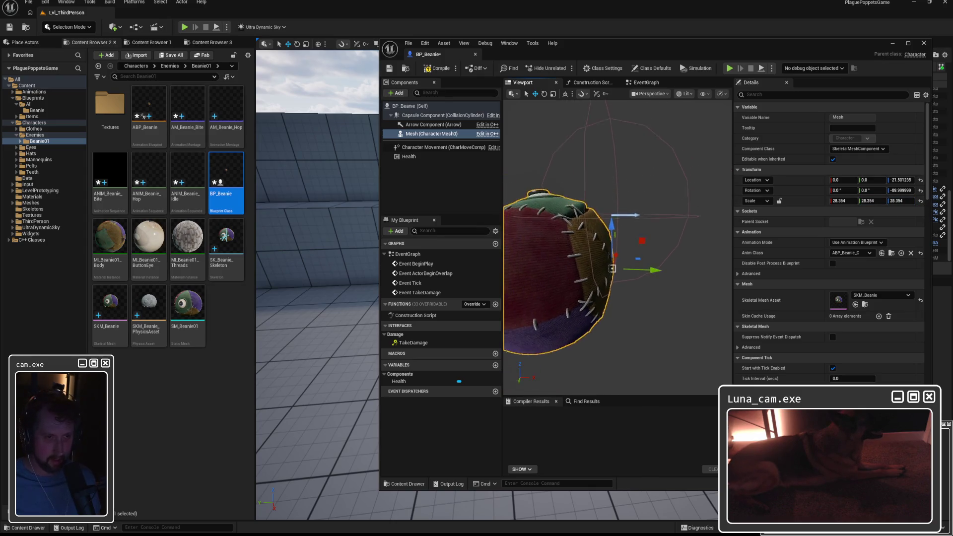
scroll(595, 276, down, 3)
scroll(629, 274, down, 1)
key(e)
drag(642, 246, 670, 289)
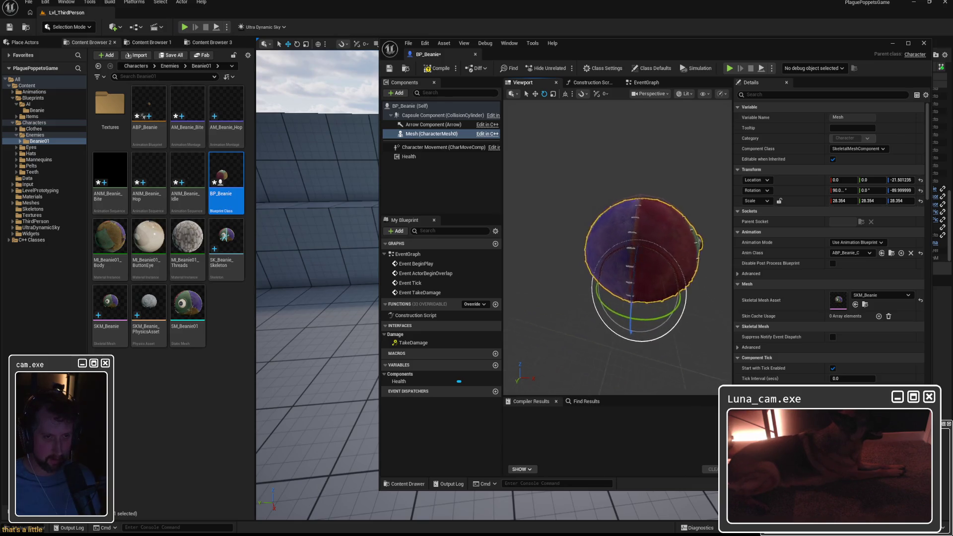
right_drag(655, 283, 581, 245)
Compile BP_Beanie and return to the level view.
click(433, 68)
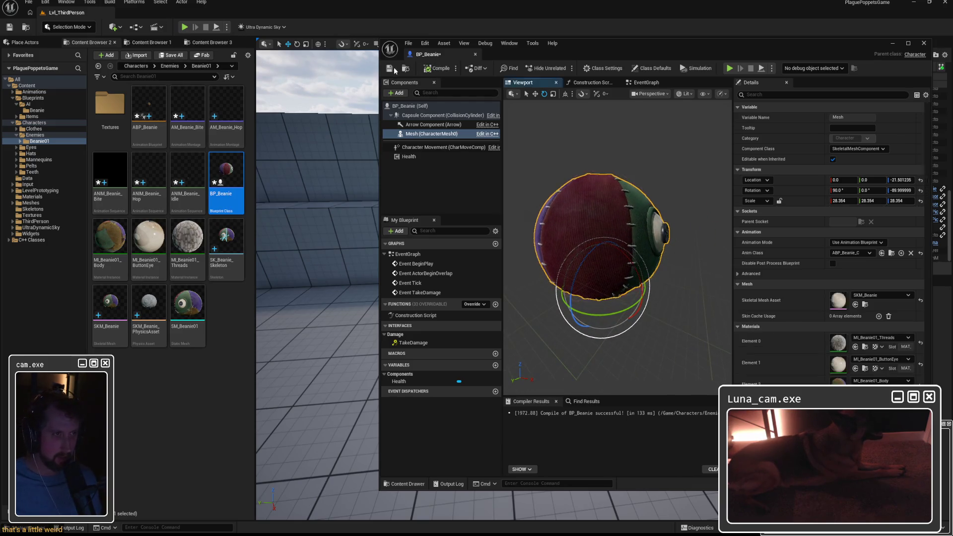
click(923, 44)
right_drag(508, 211, 491, 223)
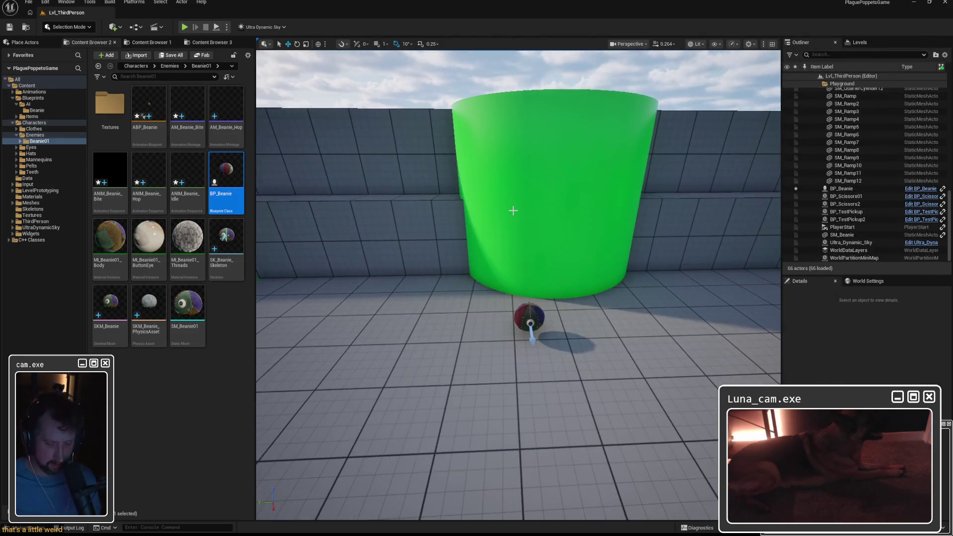
Run Play-in-Editor, move around the beanie enemy, then stop the session.
key(alt+p)
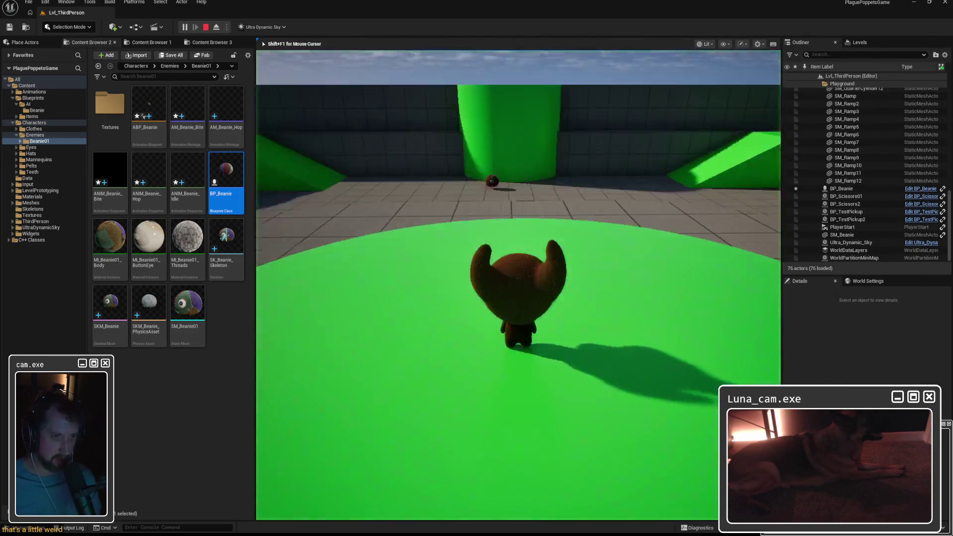
key(w)
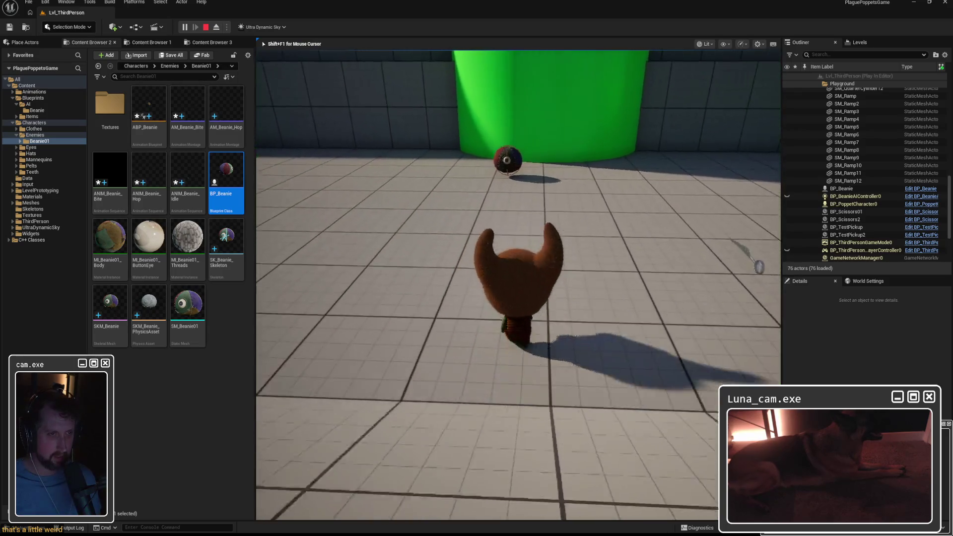
key(a)
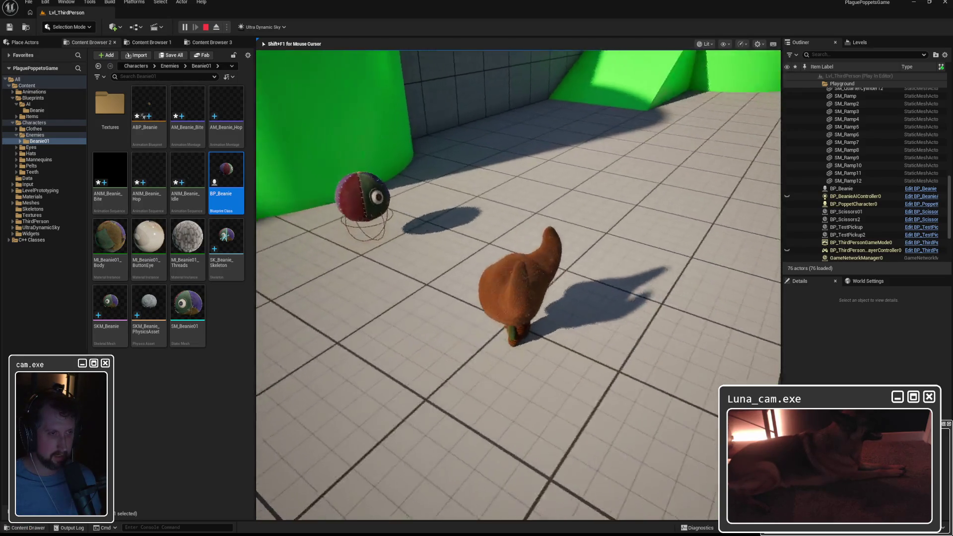
key(Escape)
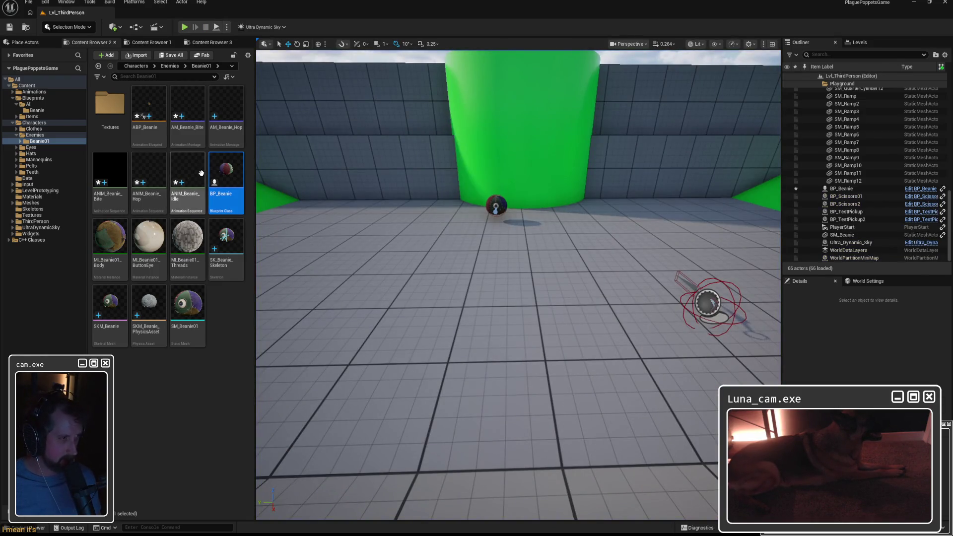
Review ANIM_Beanie_Hop's preview and Retarget Source setting, then close it.
click(149, 167)
scroll(426, 370, down, 5)
scroll(425, 370, down, 1)
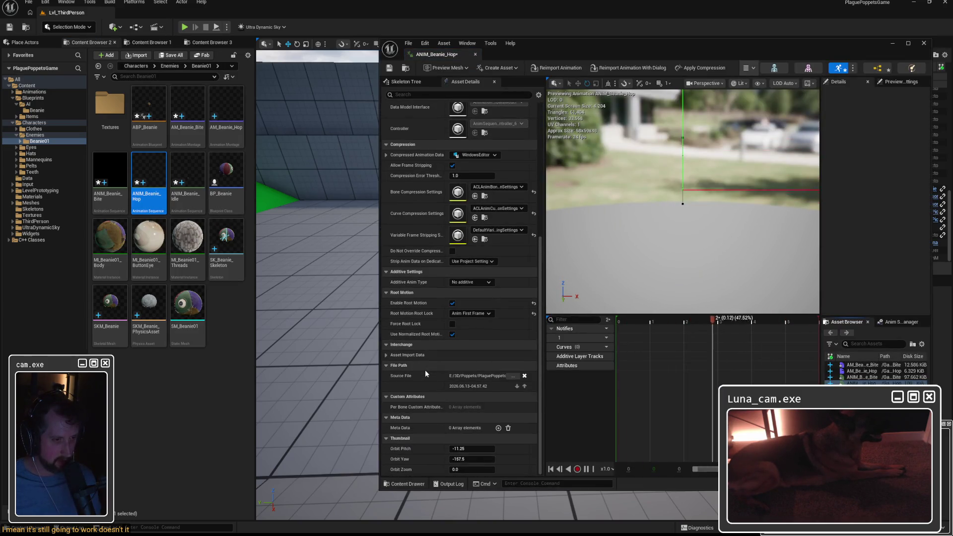
scroll(425, 370, up, 5)
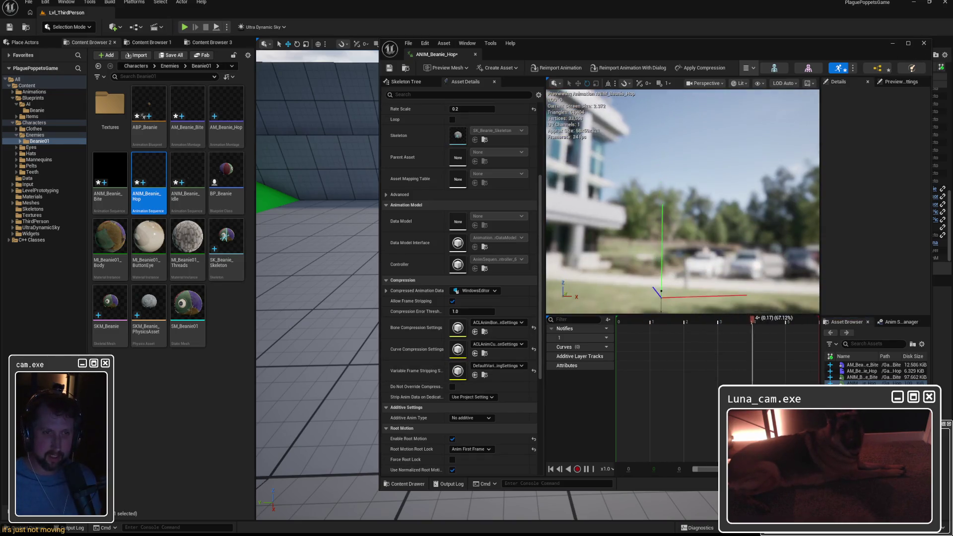
scroll(420, 233, up, 5)
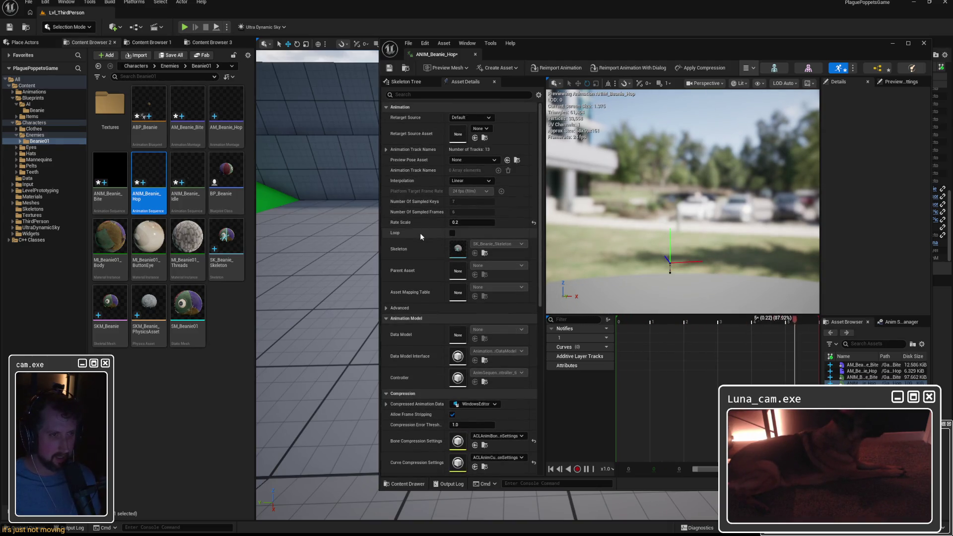
drag(670, 209, 670, 282)
drag(670, 223, 670, 148)
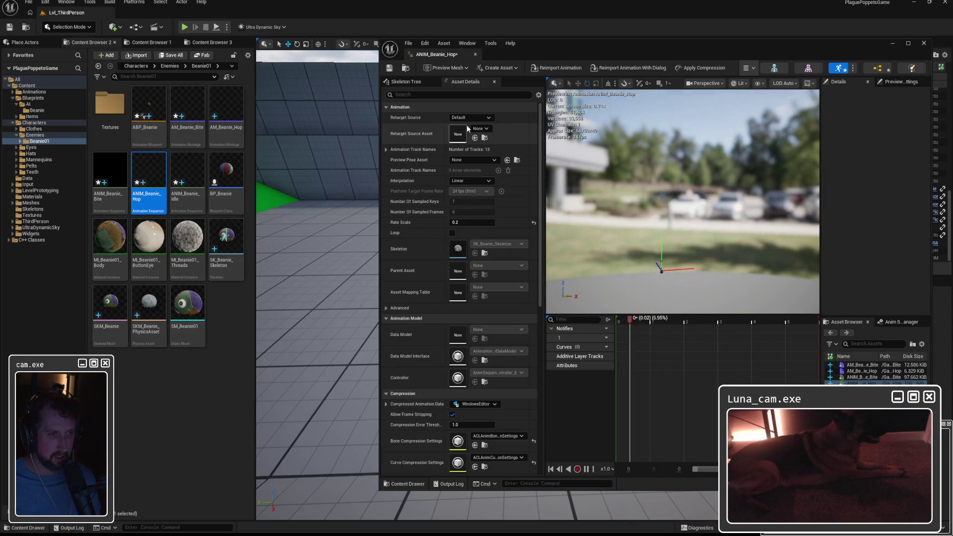
click(481, 128)
key(Escape)
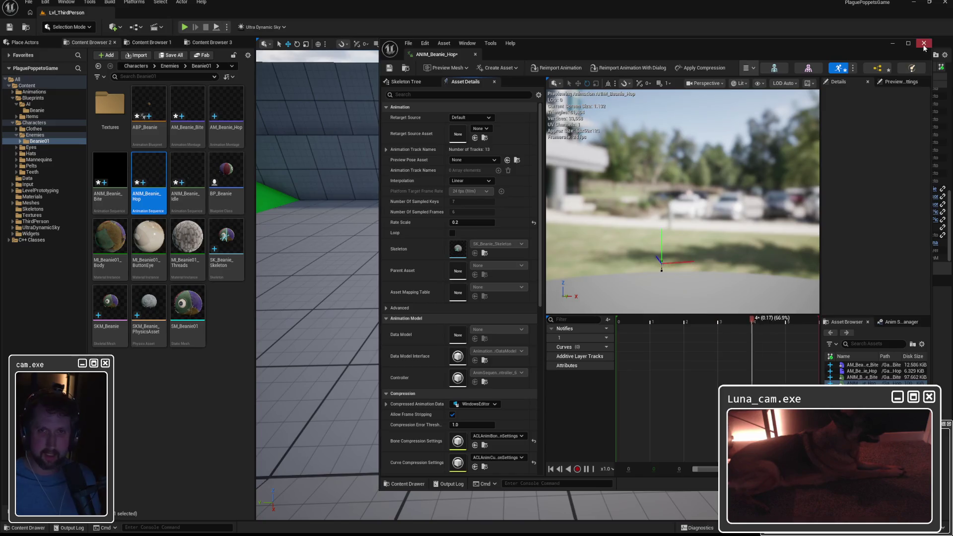
click(924, 45)
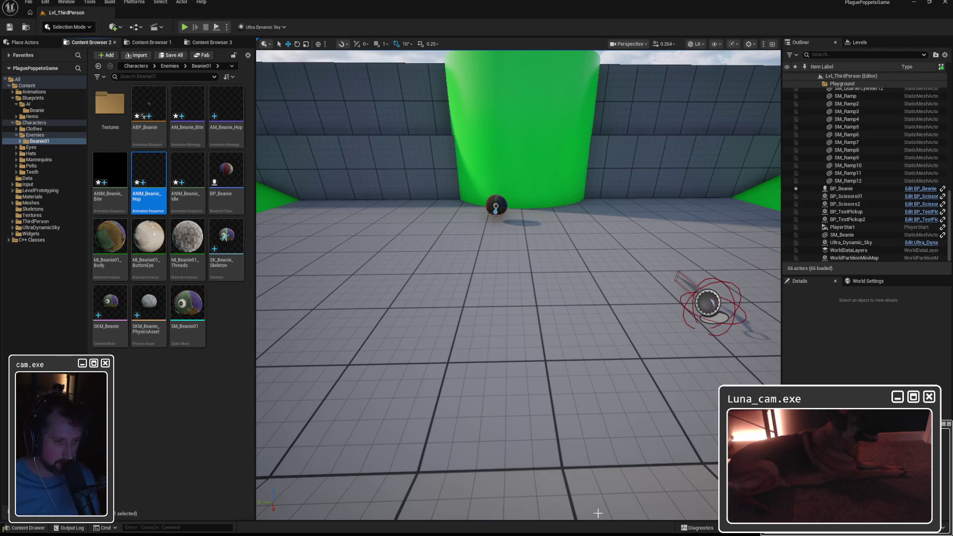
key(alt+Tab)
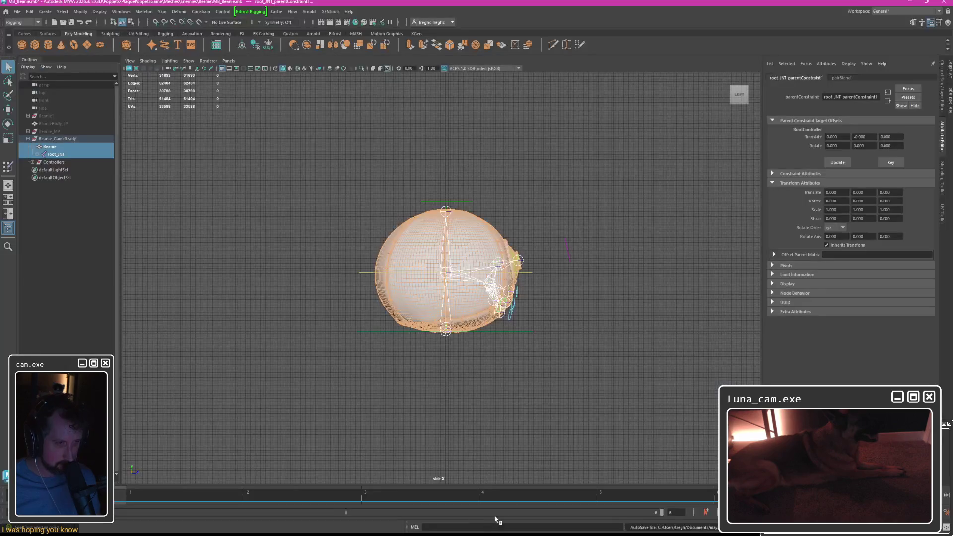
click(48, 147)
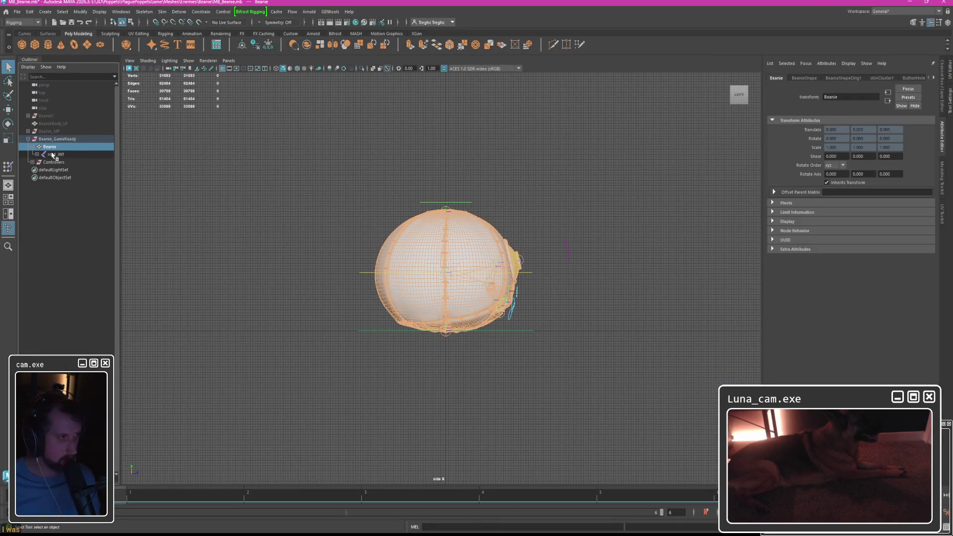
click(56, 155)
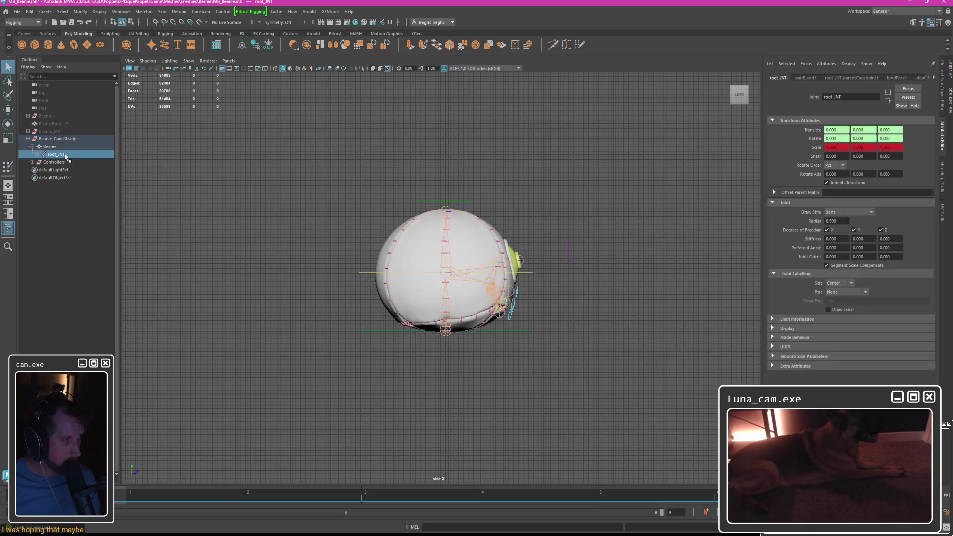
click(60, 155)
click(54, 153)
click(57, 155)
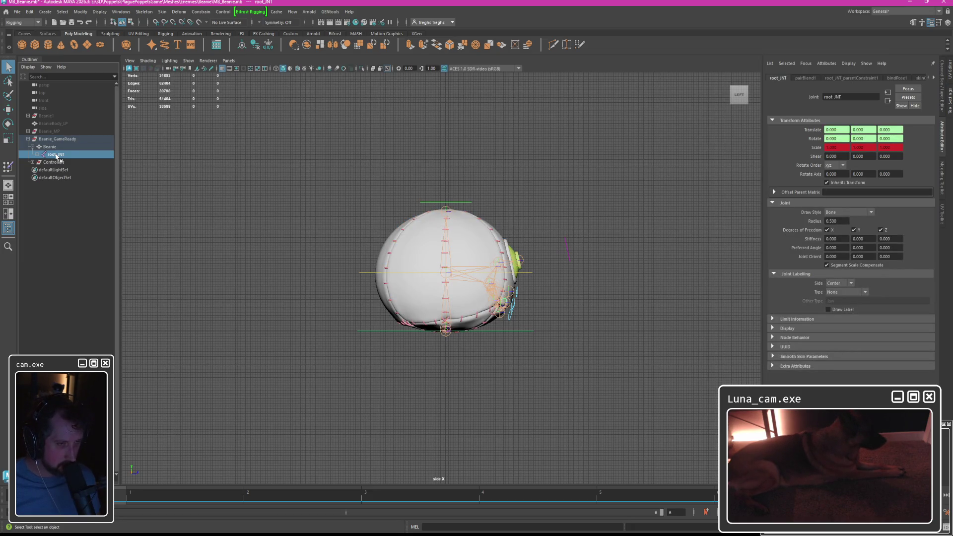
key(alt+Tab)
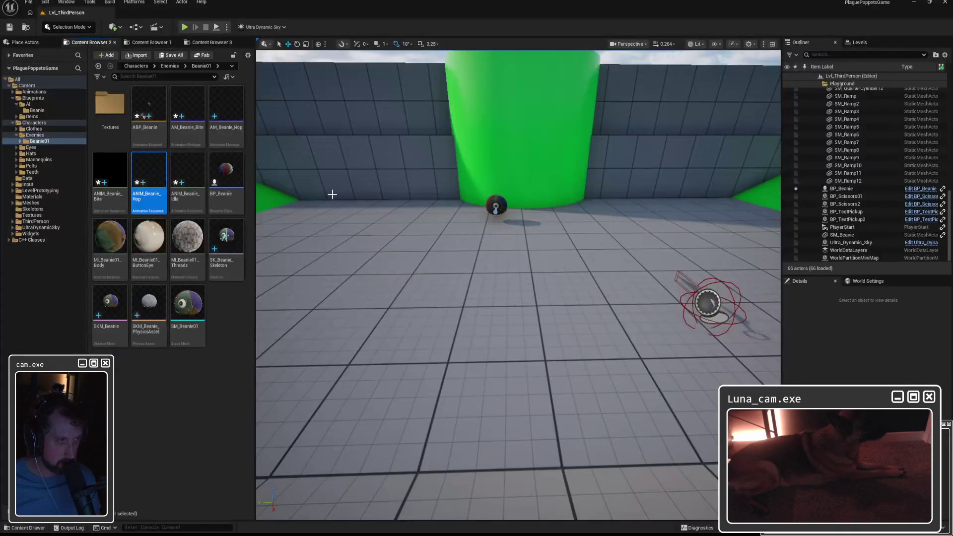
Inspect the root_JNT hierarchy in SK_Beanie_Skeleton from the SKM_Beanie editor.
double_click(110, 313)
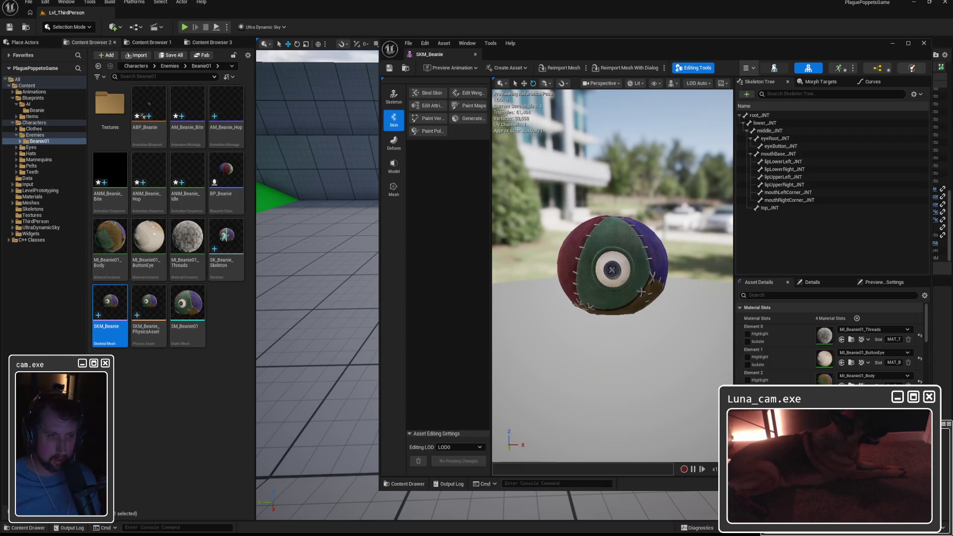
click(808, 68)
click(419, 115)
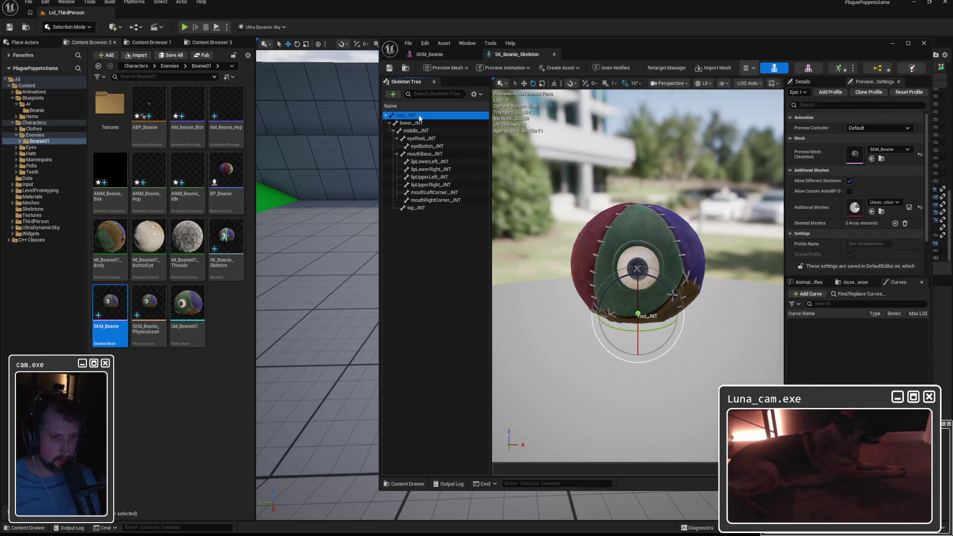
click(812, 68)
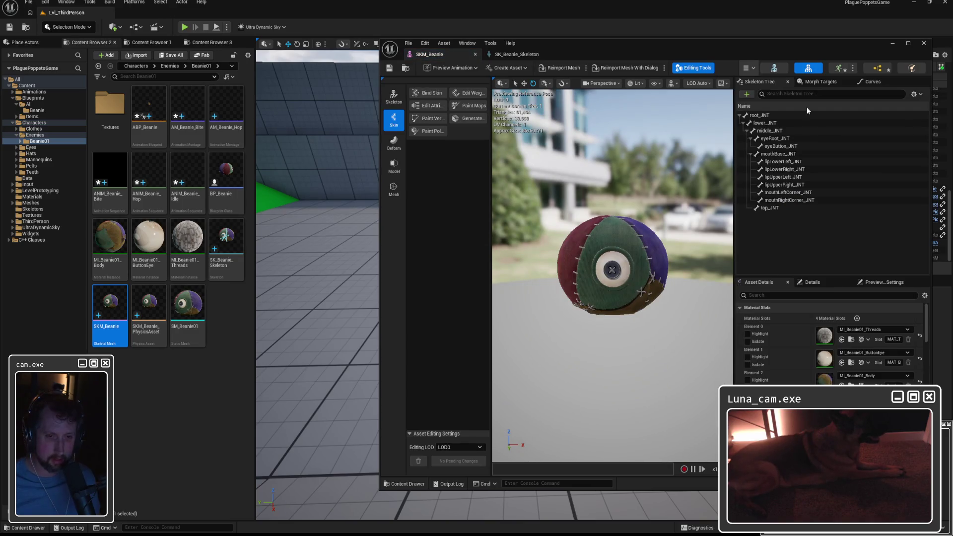
scroll(769, 356, down, 5)
scroll(769, 356, down, 3)
scroll(770, 356, down, 3)
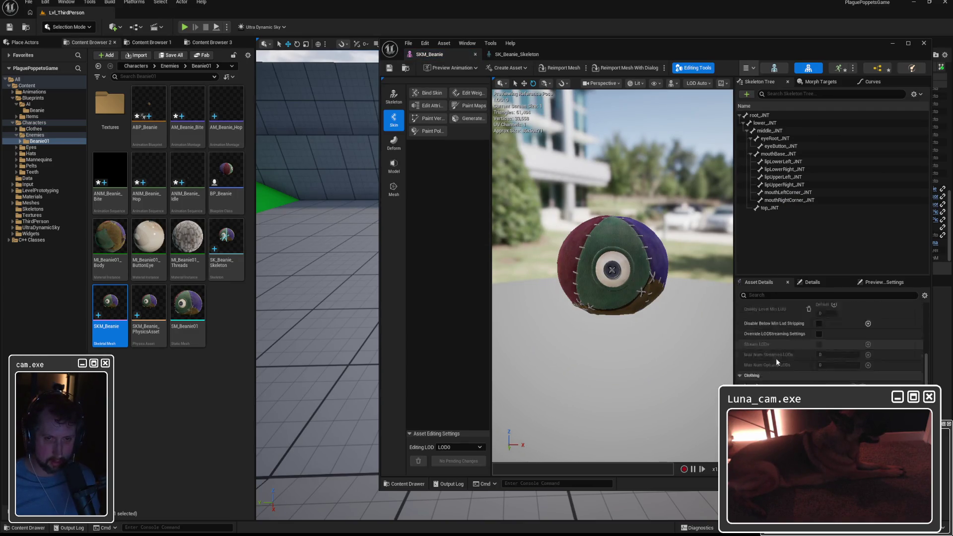
scroll(775, 358, down, 4)
scroll(774, 370, down, 3)
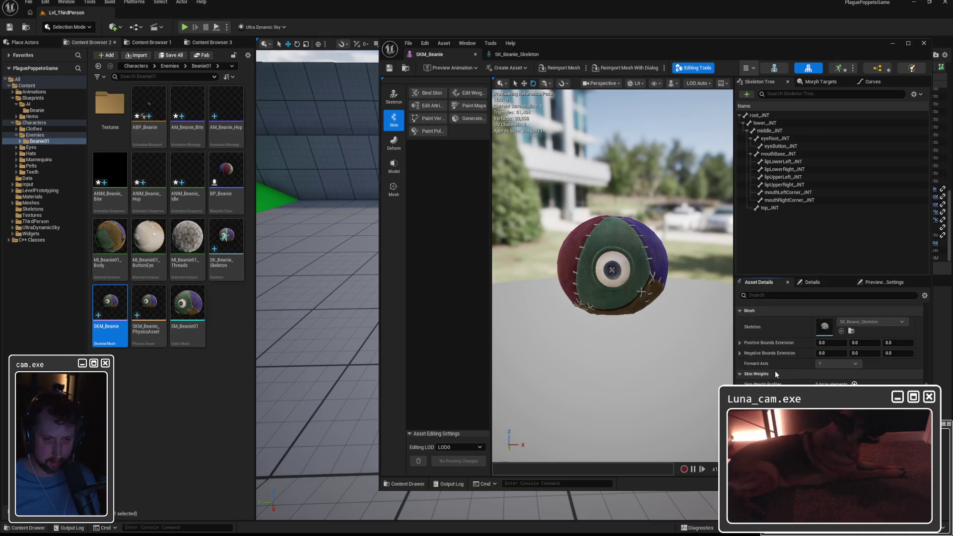
scroll(774, 370, up, 4)
scroll(774, 370, up, 4)
scroll(775, 370, up, 4)
scroll(775, 369, up, 3)
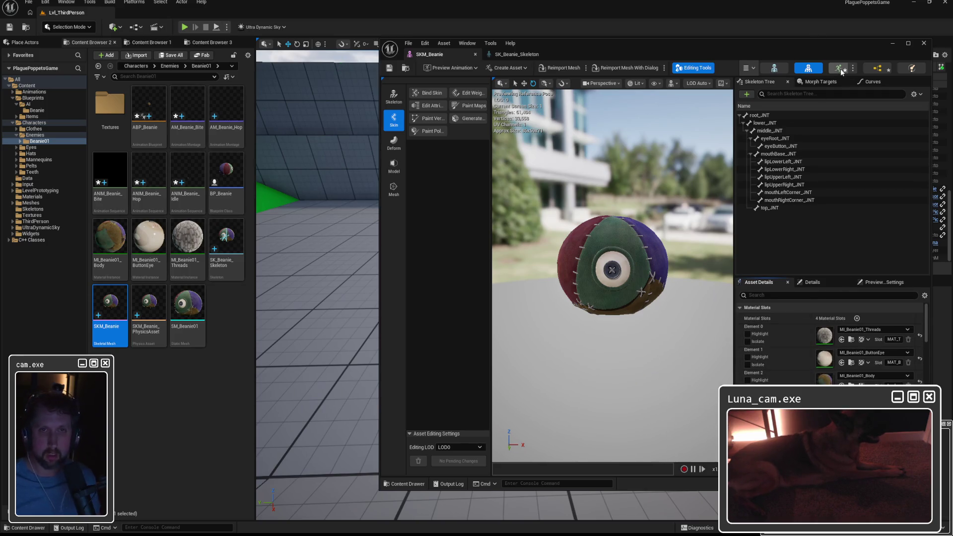
Flip through the Bite montage and skeleton tabs, then close the asset editor.
click(781, 69)
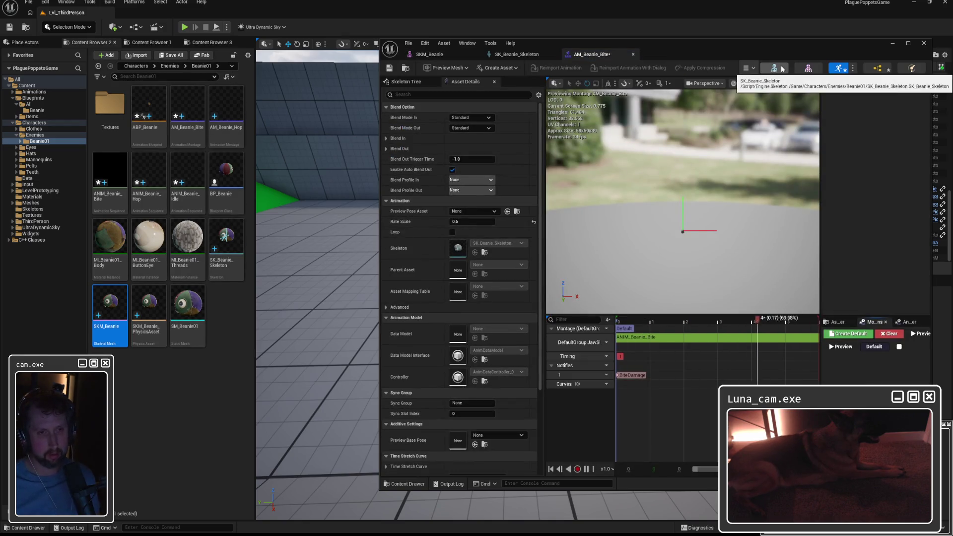
click(782, 69)
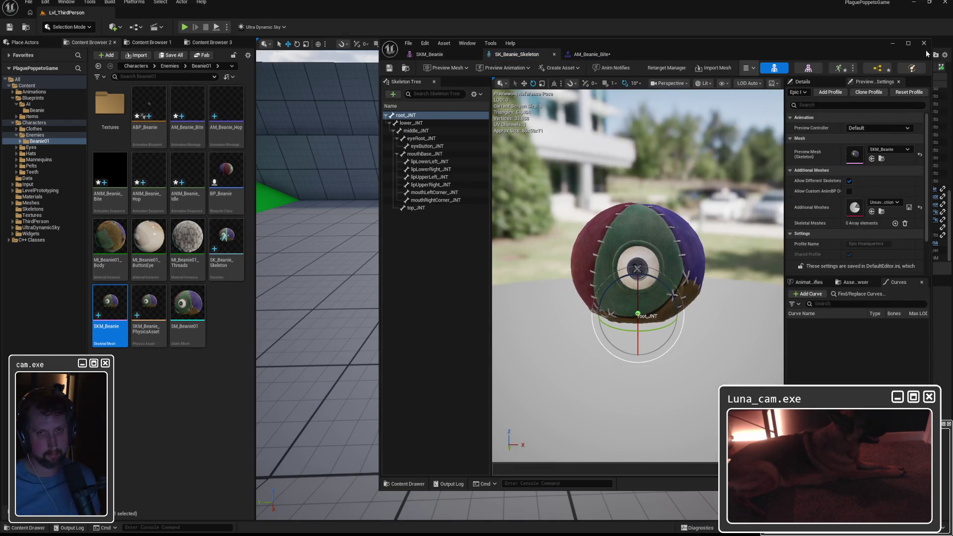
click(924, 43)
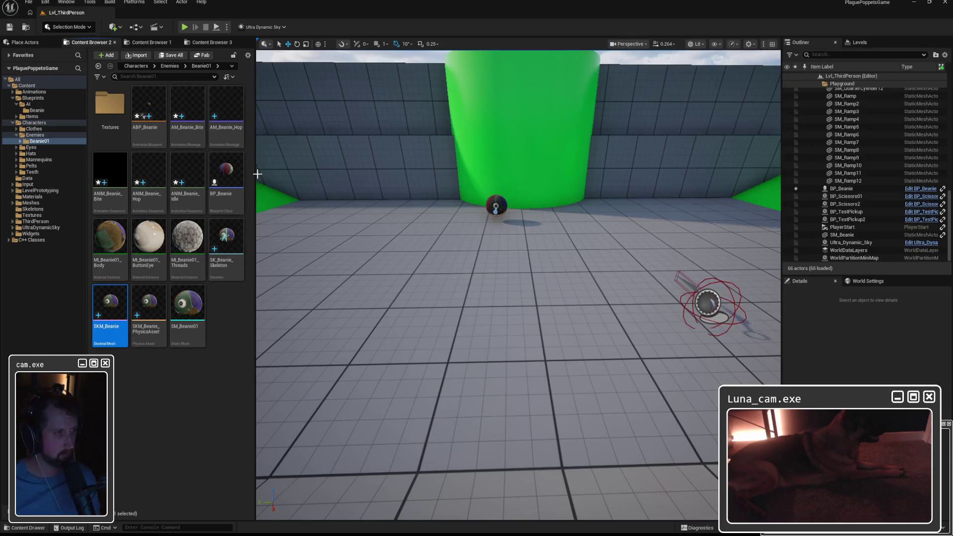
Reopen ANIM_Beanie_Hop and check its animation Curves options.
click(148, 180)
double_click(151, 181)
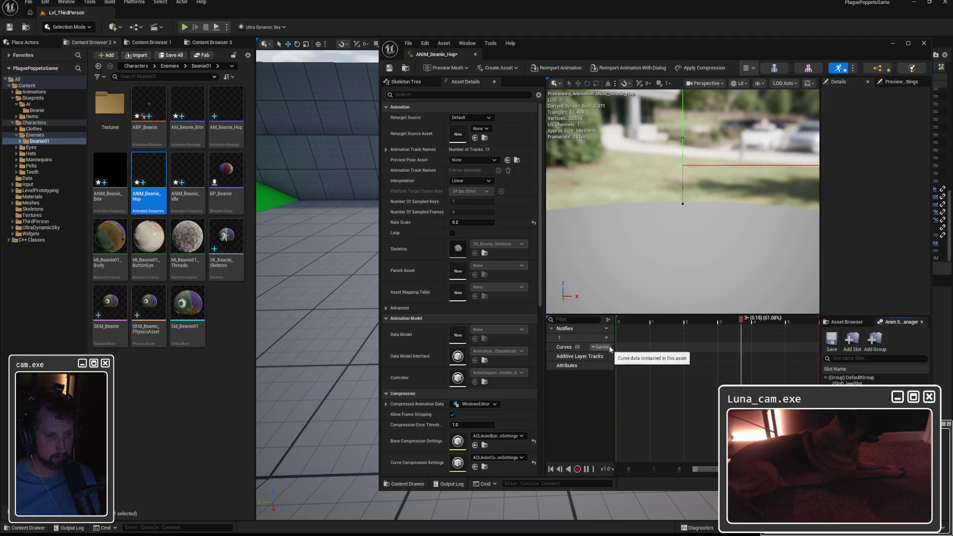
click(599, 346)
click(699, 320)
drag(700, 320, 624, 320)
scroll(404, 371, down, 3)
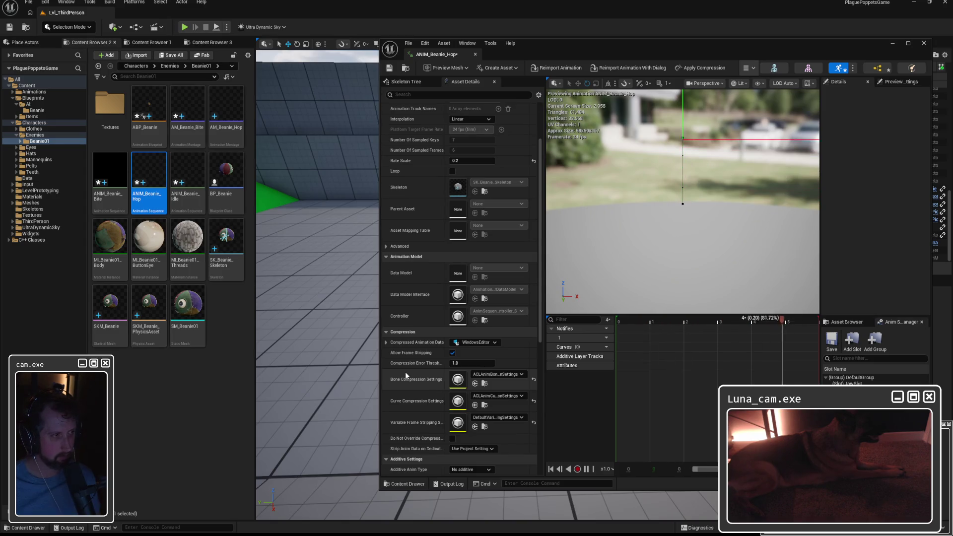
scroll(405, 372, down, 4)
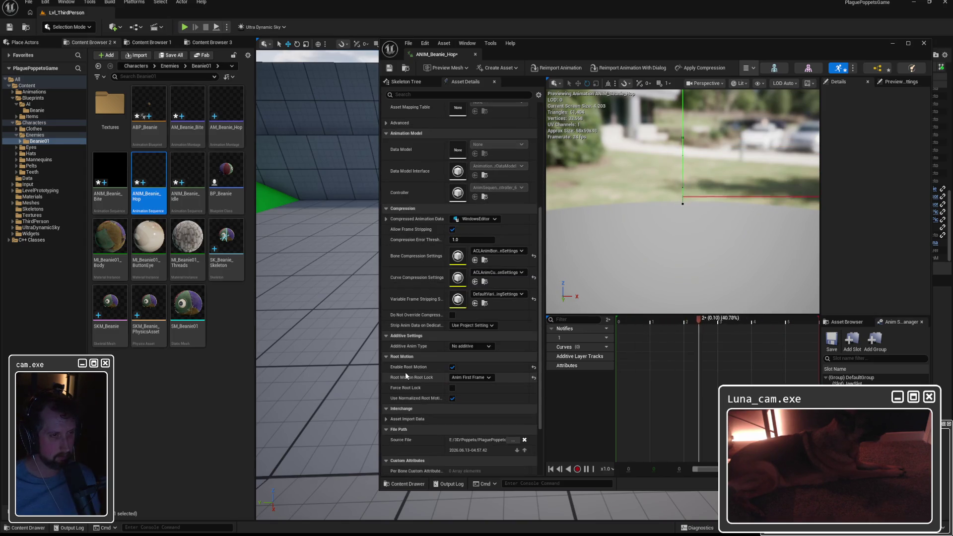
scroll(405, 372, up, 5)
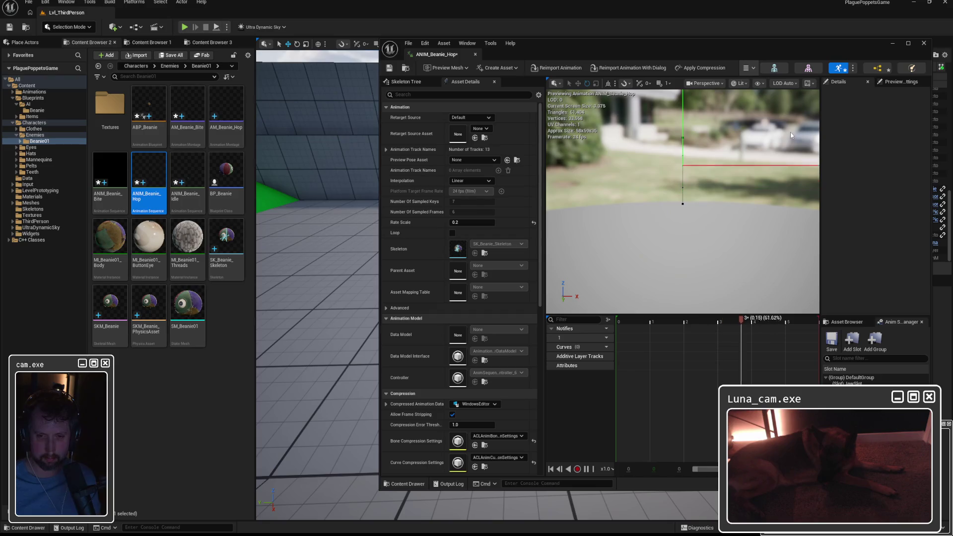
Force-delete SK_Beanie_Skeleton, SKM_Beanie and its physics asset, then switch to Maya.
click(923, 46)
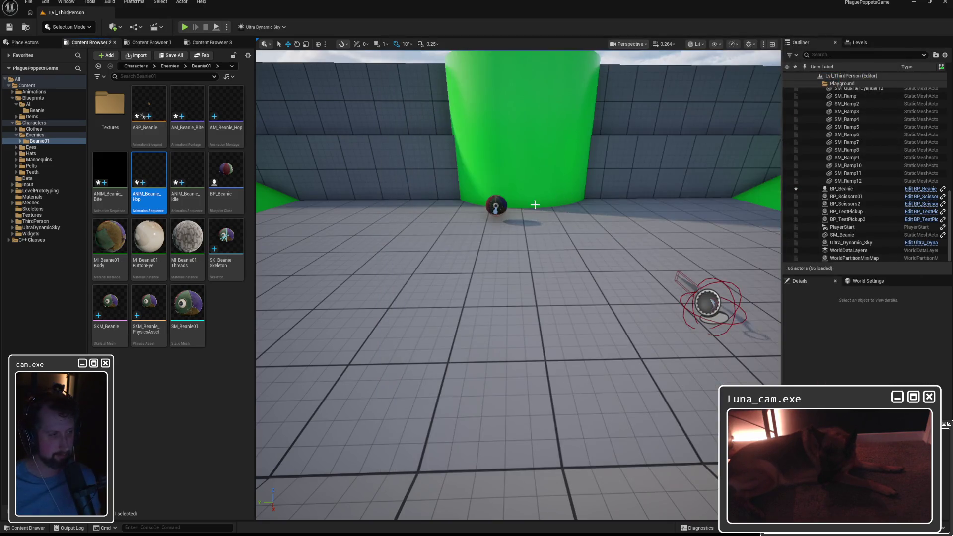
click(194, 360)
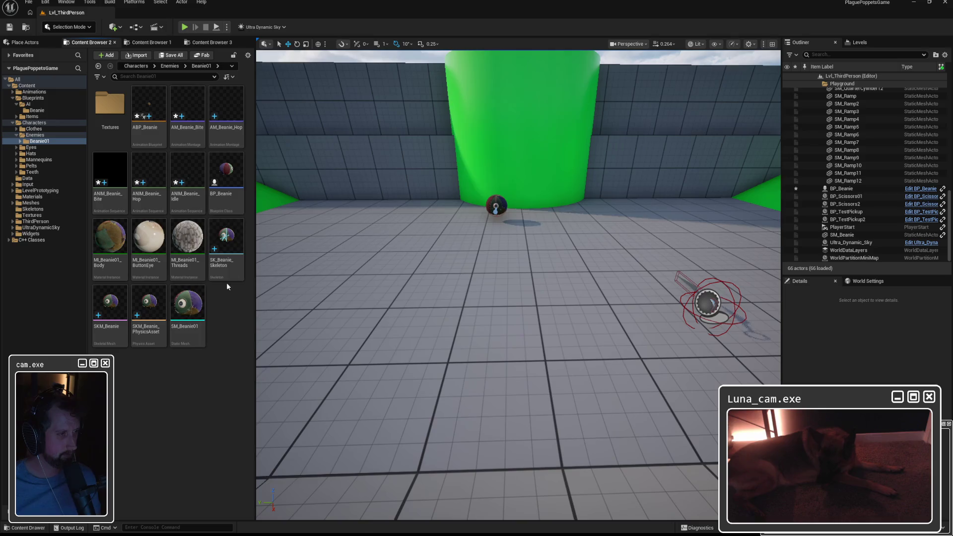
click(225, 246)
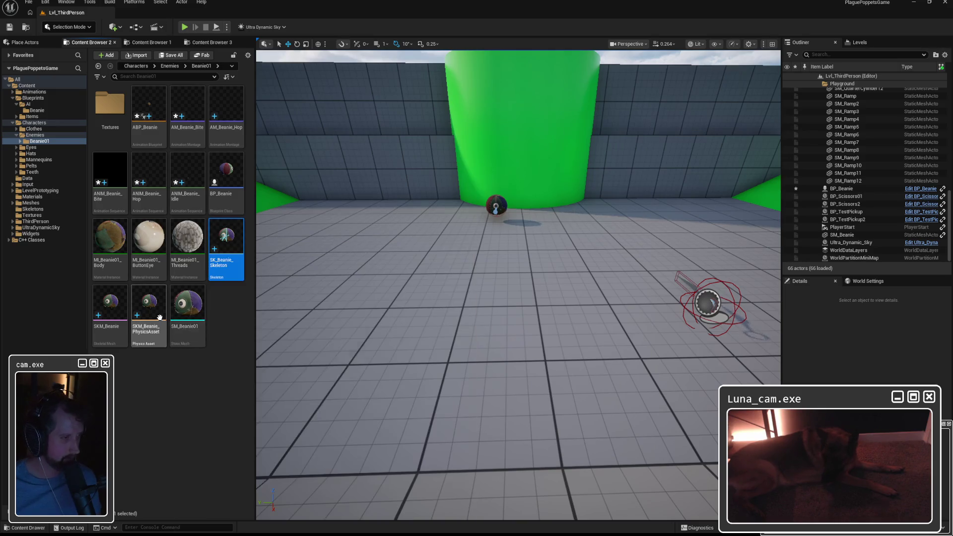
shift+click(148, 313)
key(Delete)
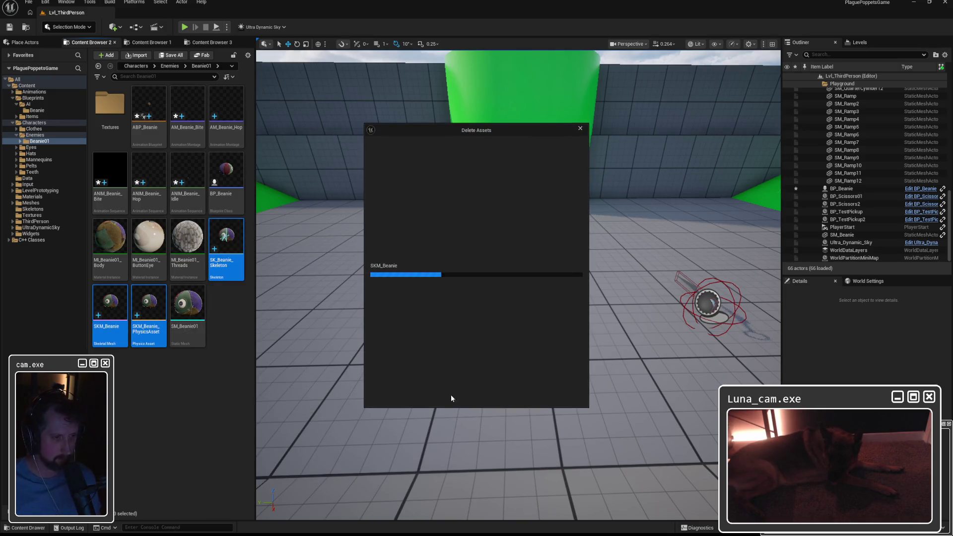
click(476, 395)
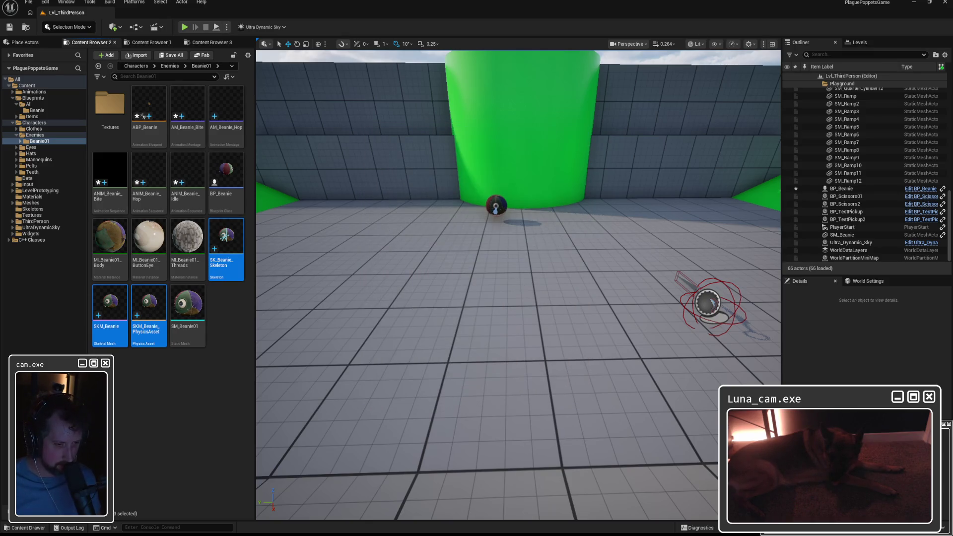
key(alt+Tab)
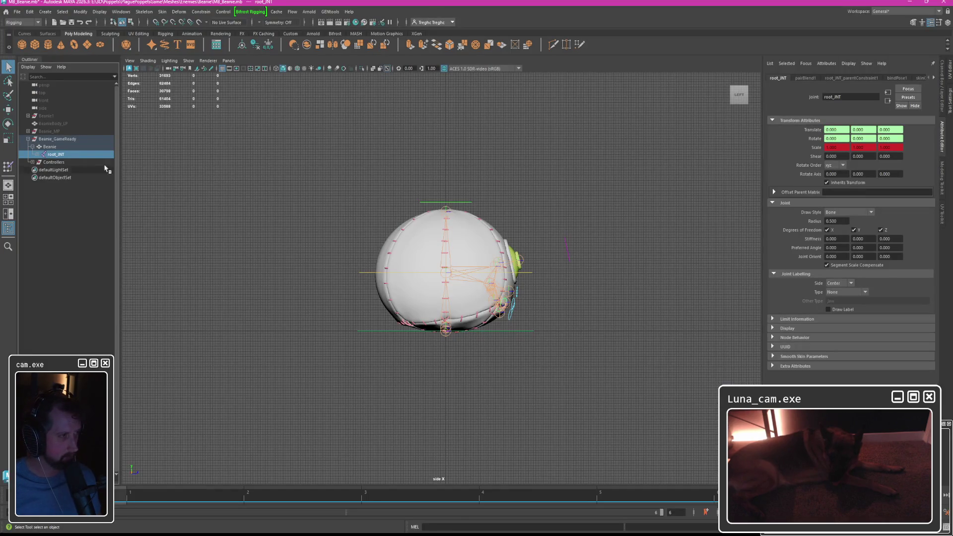
Unparent root_JNT and the Beanie mesh to world level and review Beanie's transform attributes.
click(50, 147)
click(58, 155)
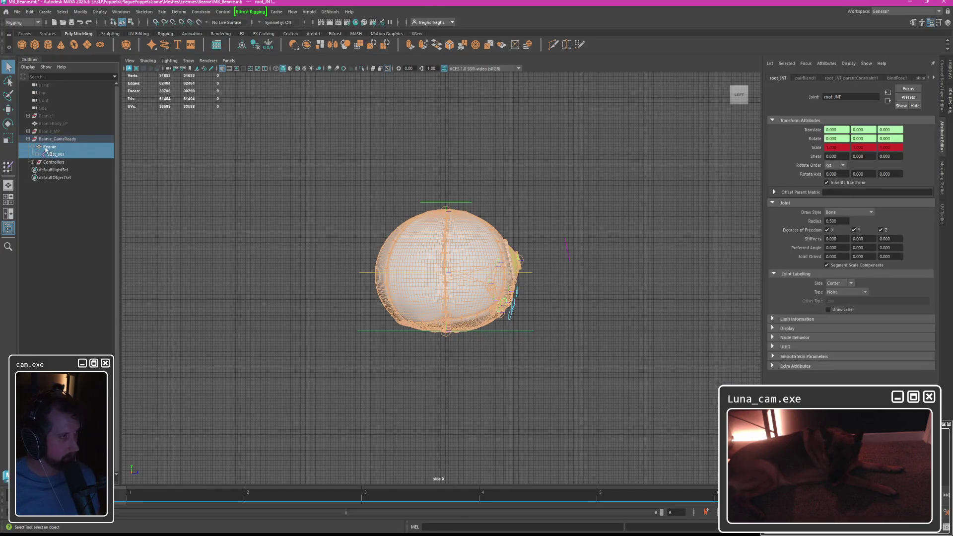
key(shift+p)
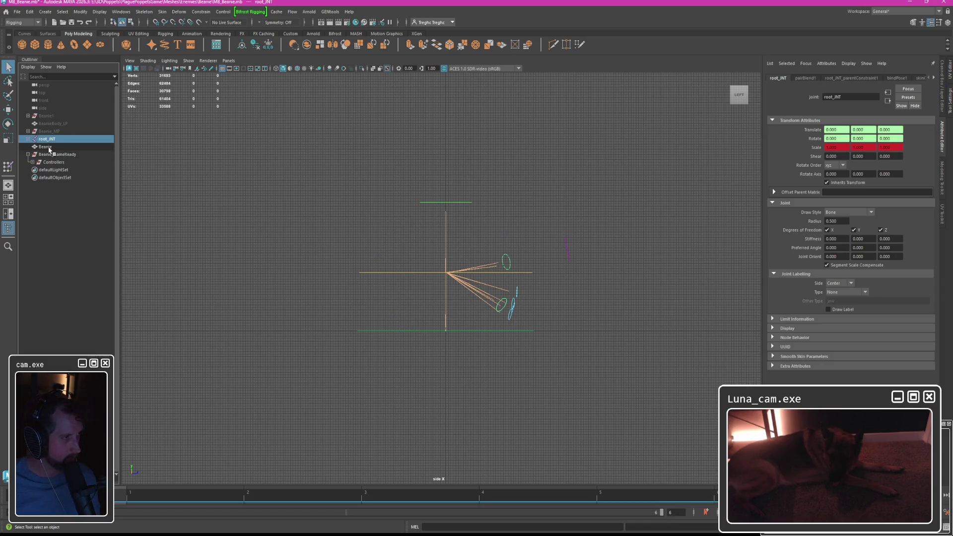
click(49, 147)
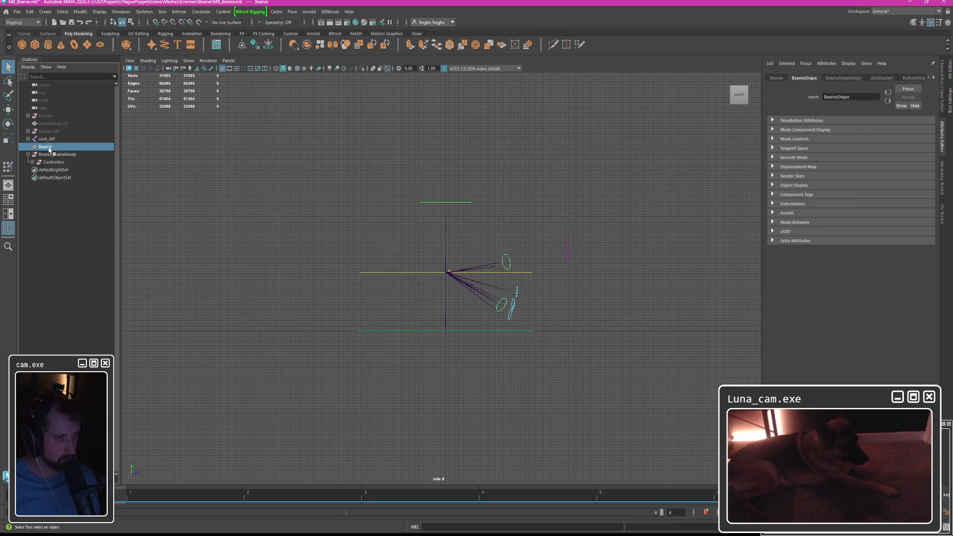
scroll(461, 257, up, 3)
scroll(461, 257, up, 3)
scroll(460, 250, up, 3)
scroll(460, 249, down, 2)
scroll(459, 249, up, 1)
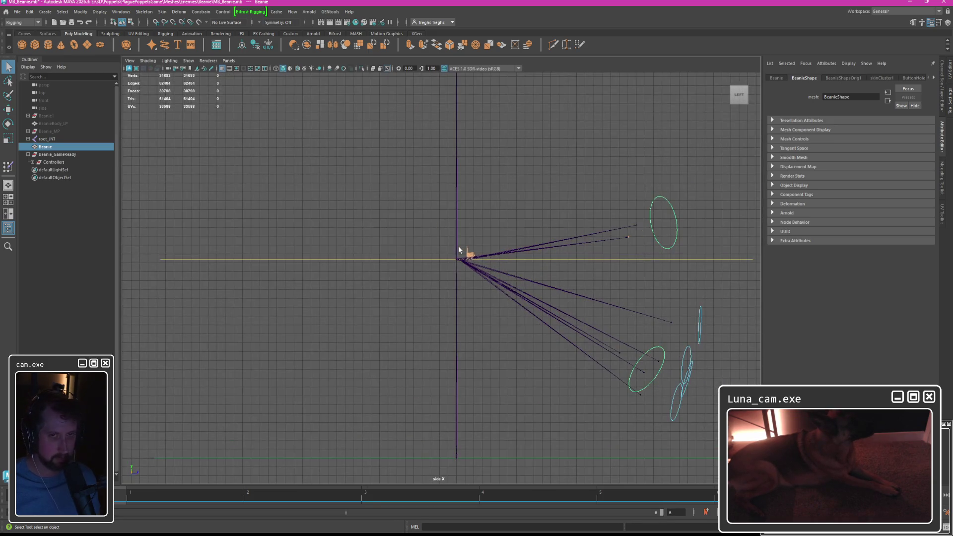
click(776, 77)
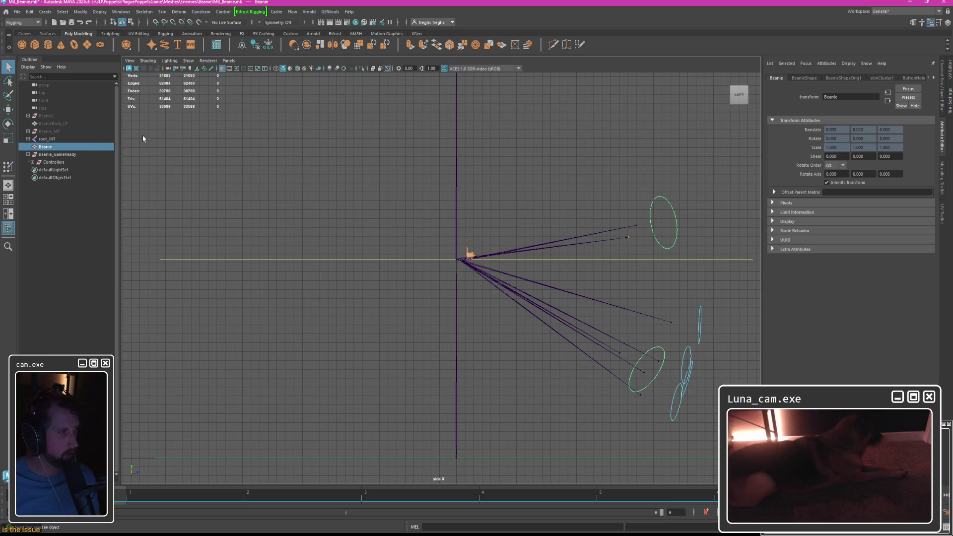
Leave the scene for the Home screen listing the recent Beanie files.
click(6, 14)
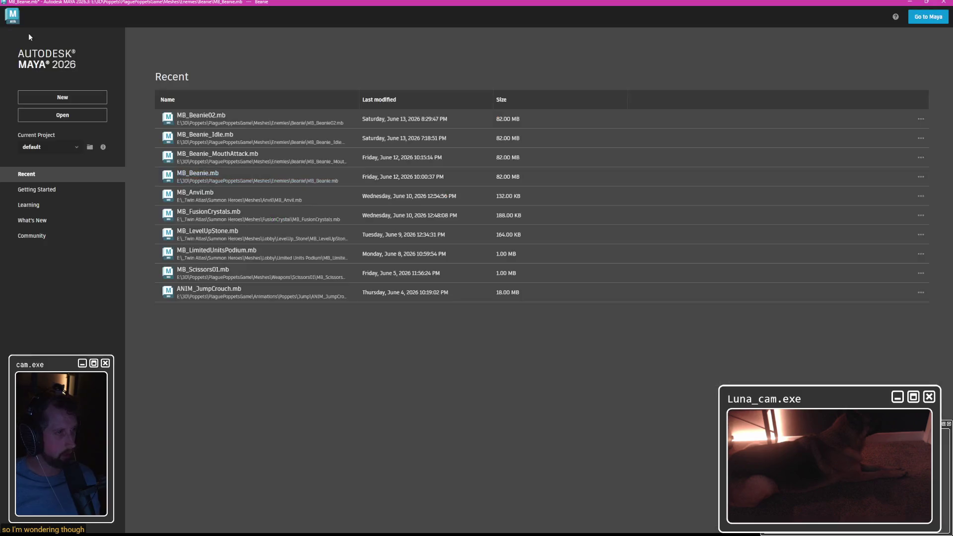
Reopen MB_Beanie.mb from the recent files without saving the changes.
click(206, 177)
click(471, 275)
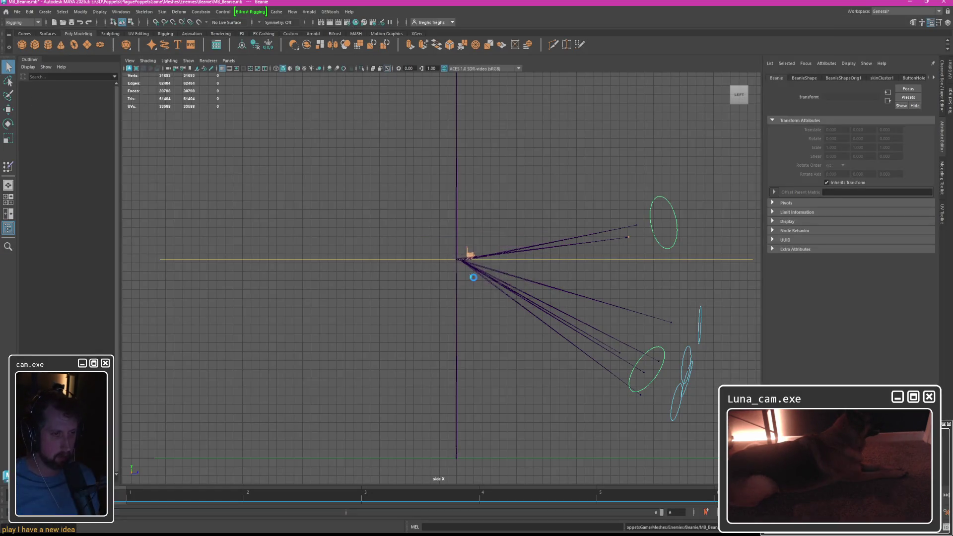
click(409, 257)
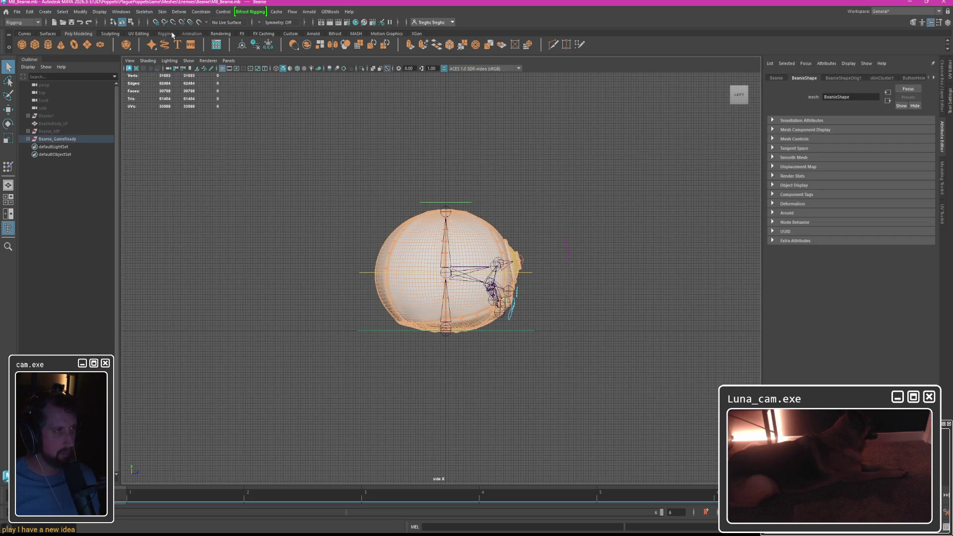
Expand Beanie_GameReady in the Outliner and select root_JNT to show its joint attributes.
click(28, 139)
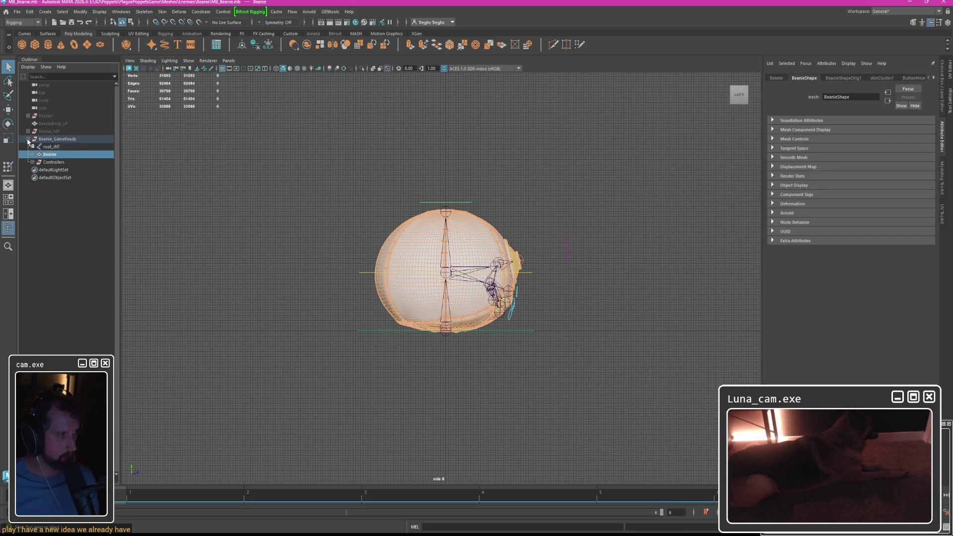
click(33, 147)
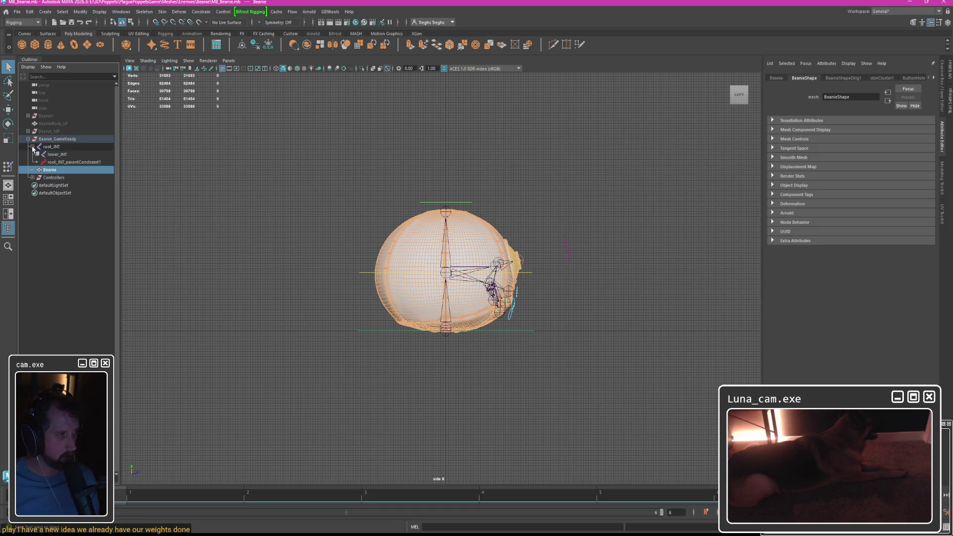
click(32, 147)
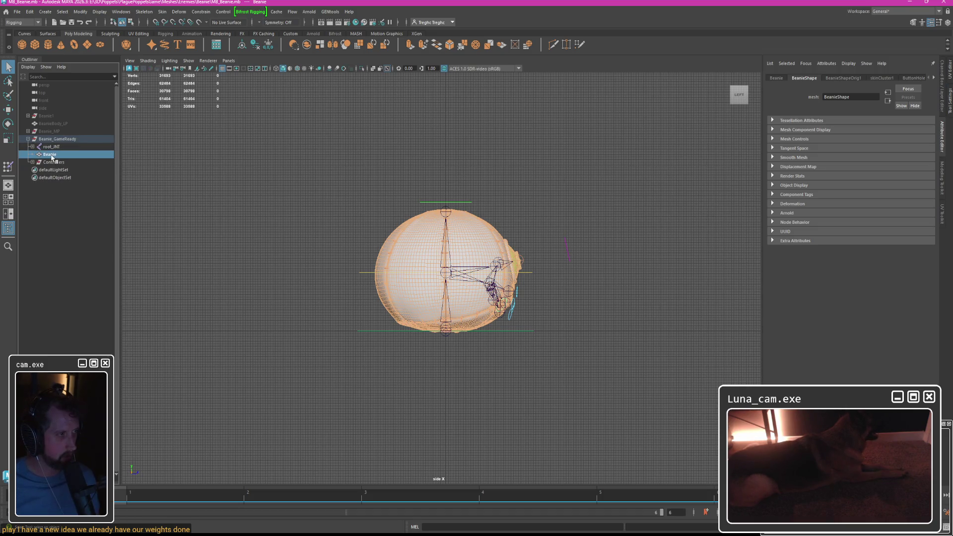
click(51, 146)
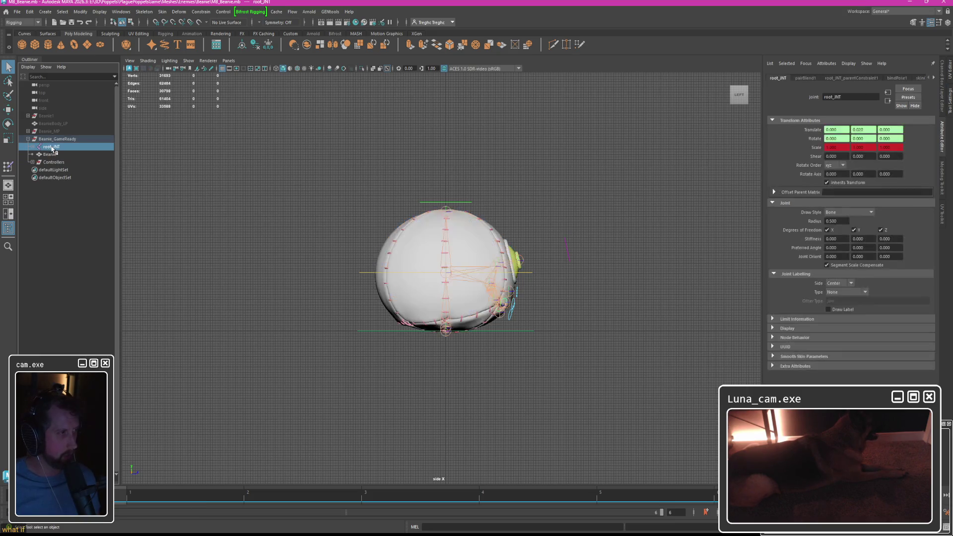
Add the Beanie mesh to the selection and unbind its skin from the skeleton.
click(65, 12)
click(97, 52)
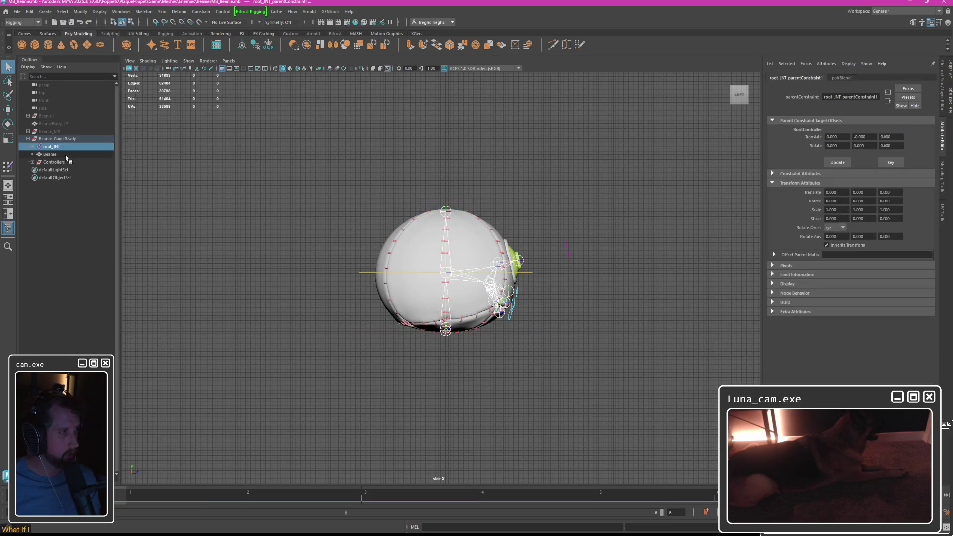
click(145, 11)
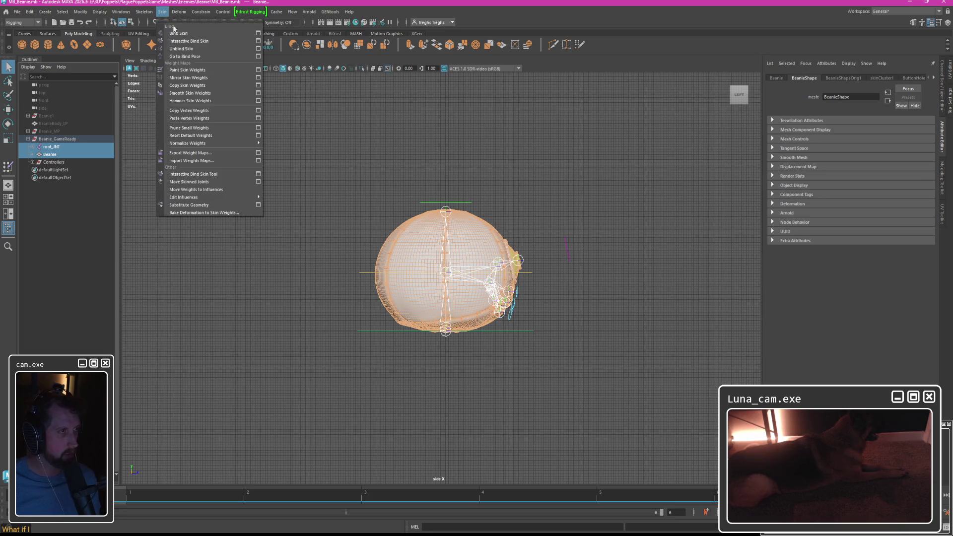
click(194, 41)
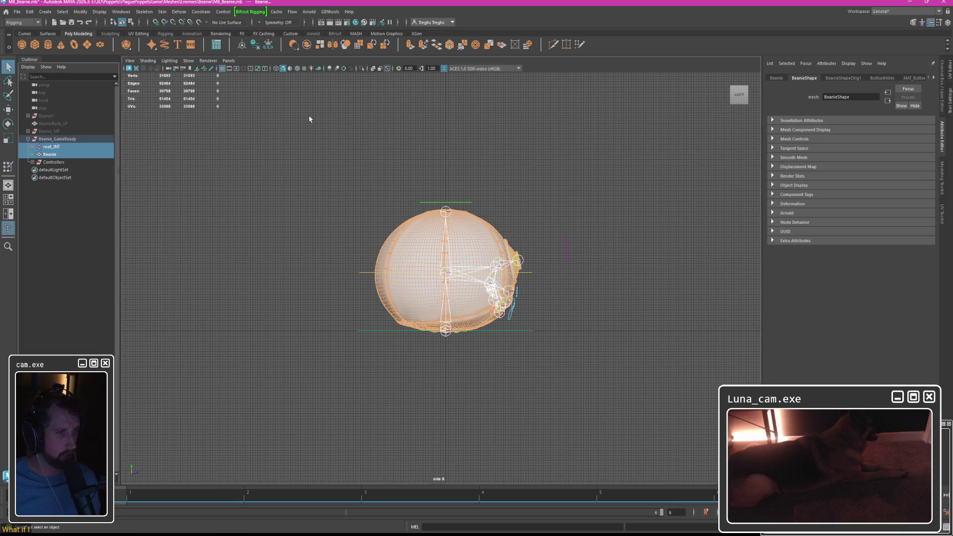
click(776, 78)
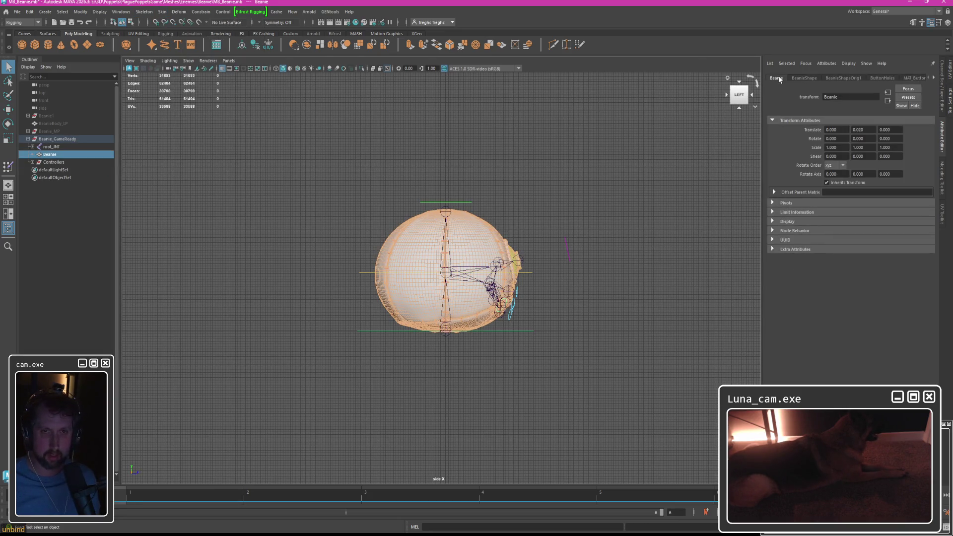
Move Beanie and root_JNT out of Beanie_GameReady to world level and select the Beanie mesh.
click(49, 147)
click(50, 156)
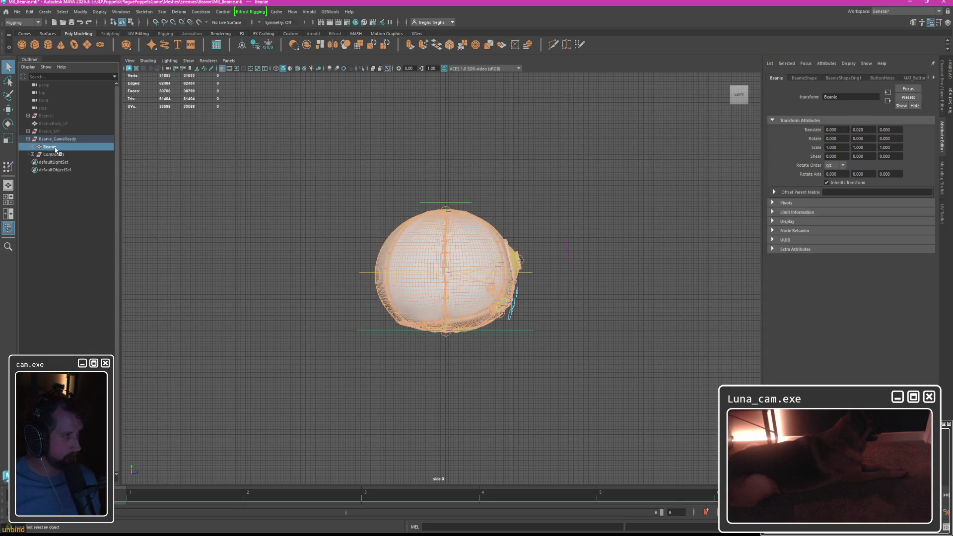
key(shift+p)
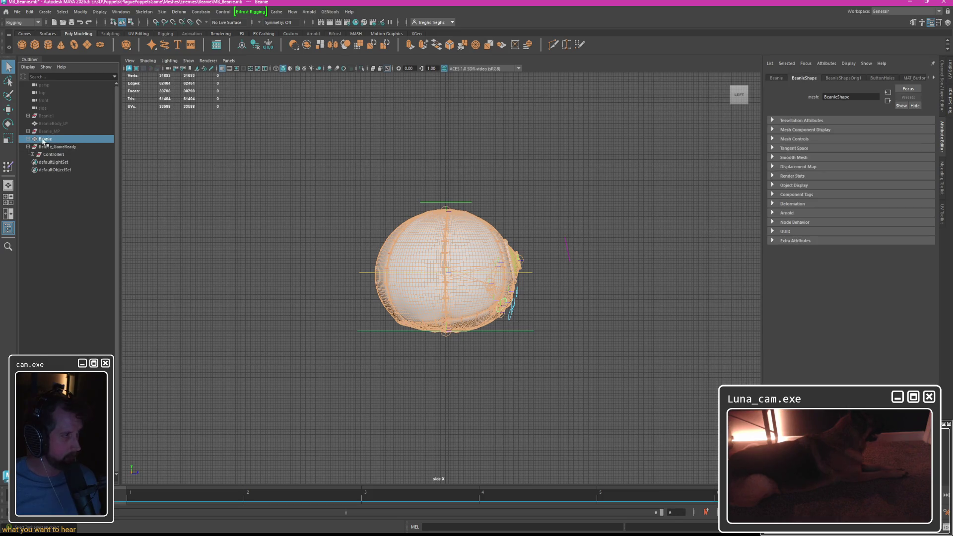
click(28, 139)
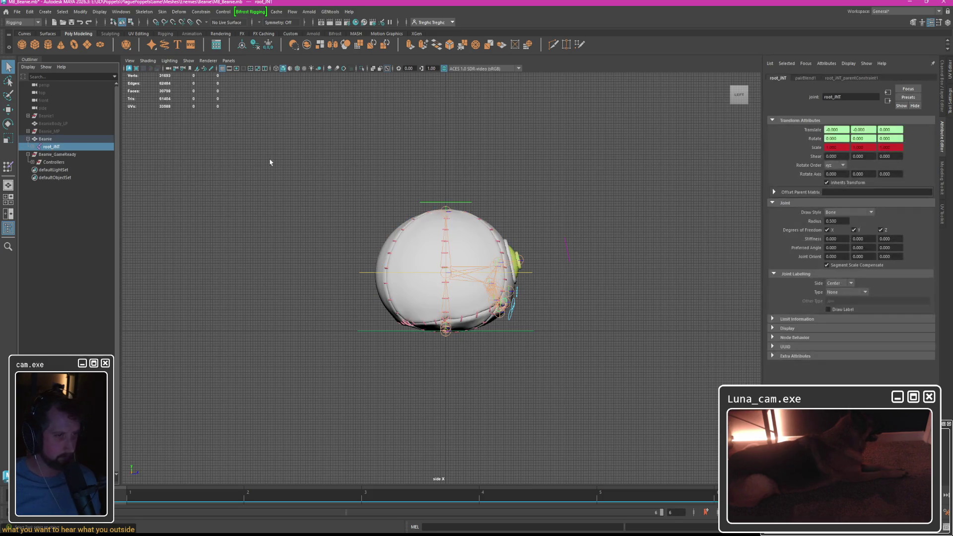
click(45, 140)
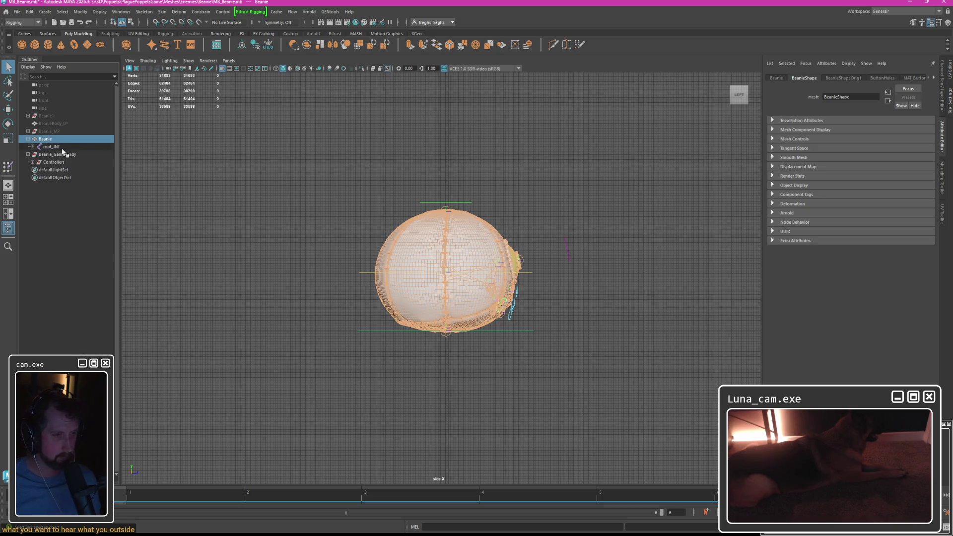
click(162, 11)
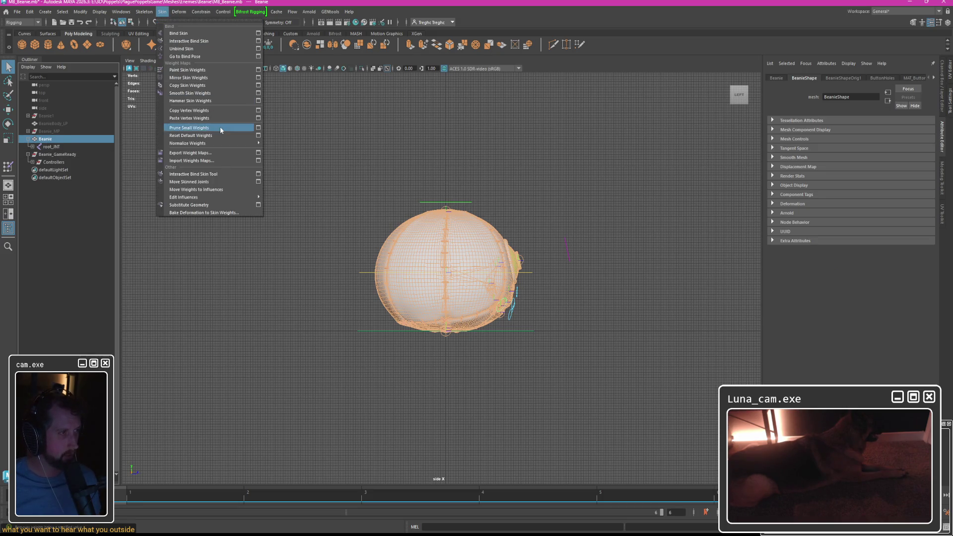
Import the saved skin weight map from the Beanie/WeightMaps folder.
click(191, 160)
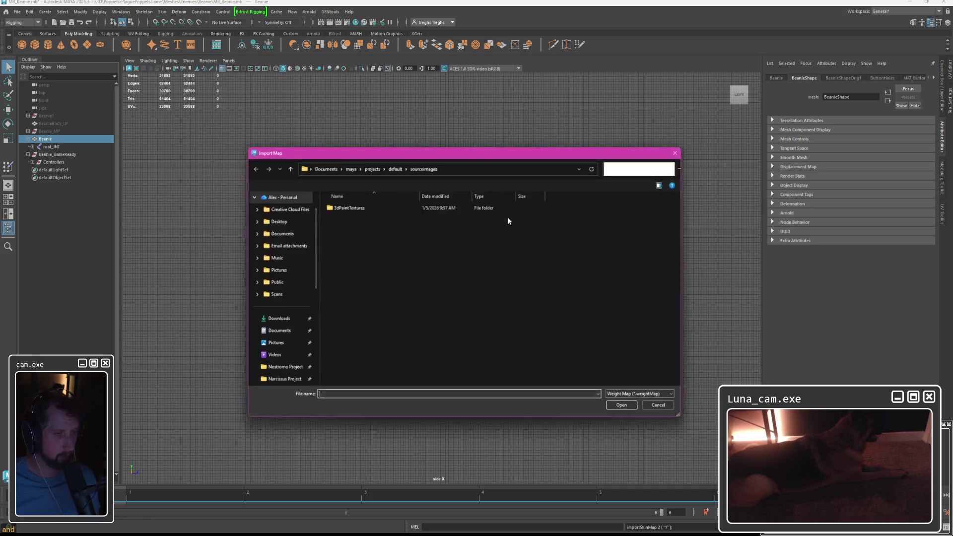
scroll(283, 283, down, 5)
click(272, 318)
double_click(344, 239)
double_click(350, 217)
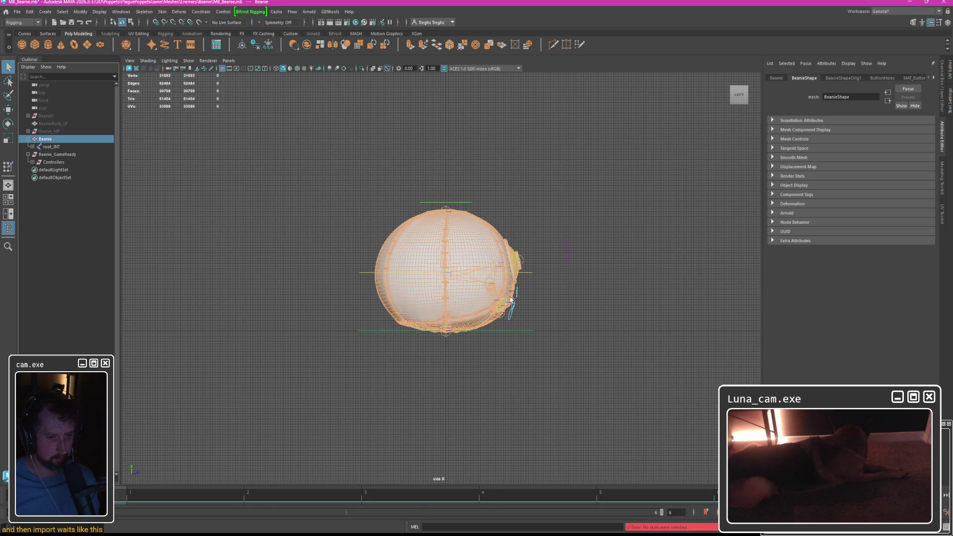
Select the whole root_JNT hierarchy with the mesh and bind the Beanie skin to its joints.
click(52, 146)
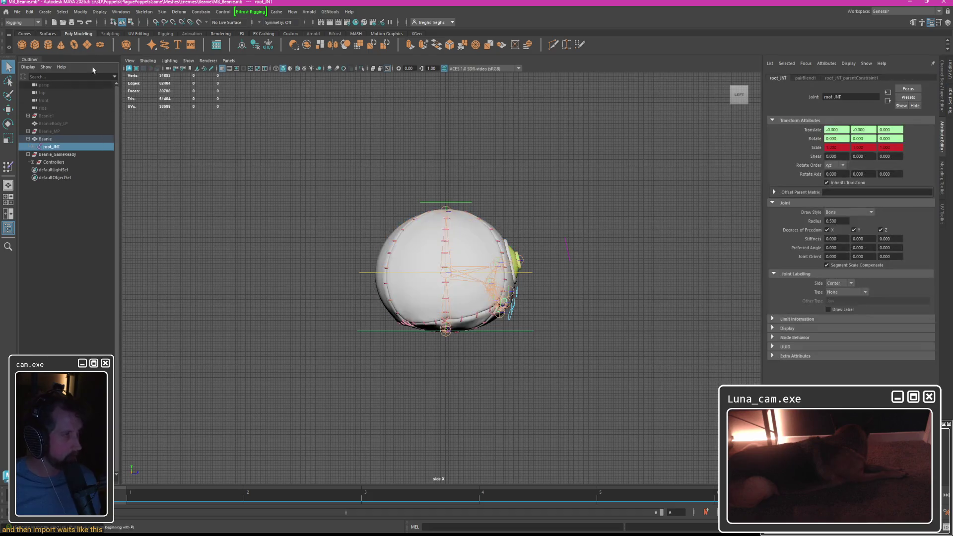
click(62, 12)
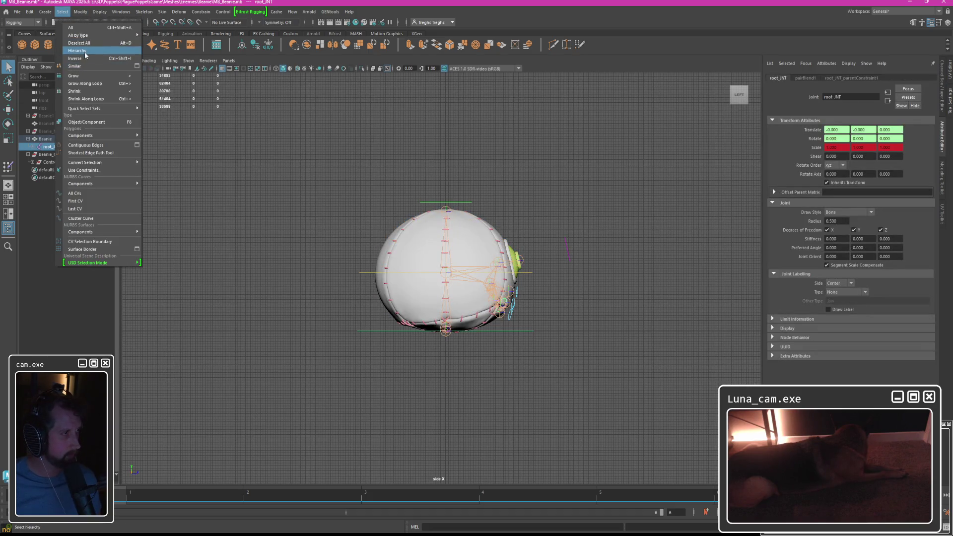
click(85, 52)
click(163, 12)
click(176, 38)
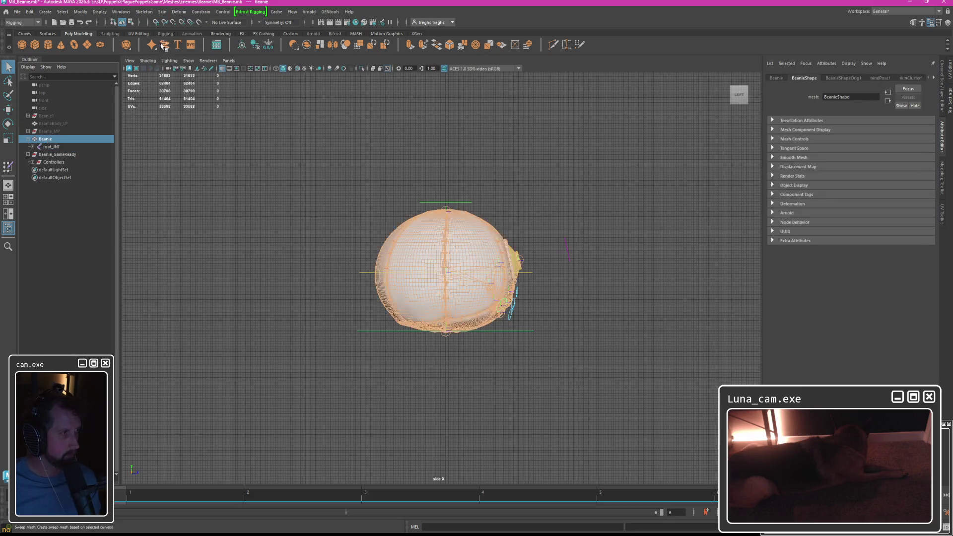
Import the weight map from Beanie/WeightMaps again onto the rebound mesh and switch to perspective.
click(163, 13)
click(294, 156)
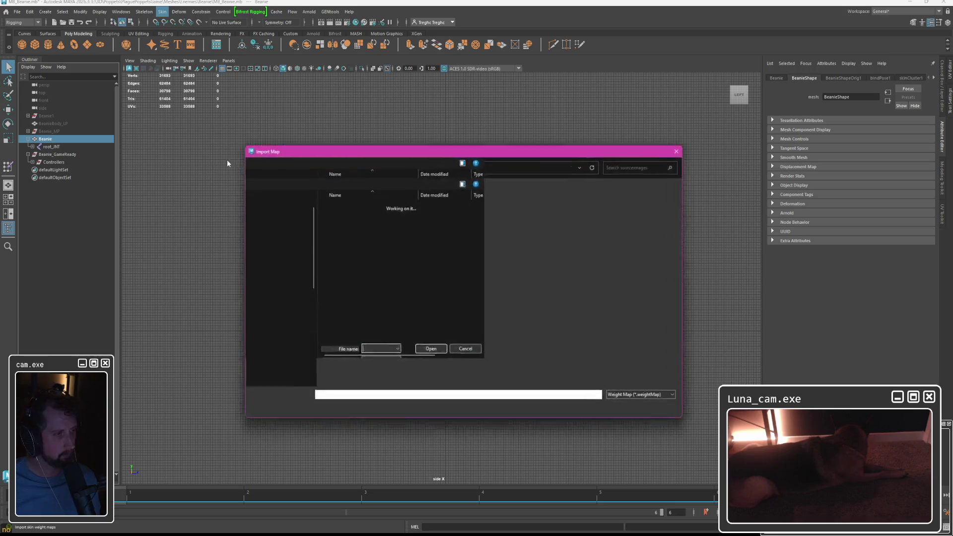
scroll(279, 283, down, 3)
click(272, 319)
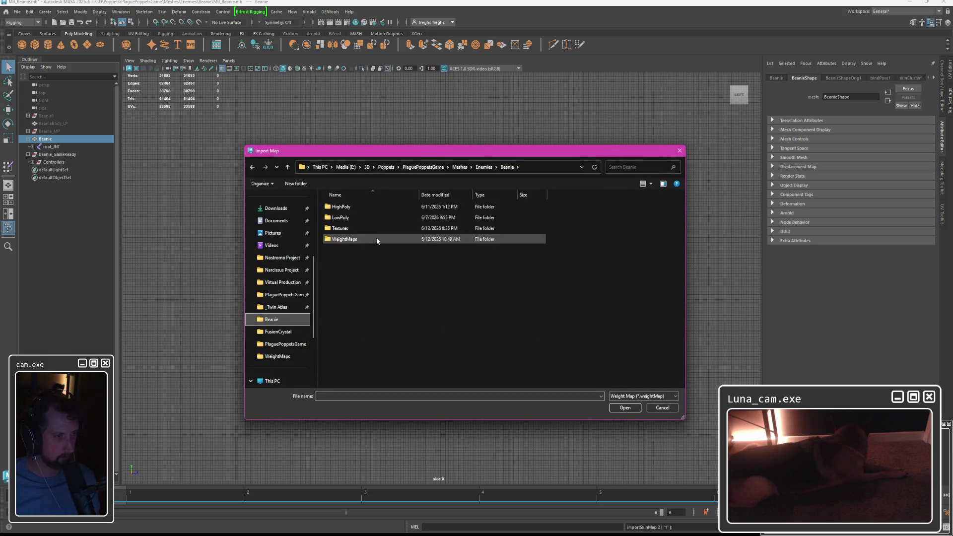
double_click(342, 239)
double_click(362, 217)
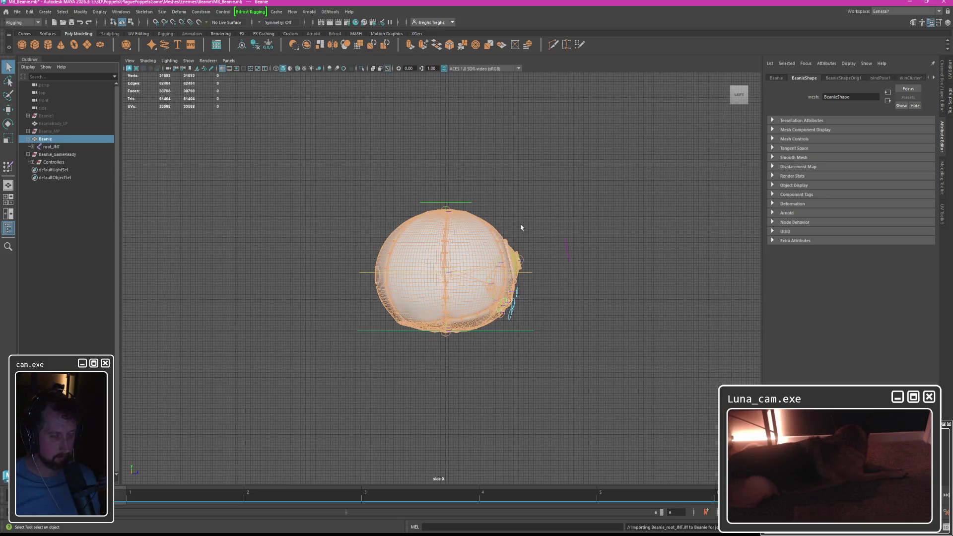
key(space)
key(space)
Check the imported weights in the Paint Skin Weights Tool, stepping through root_JNT, eyeRoot_JNT and other influences.
alt+drag(526, 171, 493, 251)
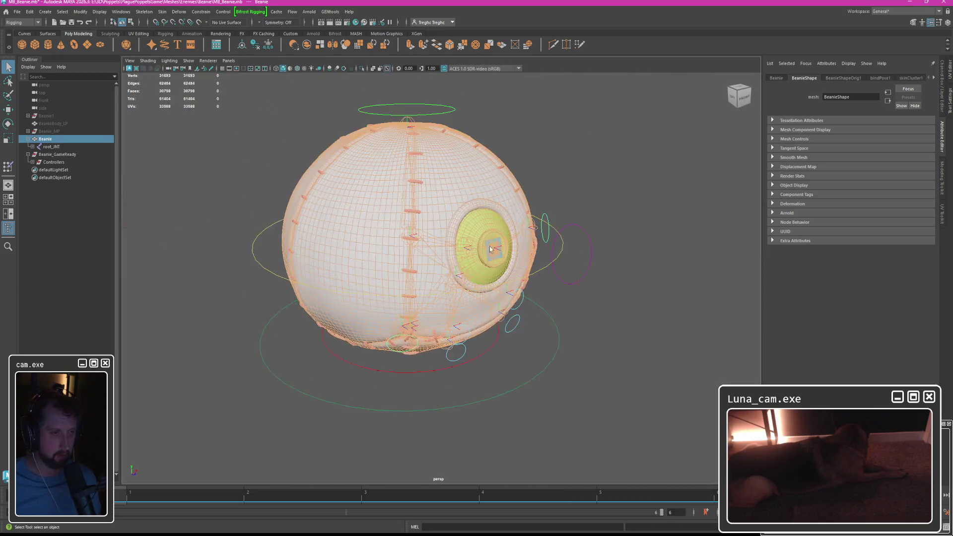
right_drag(372, 217, 350, 246)
alt+drag(402, 224, 357, 260)
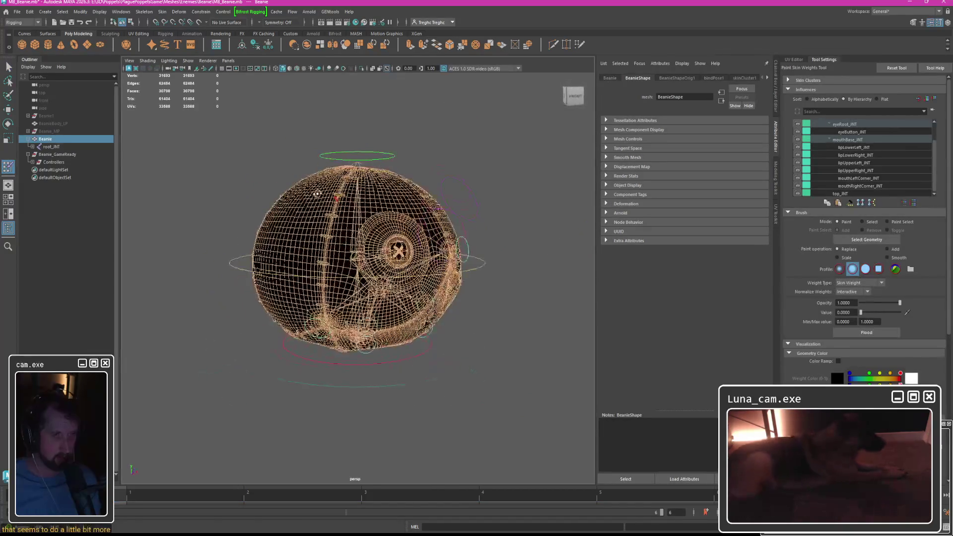
key(Down)
key(Down)
key(Down)
key(Down)
key(Down)
key(Up)
key(Up)
key(Up)
key(Up)
key(Up)
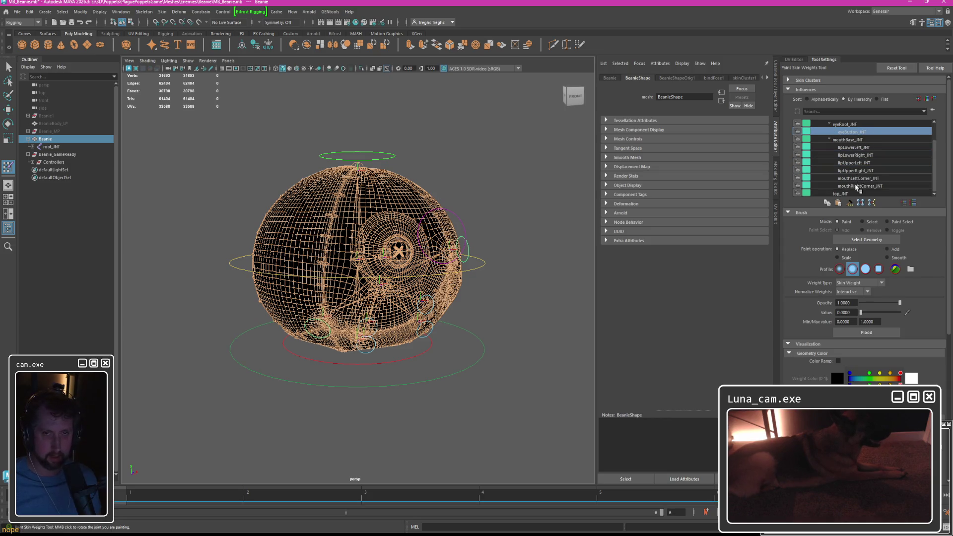
scroll(856, 183, up, 3)
click(838, 123)
key(Down)
key(Down)
key(Down)
scroll(517, 215, up, 3)
mouse_move(517, 215)
alt+mouse_down()
mouse_move(485, 211)
mouse_move(502, 216)
alt+mouse_up()
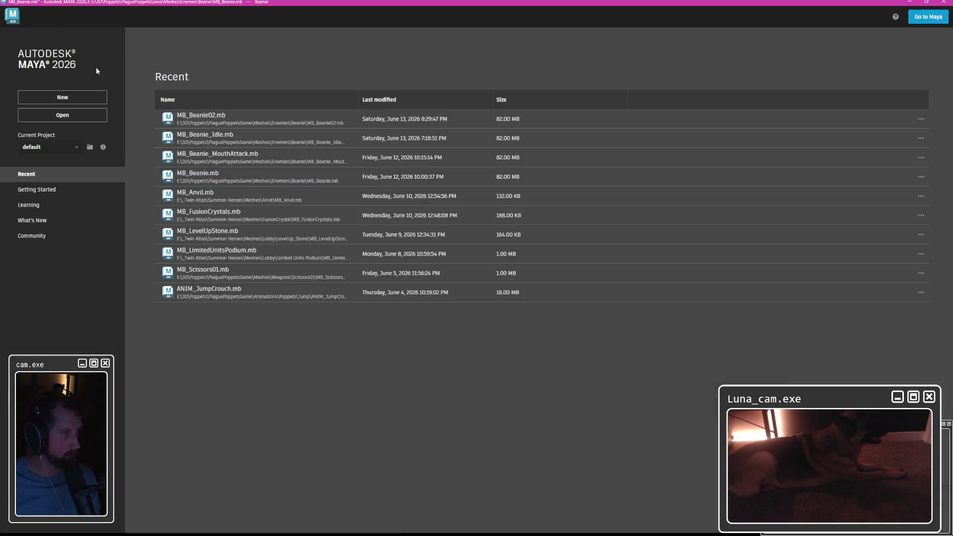
Reopen MB_Beanie.mb from Recent, discarding the unsaved changes, and expand Beanie_GameReady.
click(197, 176)
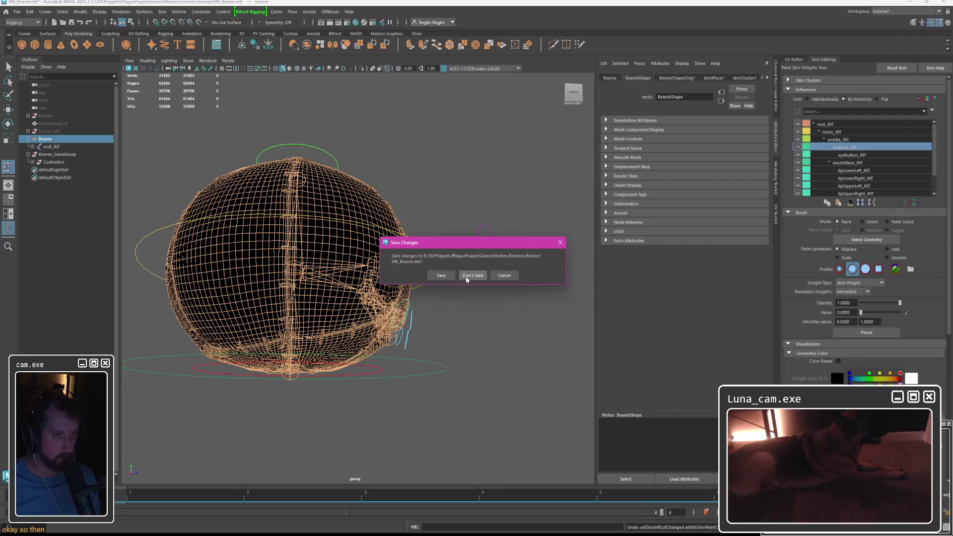
click(472, 276)
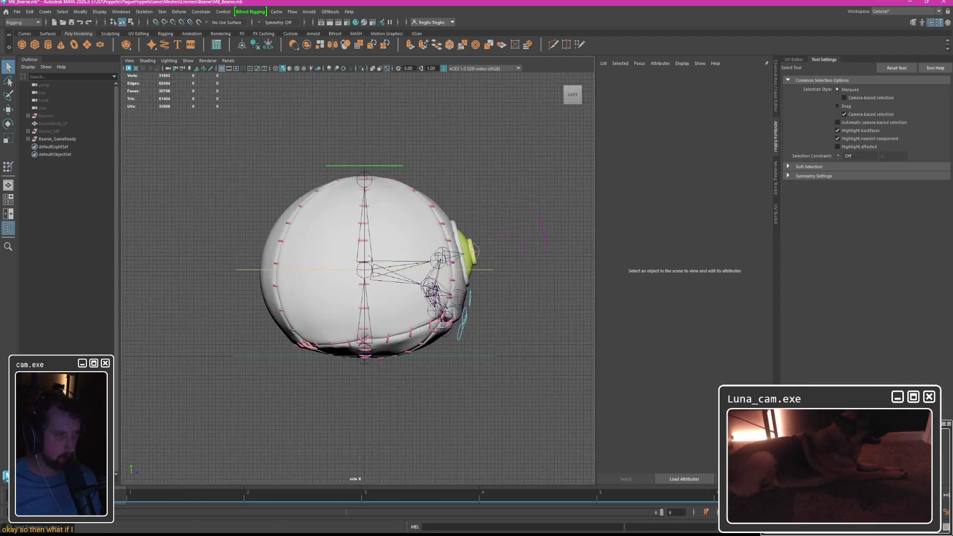
click(34, 139)
Take the Beanie mesh out of its game-ready group and bring up the skinning commands.
click(52, 155)
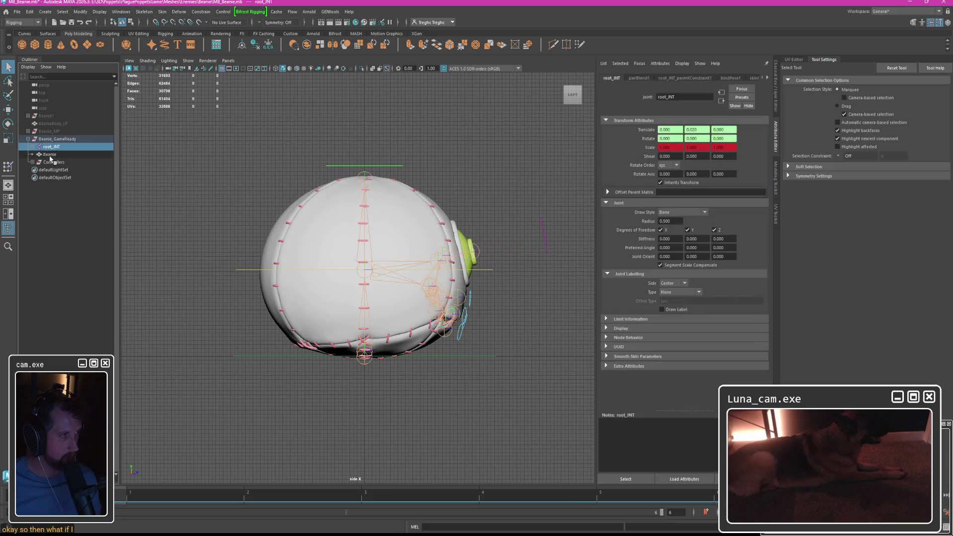
key(h)
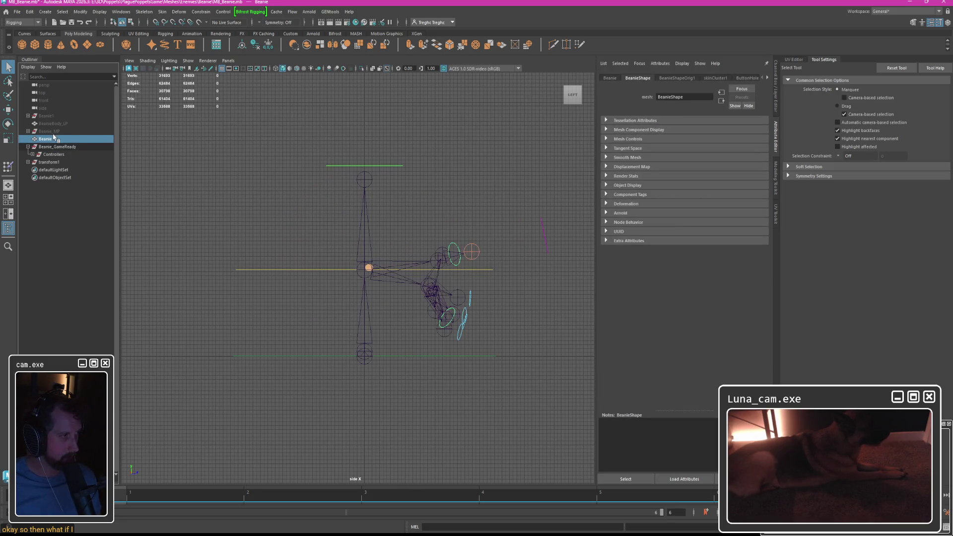
scroll(398, 249, up, 6)
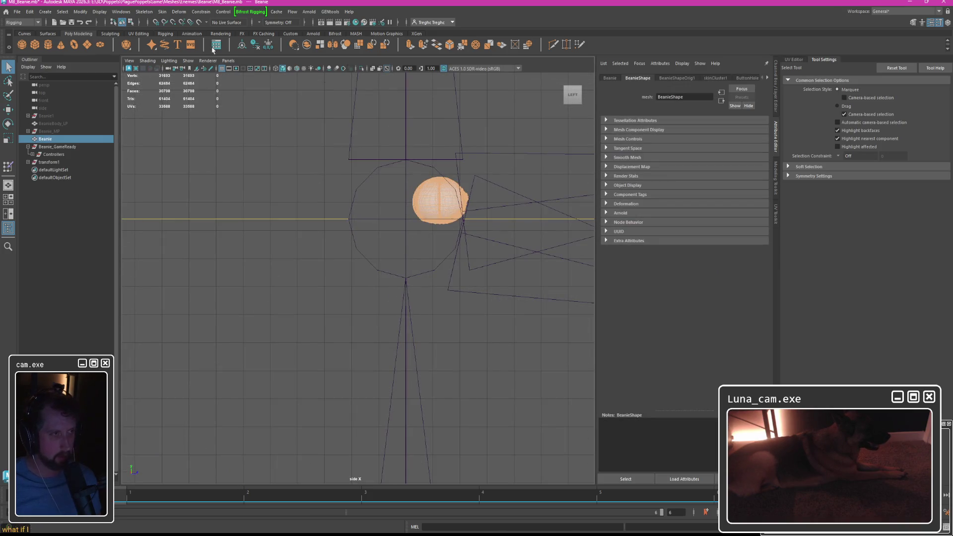
click(119, 12)
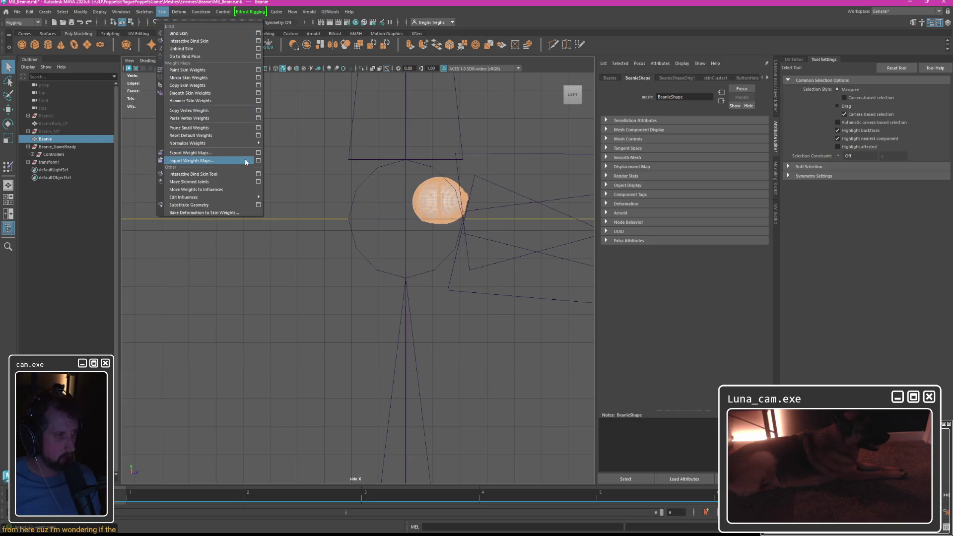
Start the skin weight map export and create a new WightMaps02 folder inside the Beanie folder.
click(258, 153)
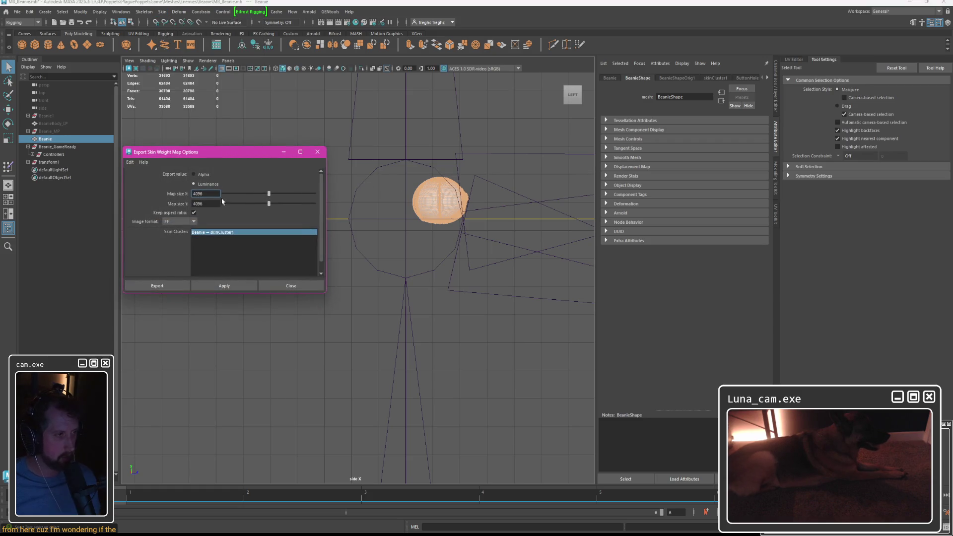
click(157, 286)
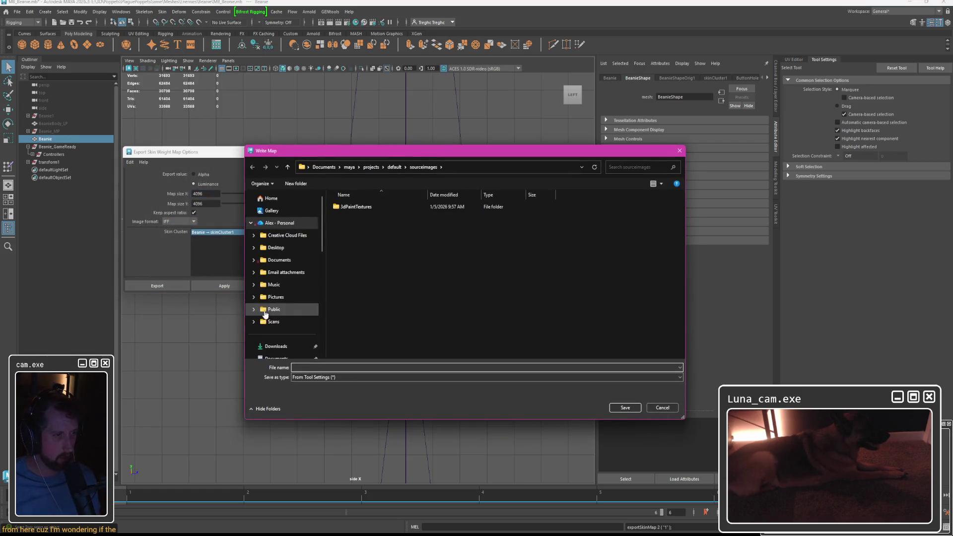
click(277, 258)
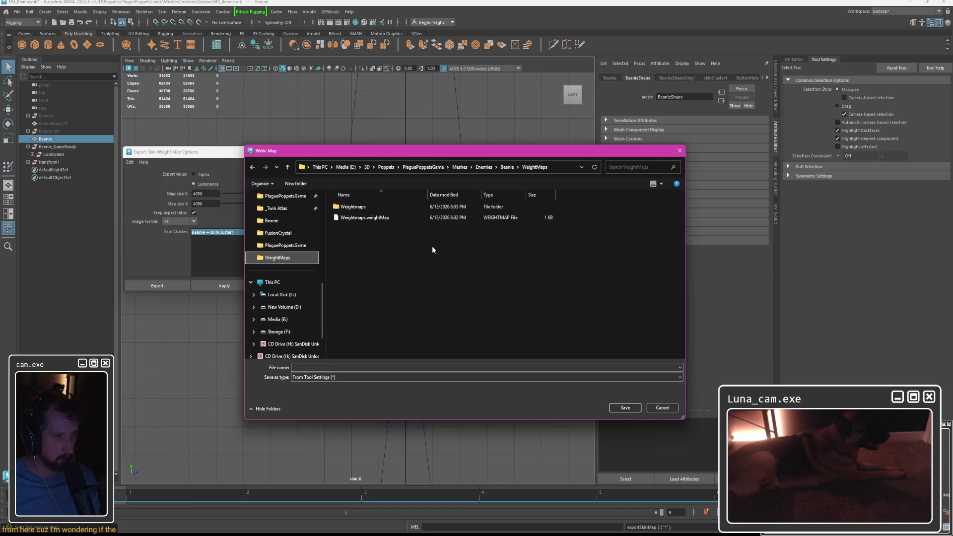
click(509, 167)
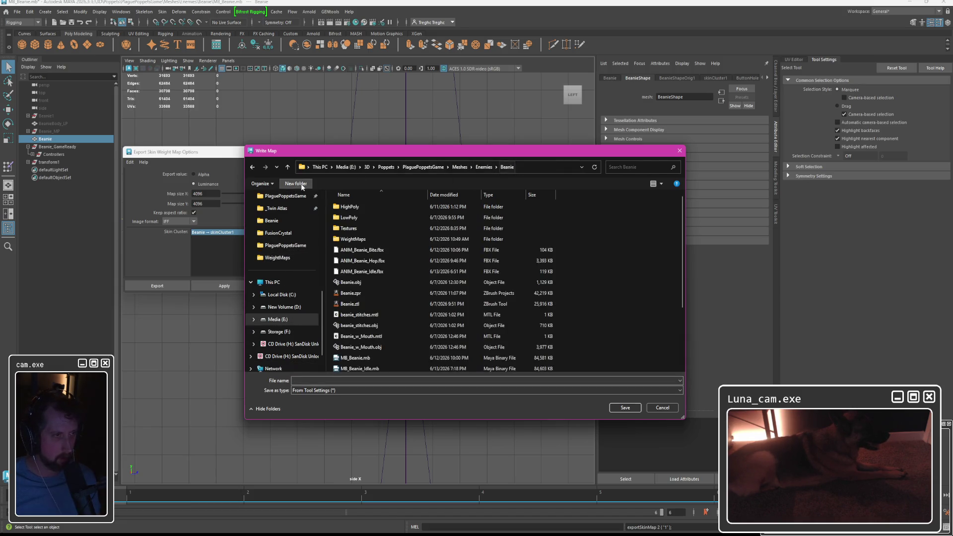
click(296, 183)
text(WeightMaps02)
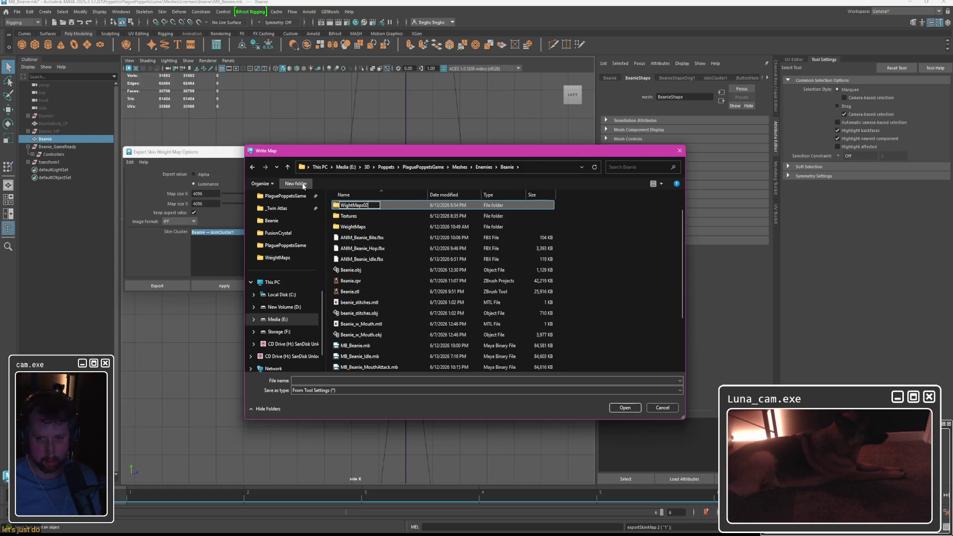
key(Return)
key(Return)
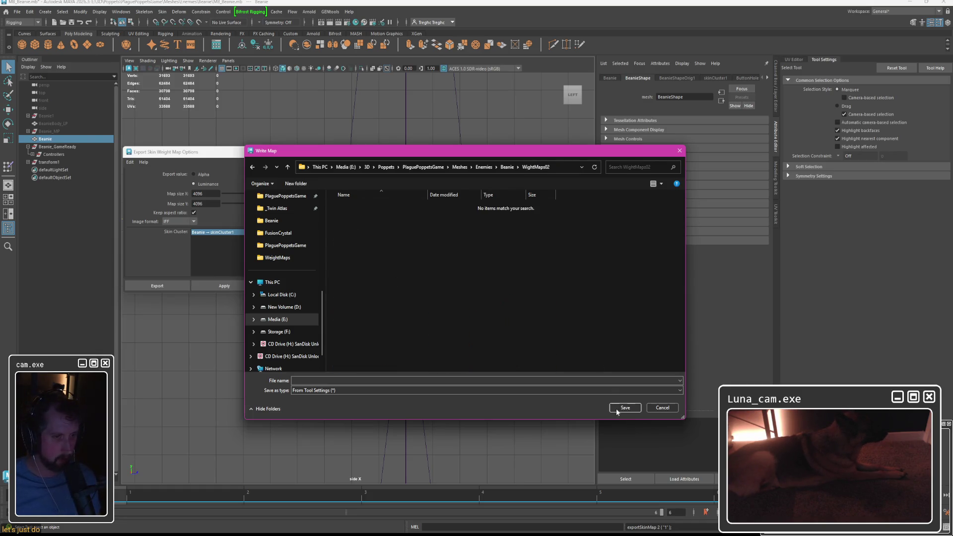
Name the exported map file, save it and approve writing the 13 skin maps to disk.
click(494, 380)
text(WightMa)
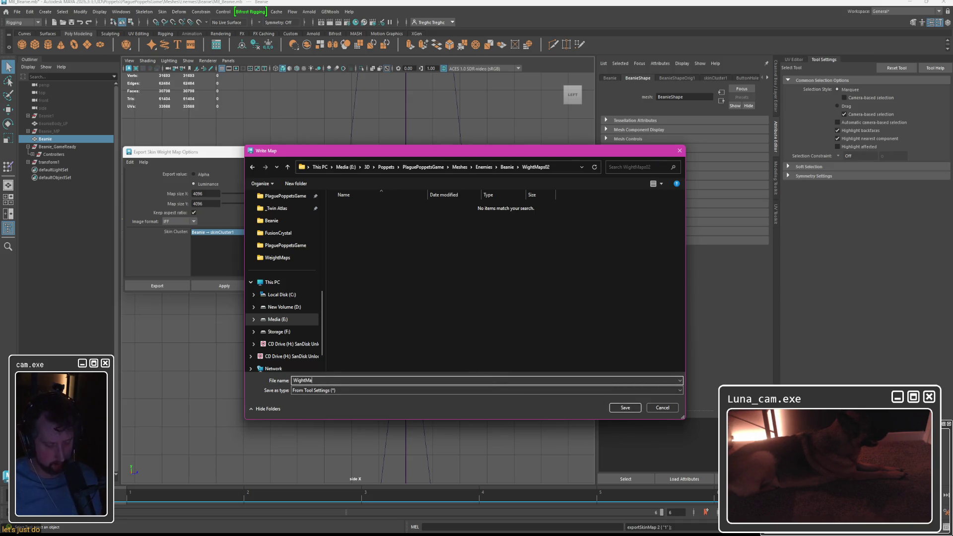
text(ps)
key(Return)
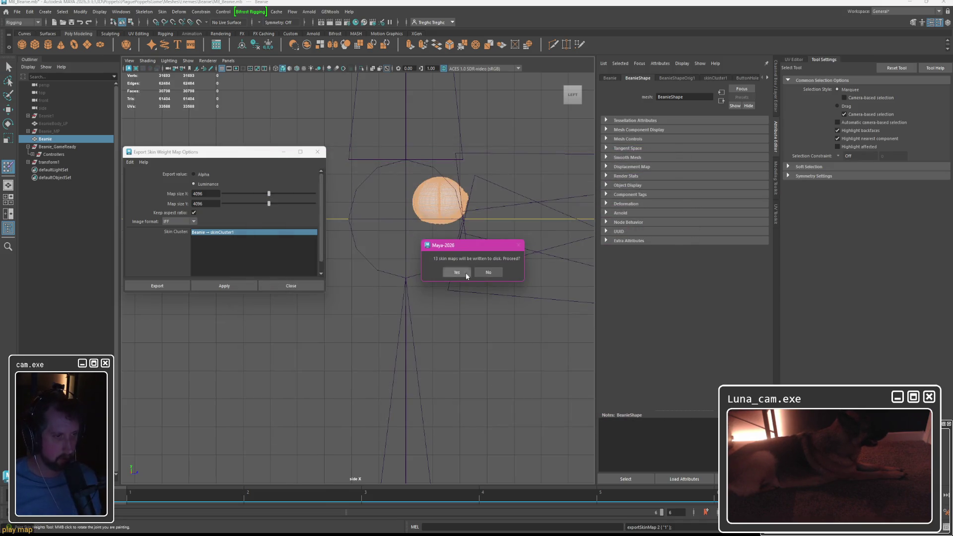
click(457, 272)
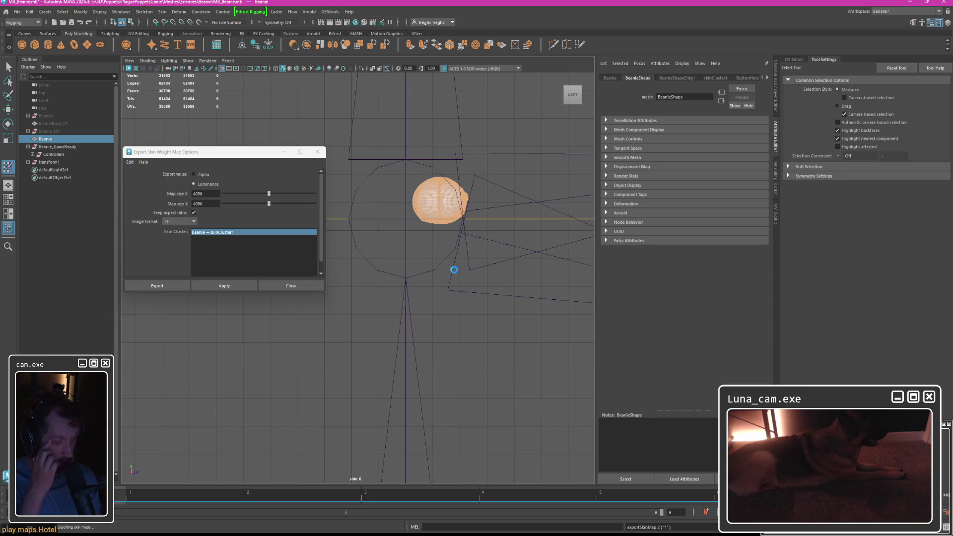
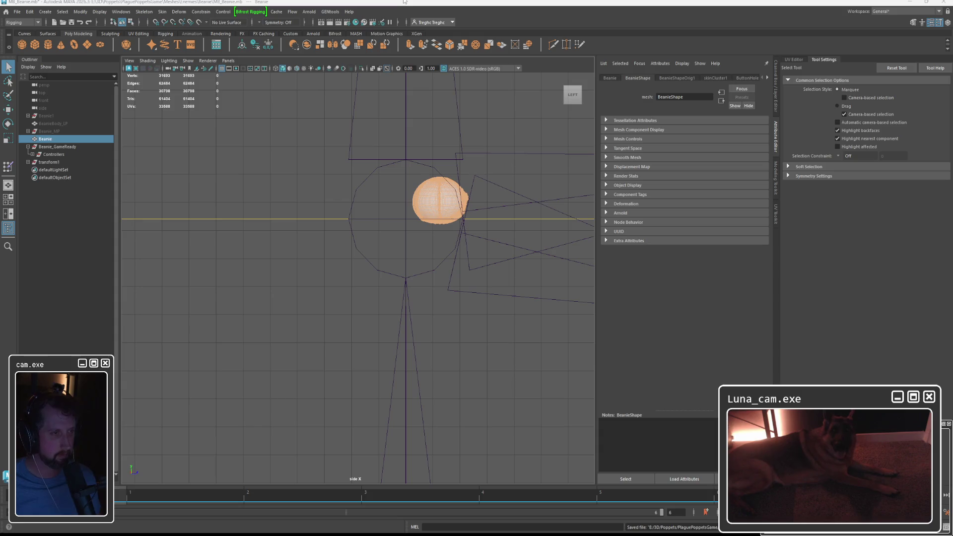
Inspect skin weights on a couple more joints in perspective view, then leave Paint Skin Weights.
right_drag(440, 197, 387, 195)
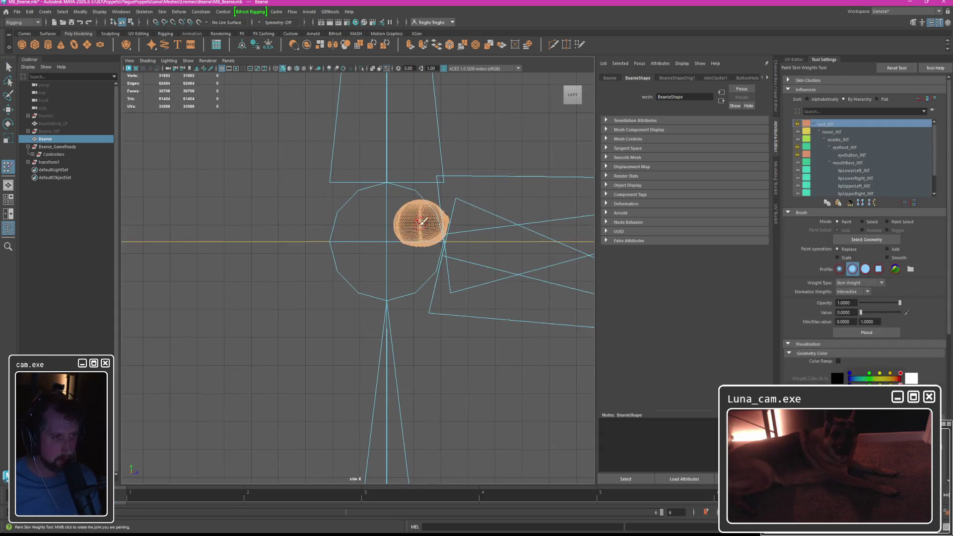
scroll(392, 221, up, 2)
key(space)
key(space)
alt+drag(416, 223, 561, 174)
click(840, 140)
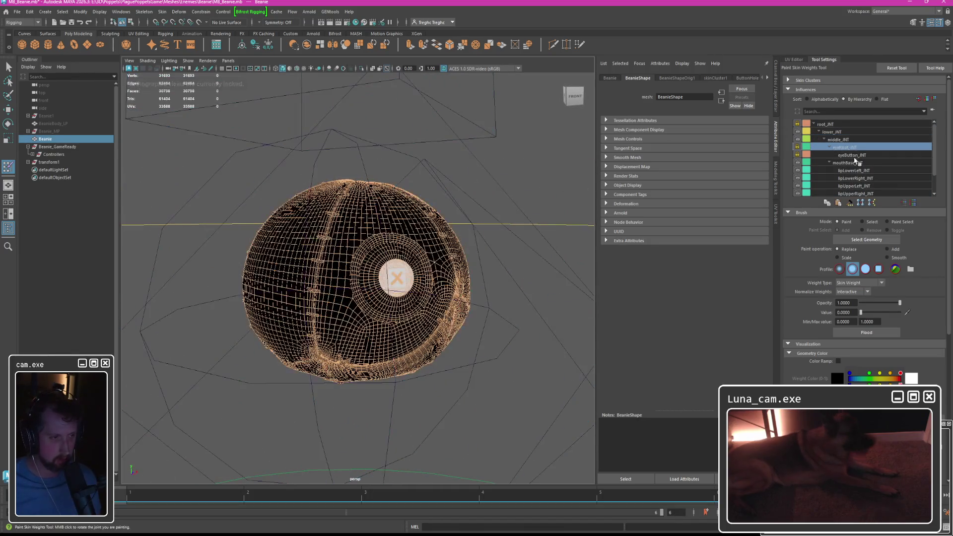
click(864, 162)
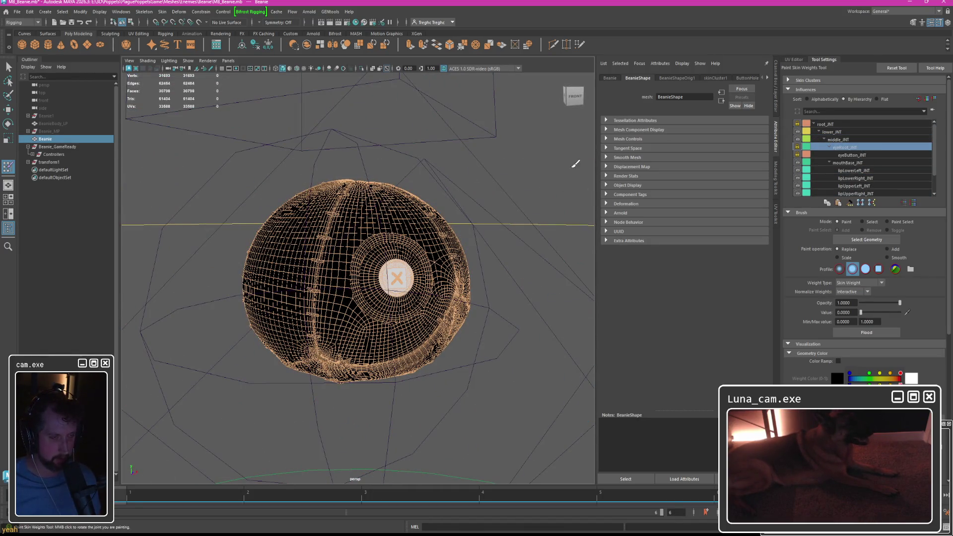
key(q)
Deselect the mesh, toggle the four-view layout and back, close Tool Settings and hide the Beanie mesh.
click(500, 165)
alt+drag(506, 170, 452, 182)
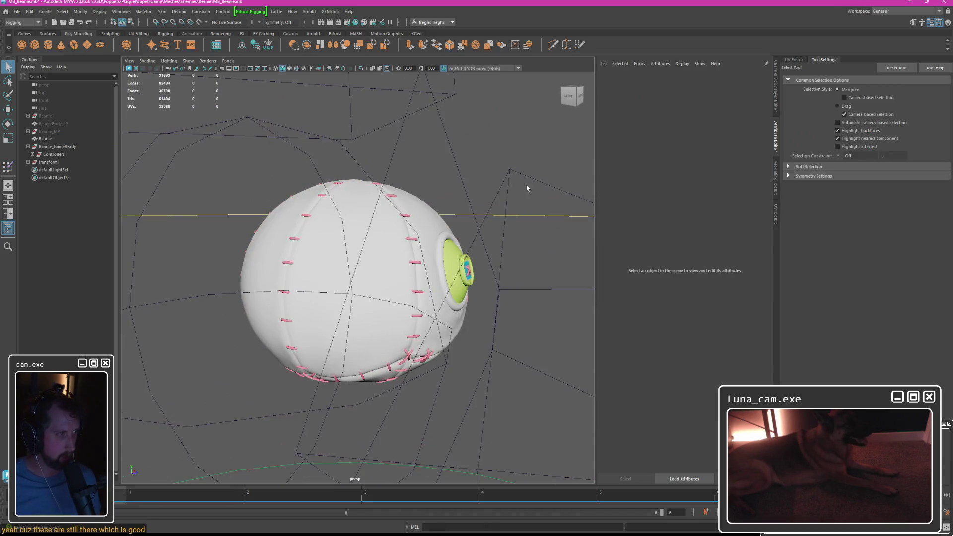
key(space)
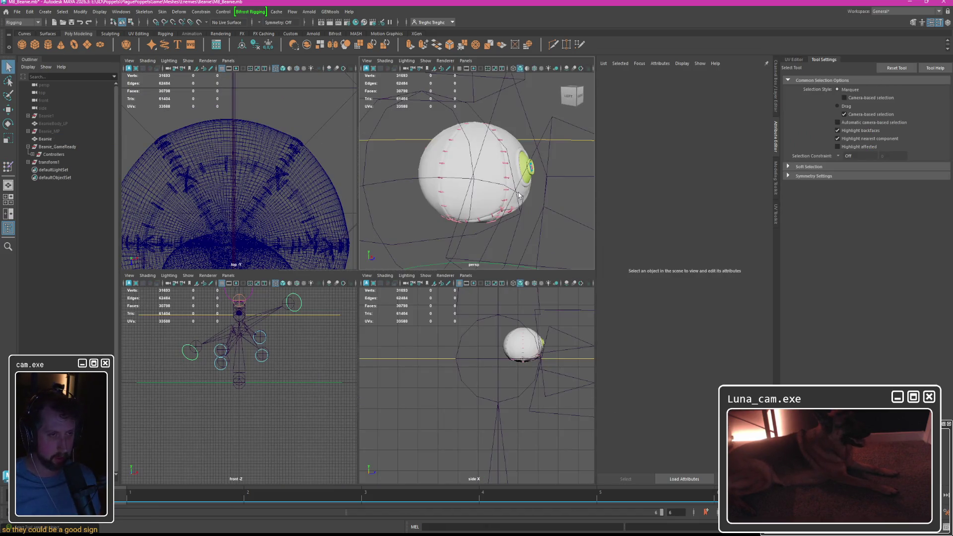
key(space)
click(894, 63)
scroll(432, 245, down, 3)
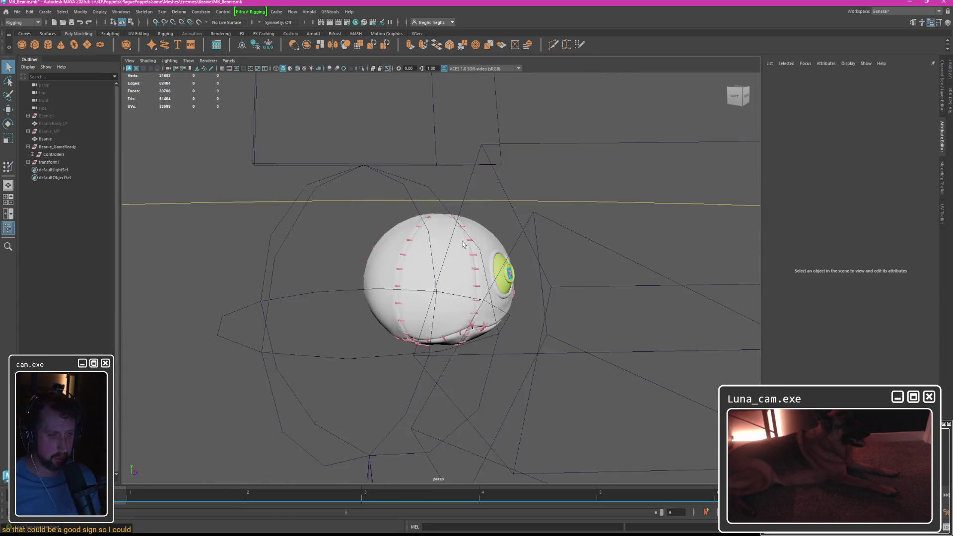
key(4)
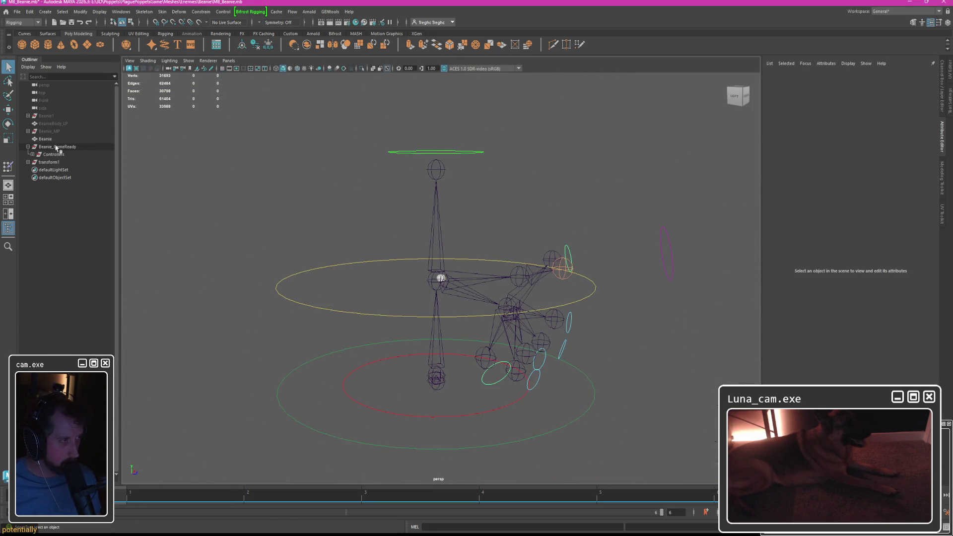
Unbind the Beanie mesh from its skeleton via Skin > Unbind Skin.
click(45, 138)
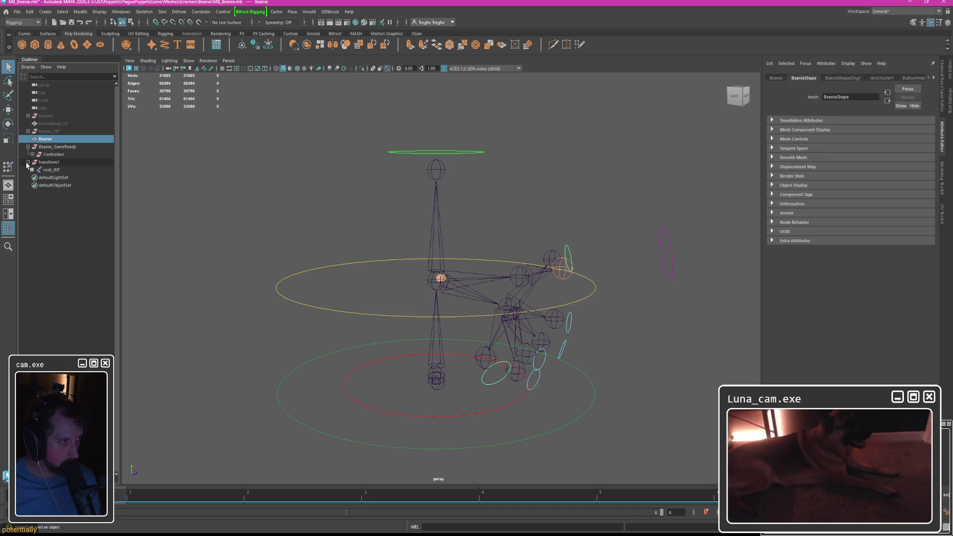
click(162, 11)
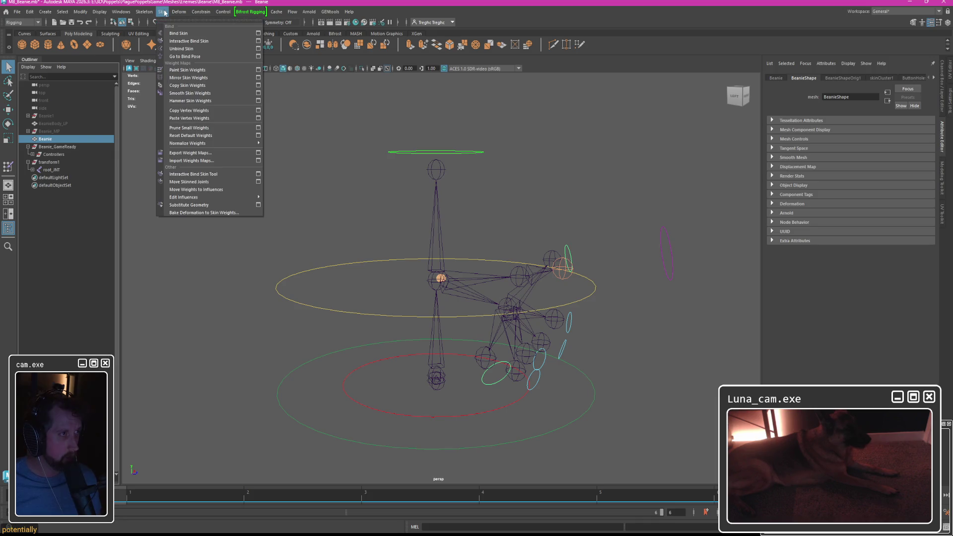
click(180, 49)
click(367, 228)
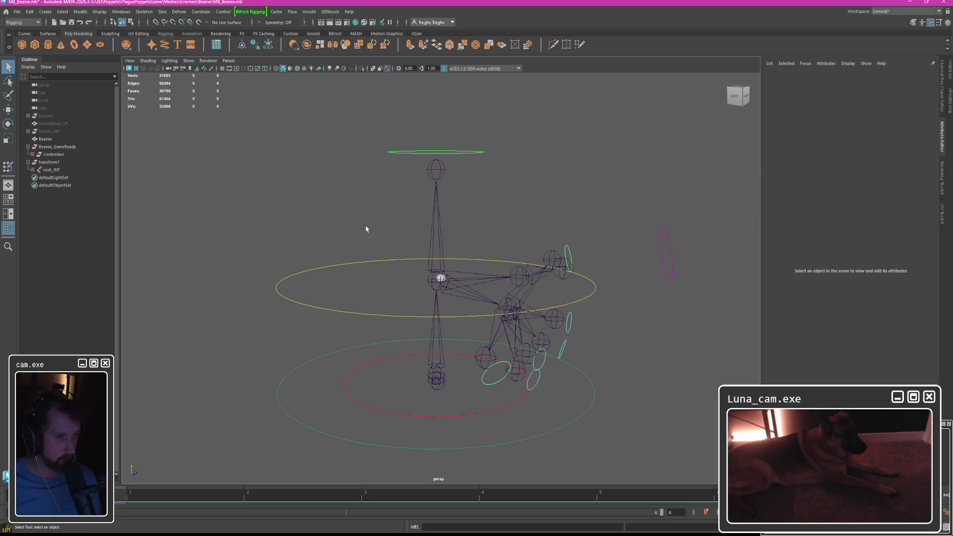
Read Beanie_GameReady's scale and set Beanie's Scale X/Y/Z to 28.354 to match it.
click(56, 149)
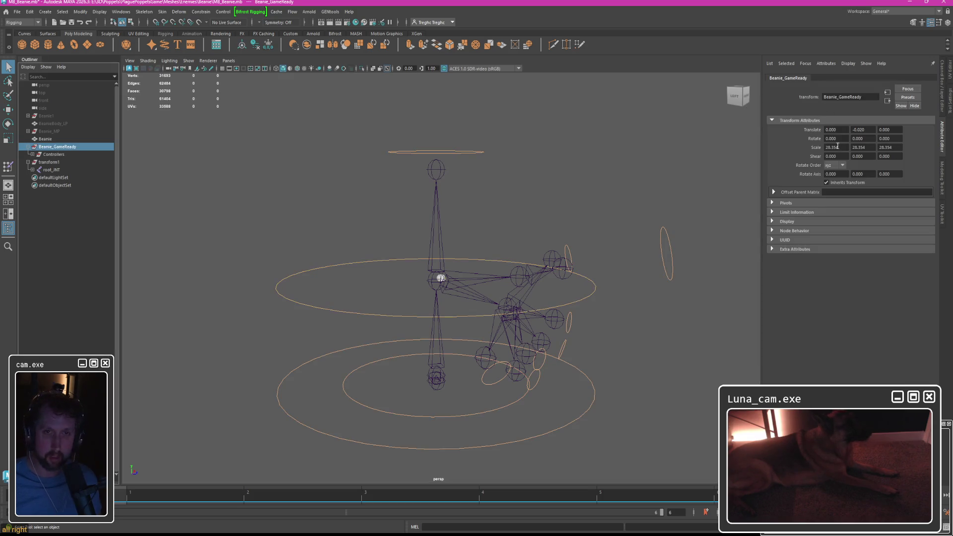
click(45, 139)
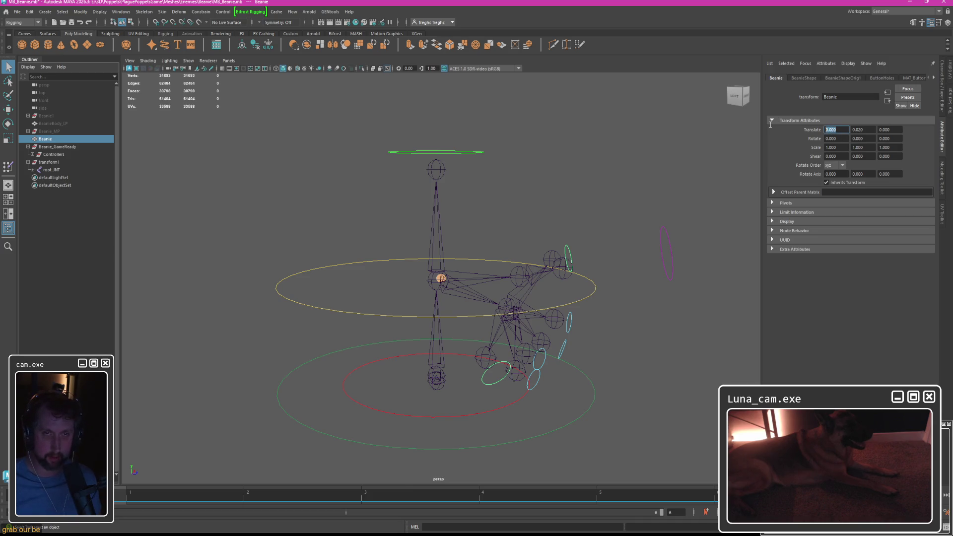
key(Tab)
text(28.354)
key(Tab)
text(28.354)
key(Return)
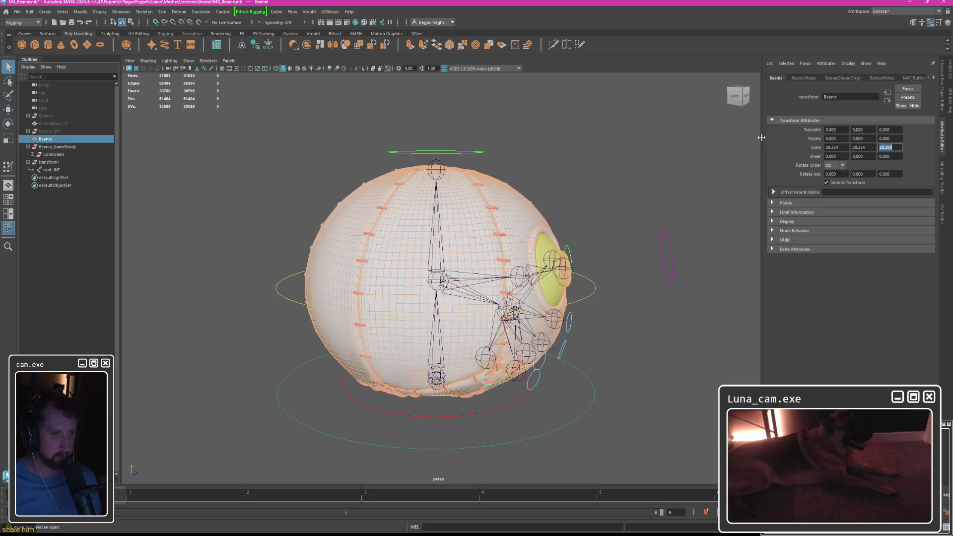
alt+drag(209, 149, 217, 146)
Inspect root_INT under the Beanie node in the Outliner and undo its parenting under Beanie.
click(50, 168)
click(44, 140)
click(29, 139)
click(40, 146)
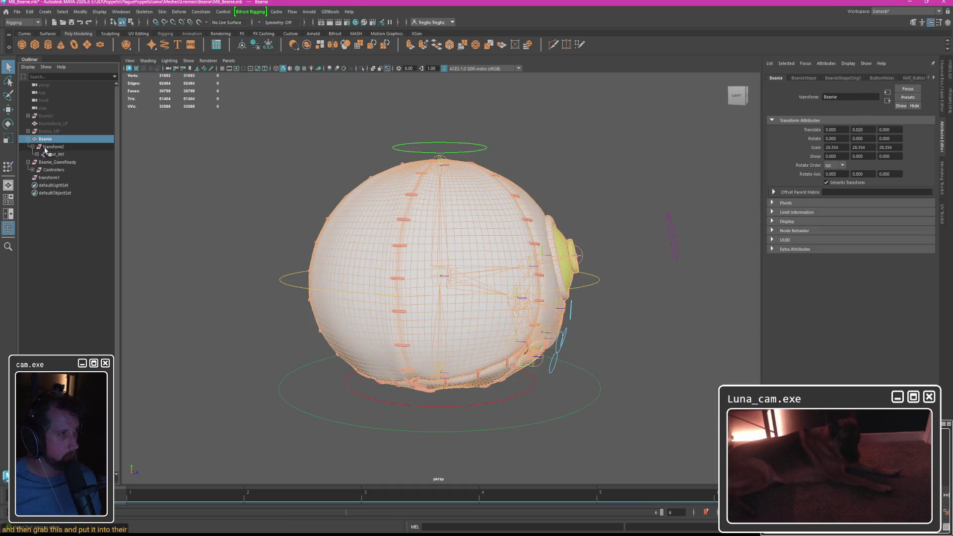
click(65, 153)
key(ctrl+z)
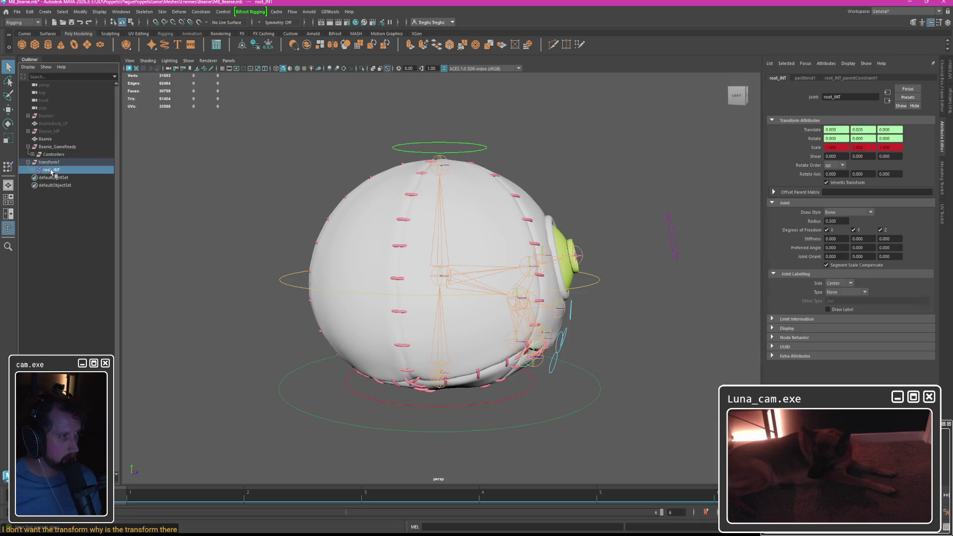
Try reparenting the root_INT hierarchy under Beanie and Beanie_GameReady, undoing each attempt.
click(35, 171)
shift+click(36, 171)
shift+click(52, 347)
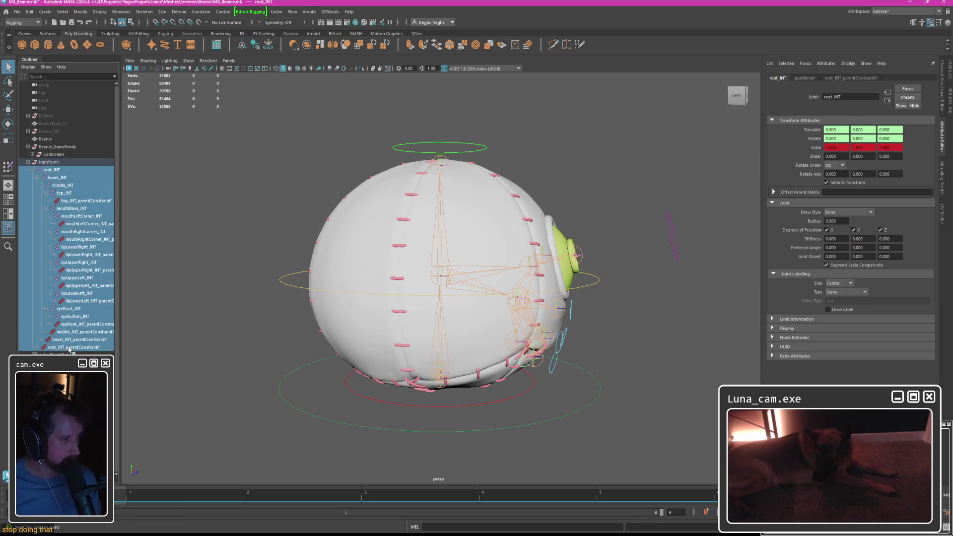
middle_drag(52, 143, 51, 140)
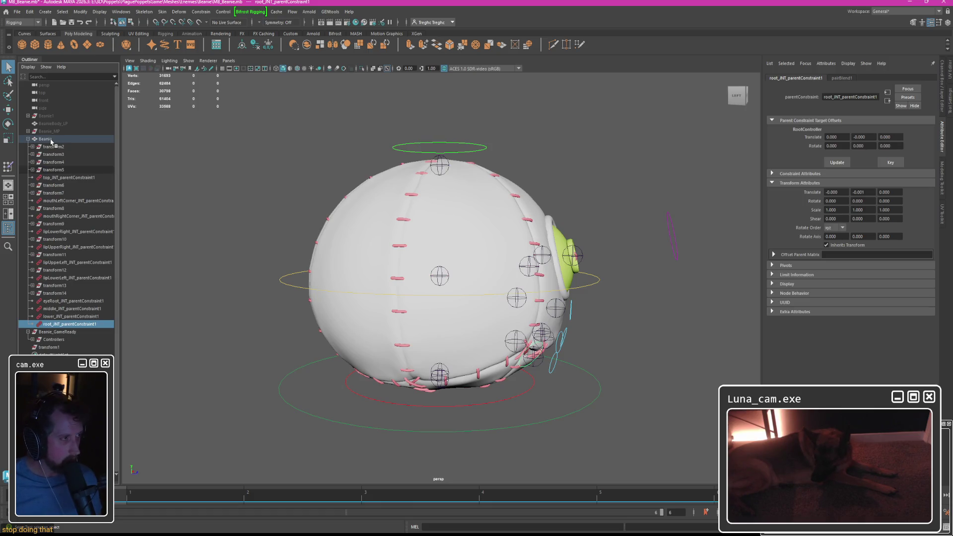
key(ctrl+z)
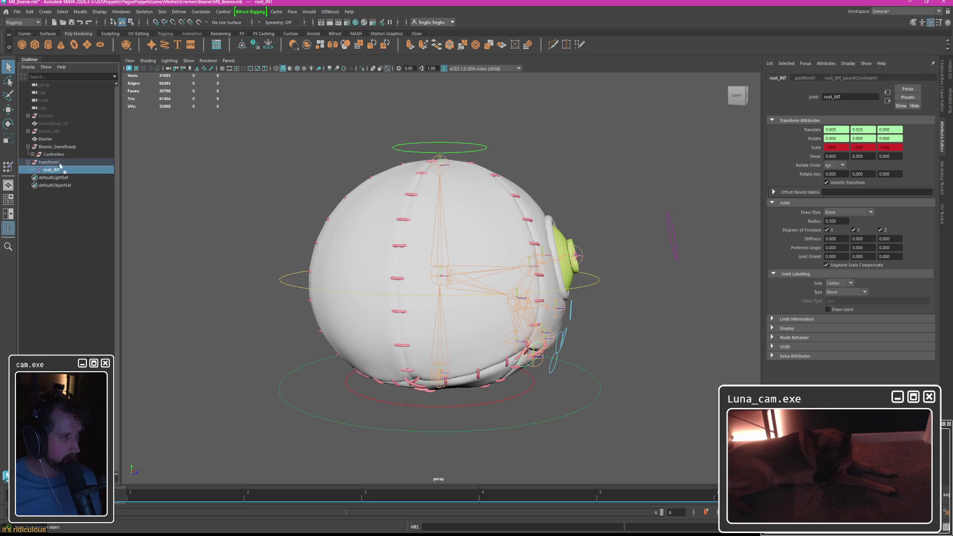
drag(56, 173, 45, 138)
key(ctrl+z)
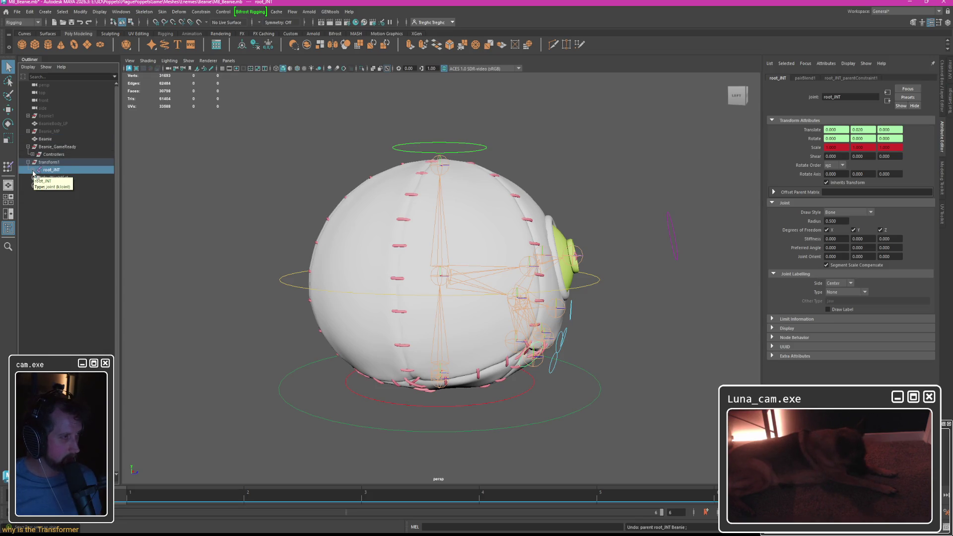
drag(52, 170, 71, 162)
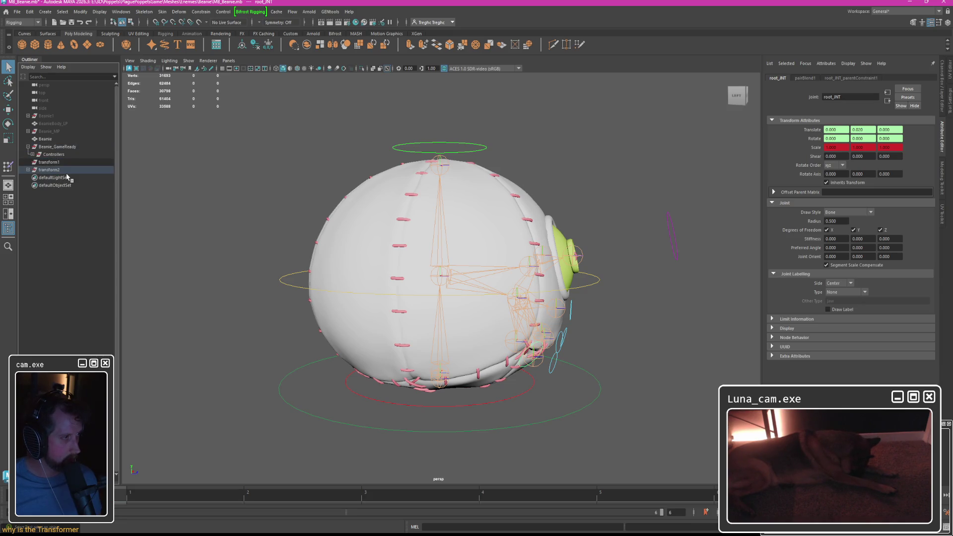
key(ctrl+z)
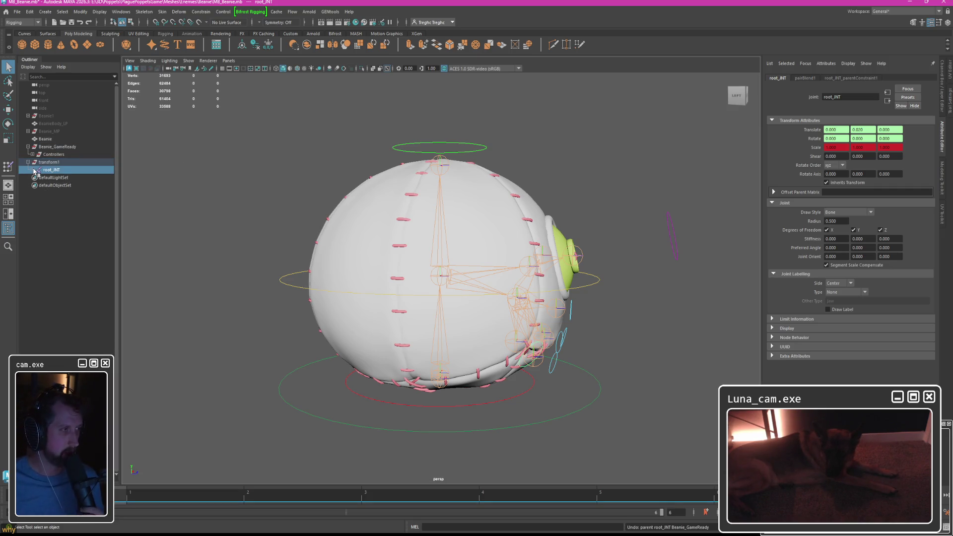
Expand the joint hierarchy, select every parentConstraint node and delete them.
click(34, 170)
shift+click(37, 178)
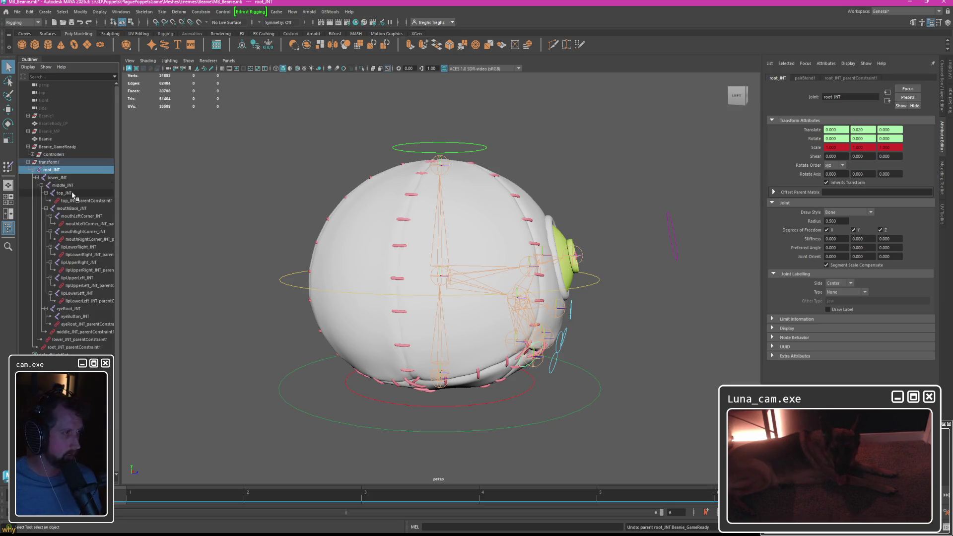
click(86, 200)
ctrl+click(88, 223)
ctrl+click(88, 254)
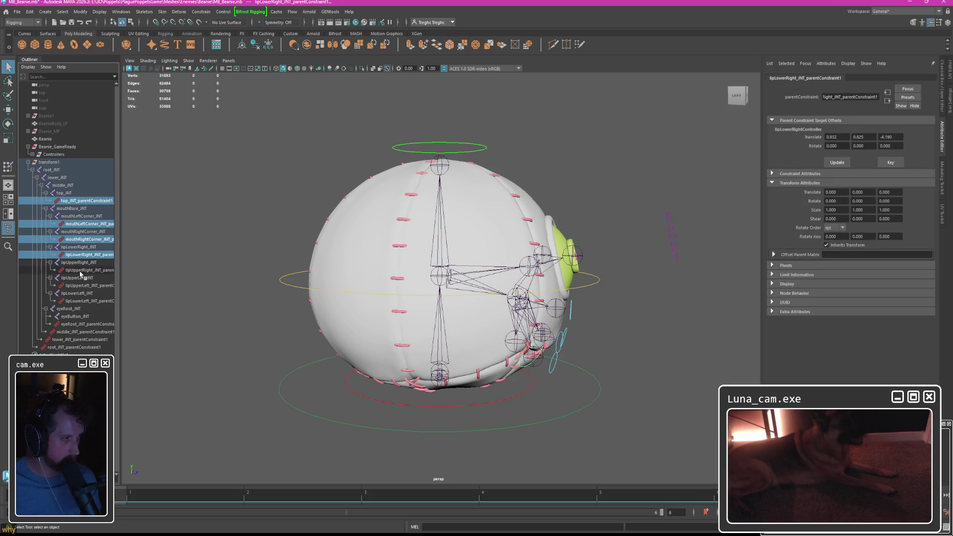
ctrl+click(88, 285)
ctrl+click(88, 324)
ctrl+click(83, 331)
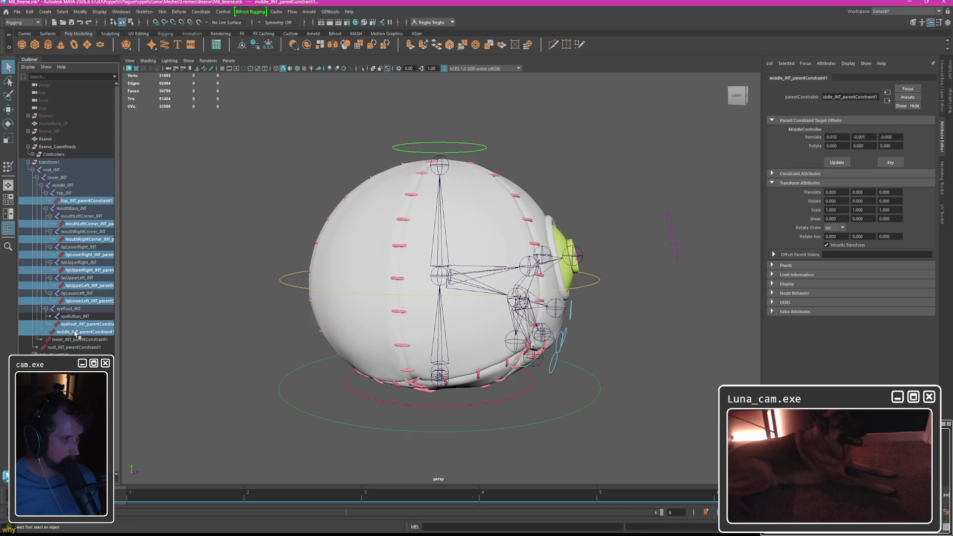
ctrl+click(75, 347)
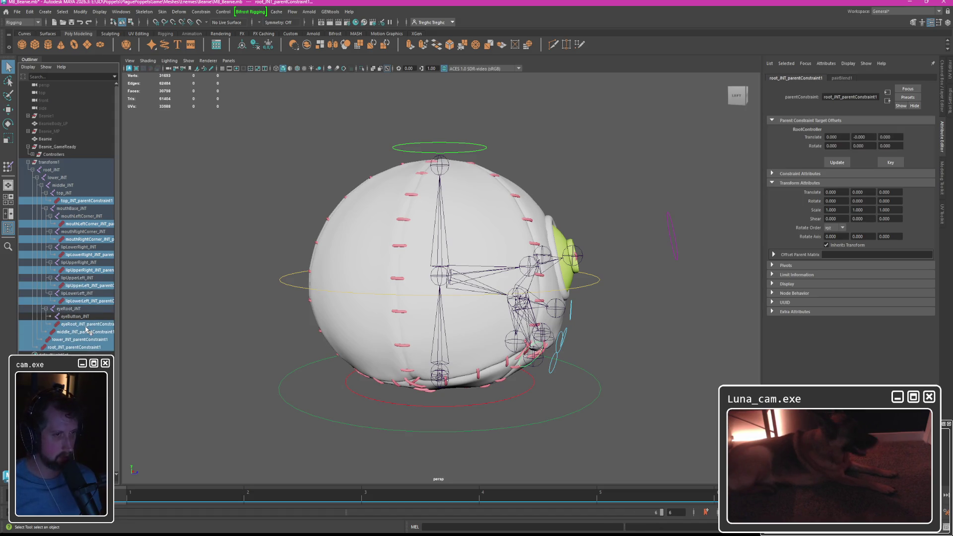
key(Delete)
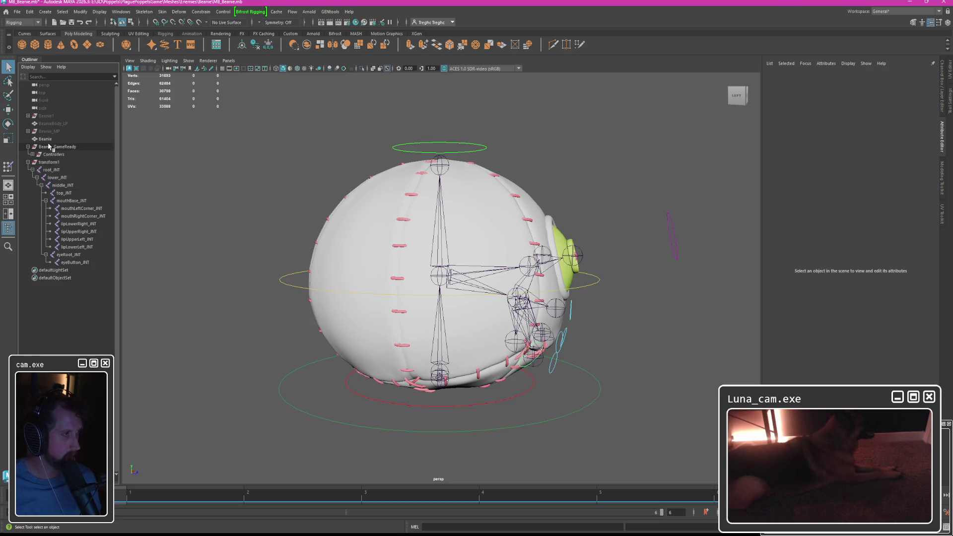
Trial an unparent of the joint hierarchy and a move of root_JNT under Beanie, undoing both.
click(52, 170)
shift+click(75, 262)
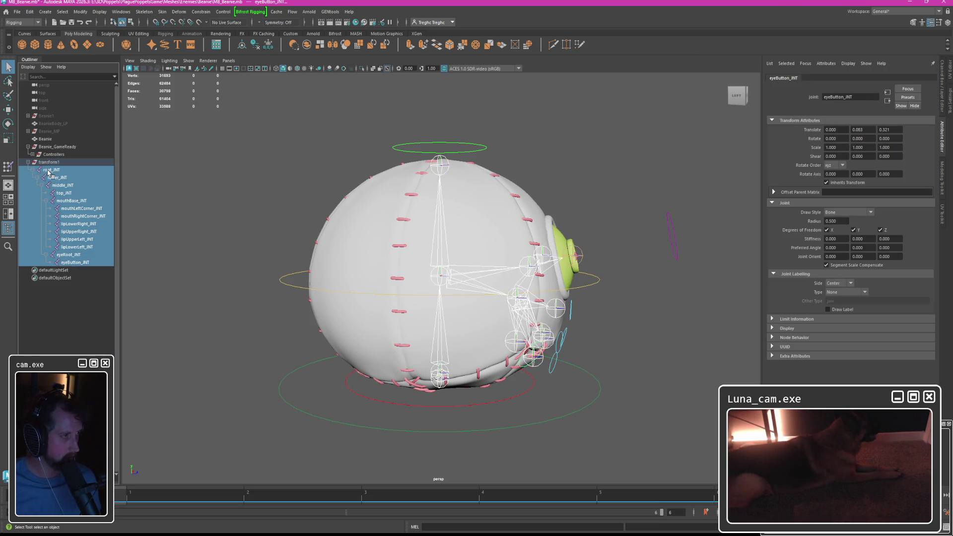
key(shift+p)
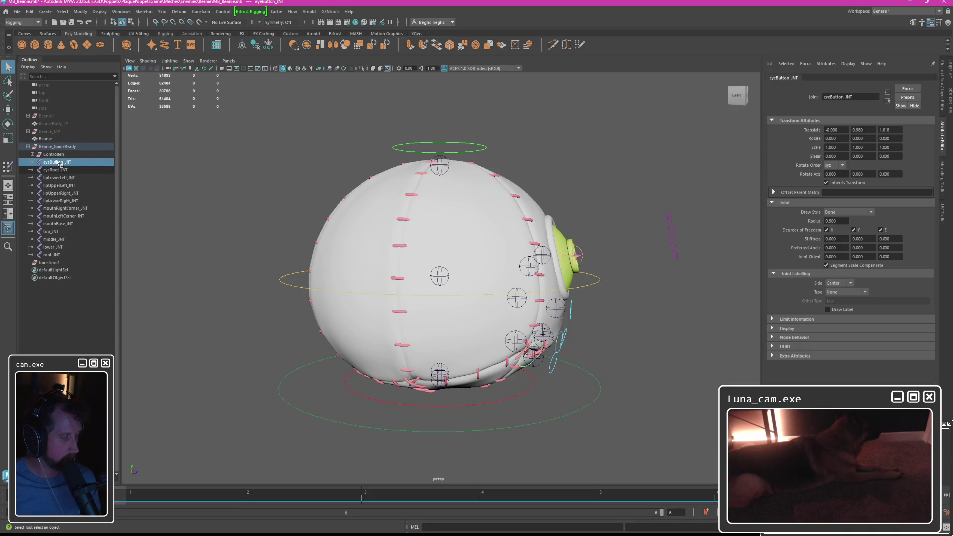
key(ctrl+z)
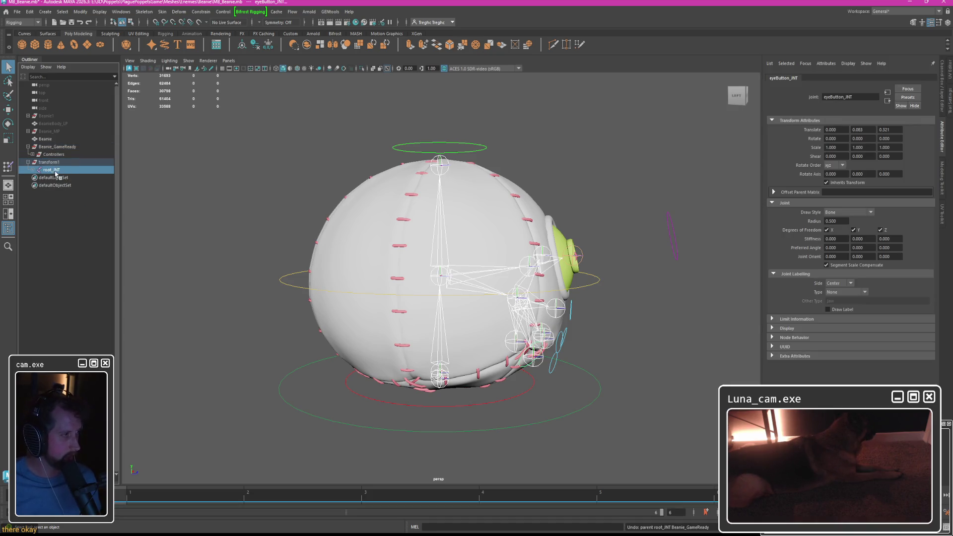
click(55, 171)
drag(55, 172, 45, 140)
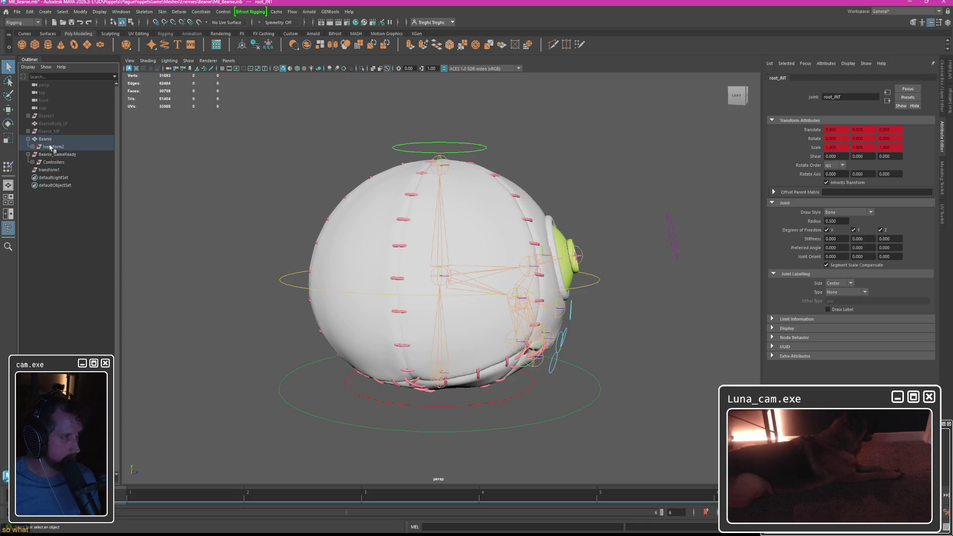
key(ctrl+z)
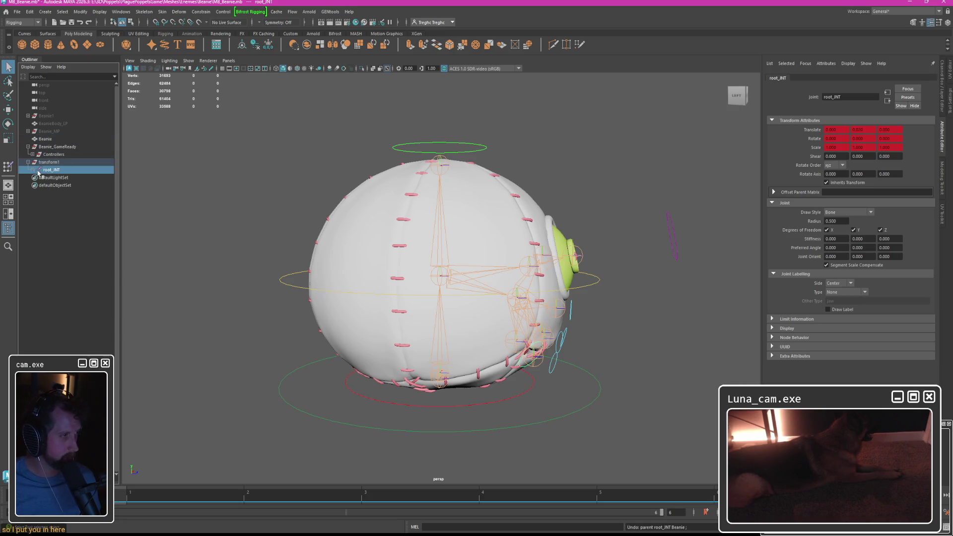
Unparent the whole joint hierarchy from transform1 so the joints sit under Beanie_GameReady.
click(32, 171)
shift+click(74, 262)
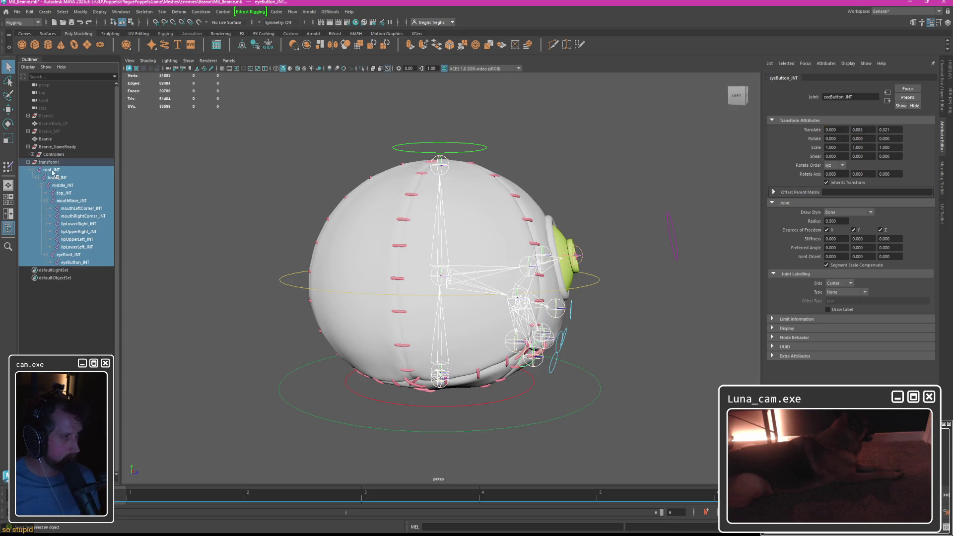
key(shift+p)
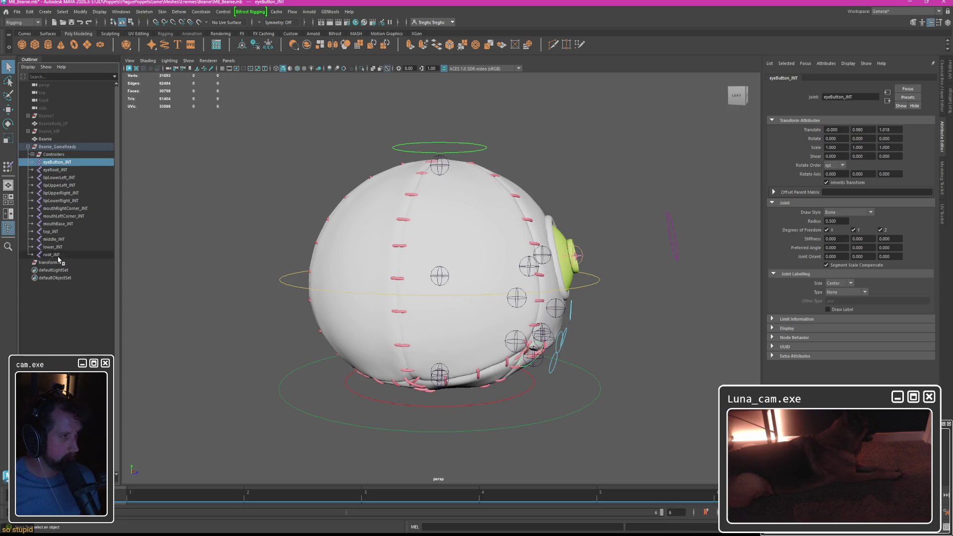
Parent lower_JNT and middle_JNT into the spine chain under root_JNT.
click(51, 255)
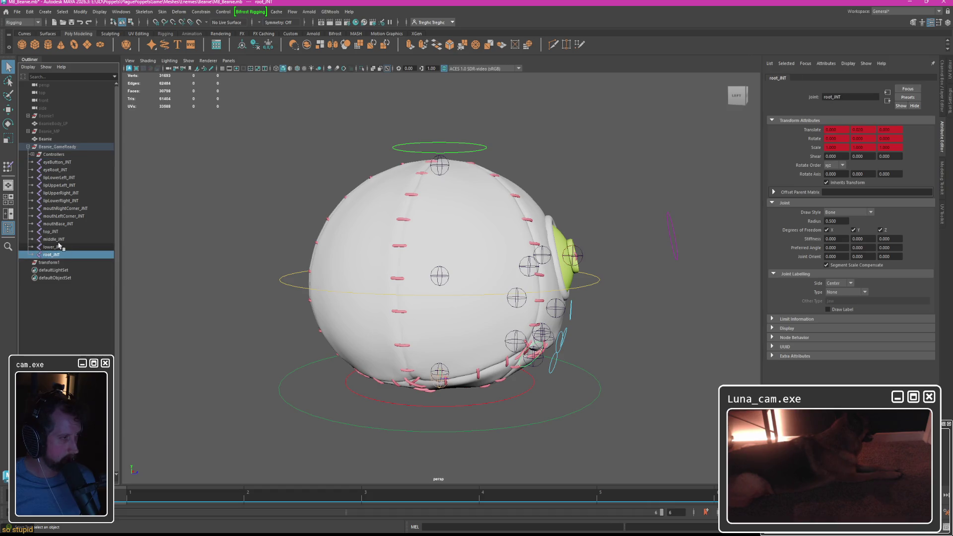
click(52, 247)
shift+click(55, 239)
key(p)
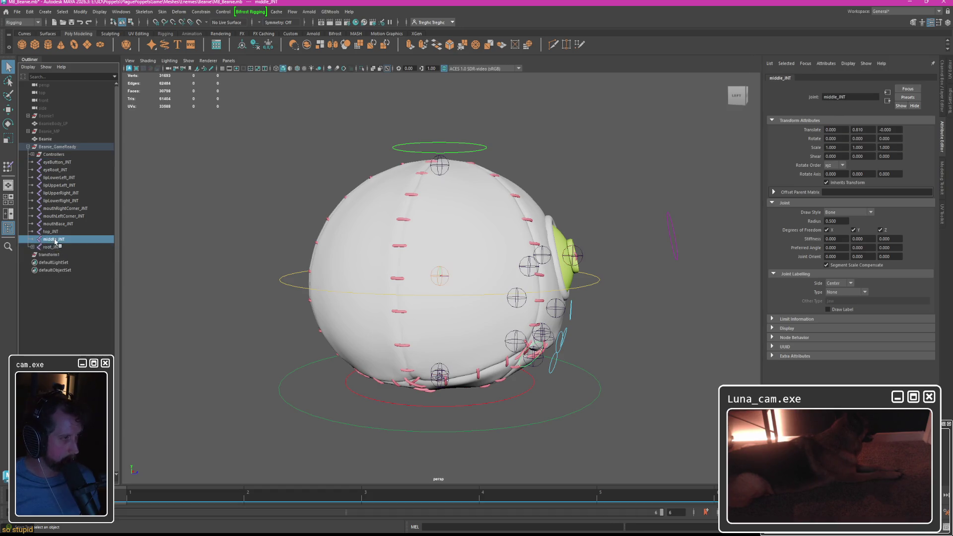
shift+click(52, 232)
key(p)
click(33, 239)
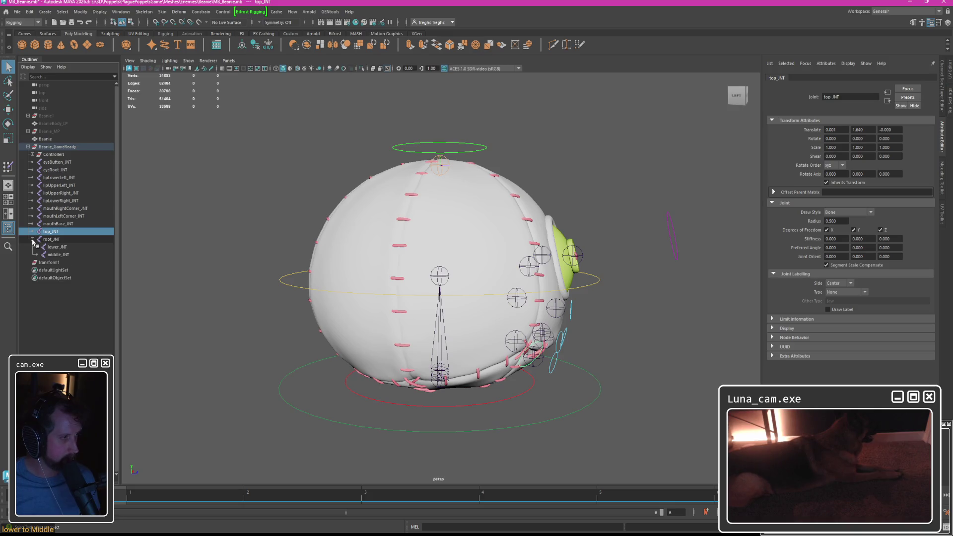
Chain middle_JNT under lower_JNT and top_JNT under middle_JNT by middle-dragging in the Outliner.
click(54, 255)
middle_drag(59, 255, 59, 247)
click(45, 232)
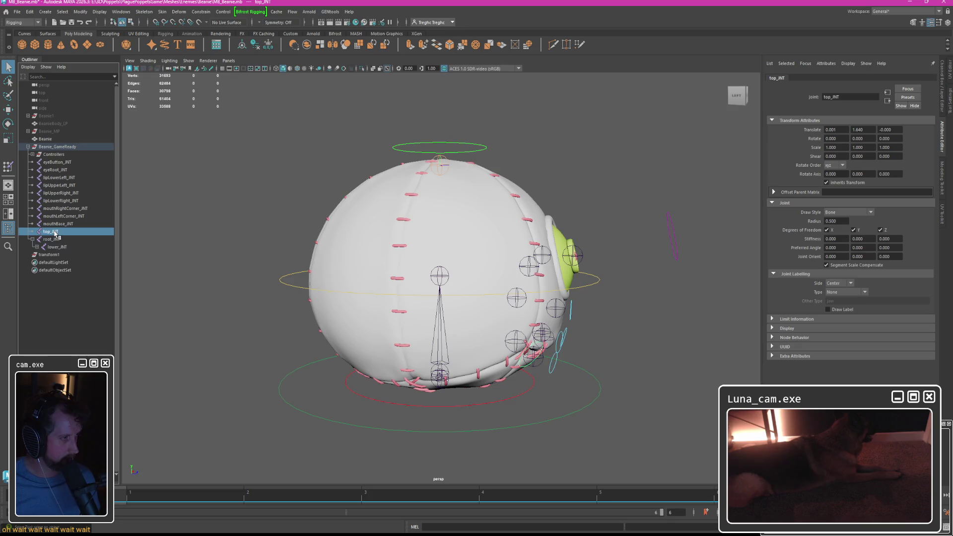
click(42, 246)
middle_drag(51, 231, 67, 255)
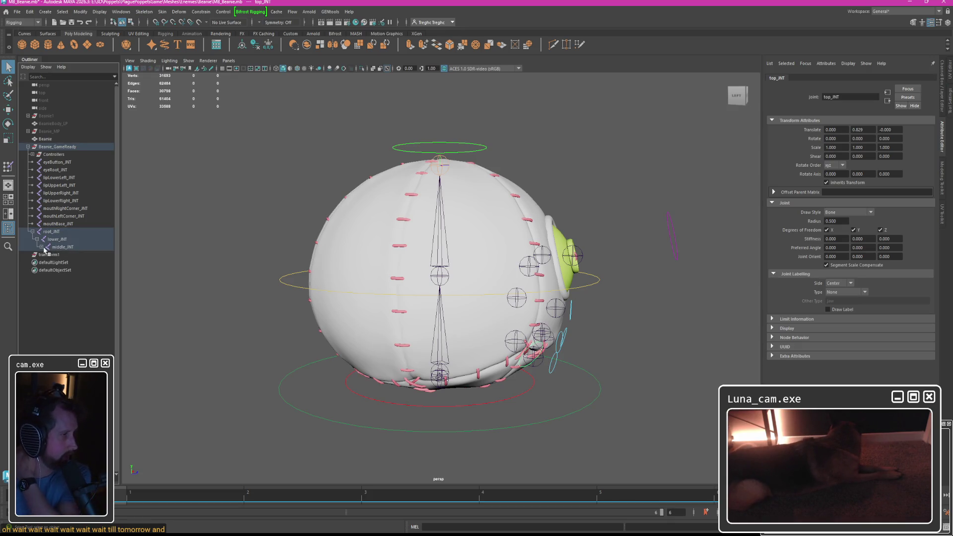
click(46, 255)
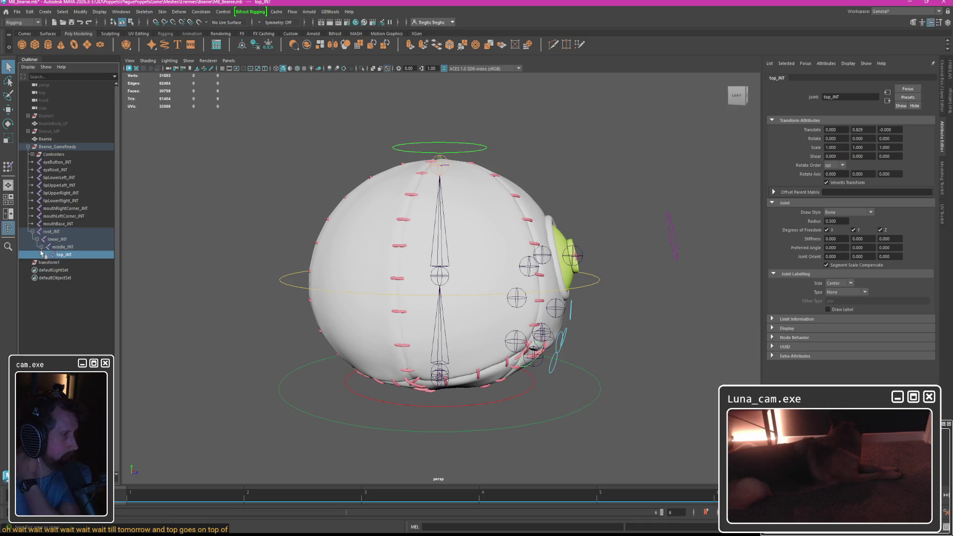
Try moving the lip joints under mouthBase_JNT (undone) and eyeButton_JNT under eyeRoot_JNT.
click(63, 217)
shift+click(59, 177)
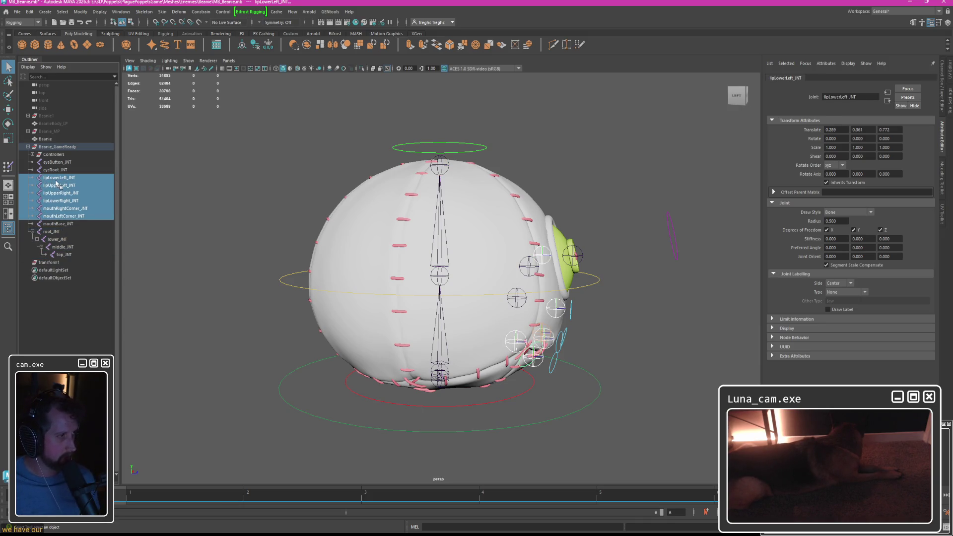
middle_drag(63, 216, 65, 226)
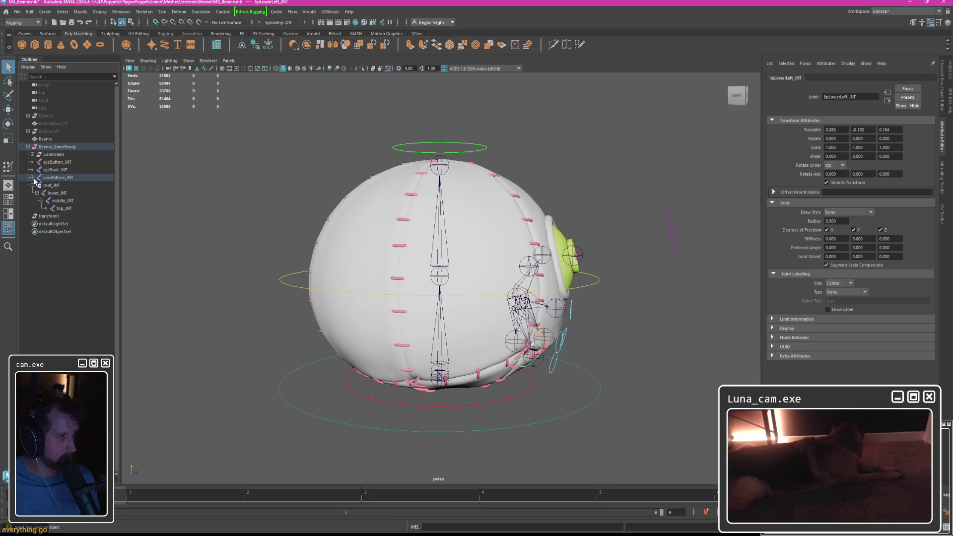
key(ctrl+z)
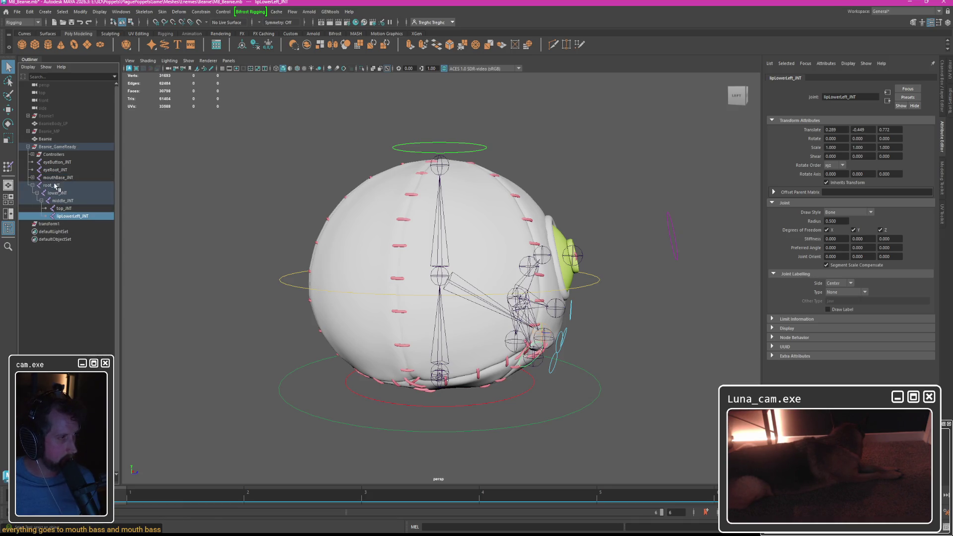
click(56, 170)
mouse_move(56, 162)
middle_down()
mouse_move(63, 192)
mouse_move(68, 186)
middle_up()
click(56, 162)
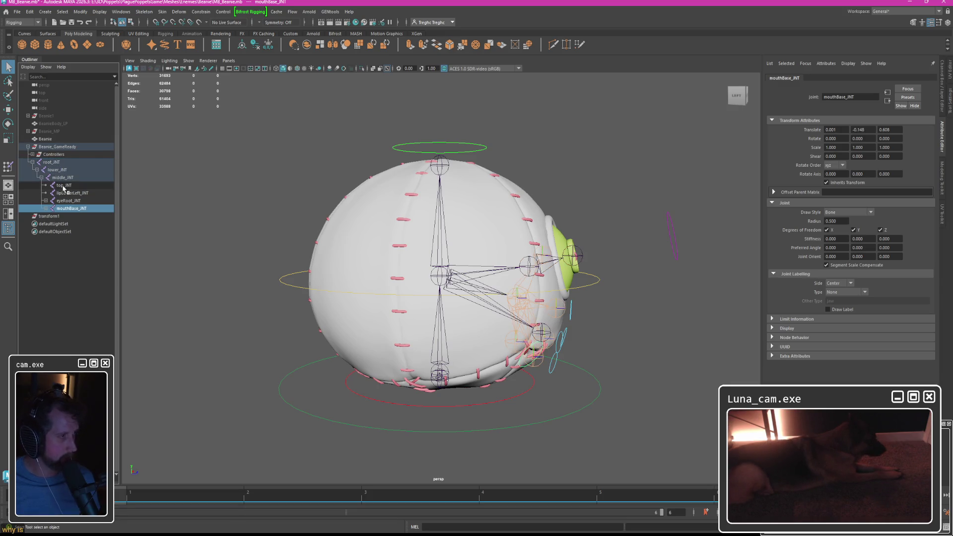
Undo the trial reparents and a world unparent so all joints are flat under Beanie_GameReady again.
click(51, 162)
middle_drag(51, 162, 51, 140)
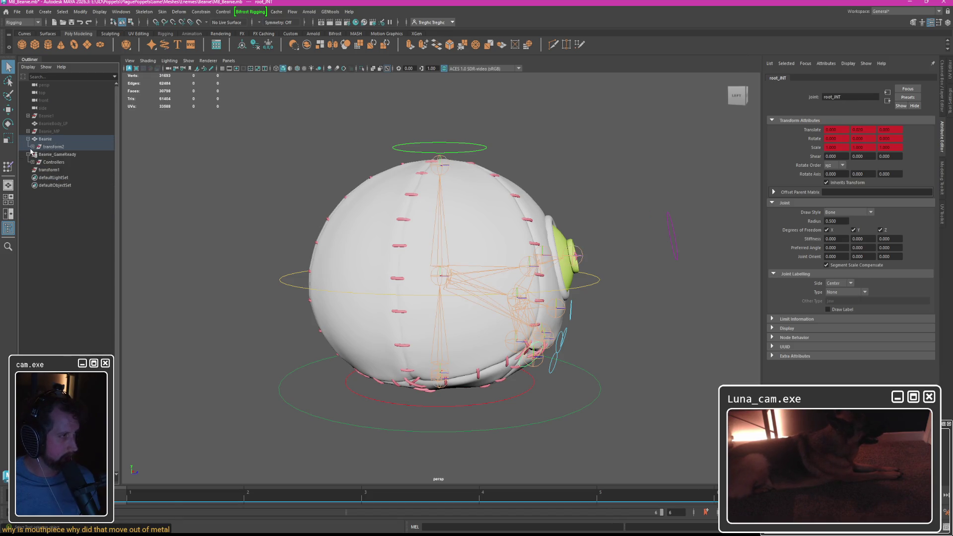
key(ctrl+z)
key(ctrl+z)
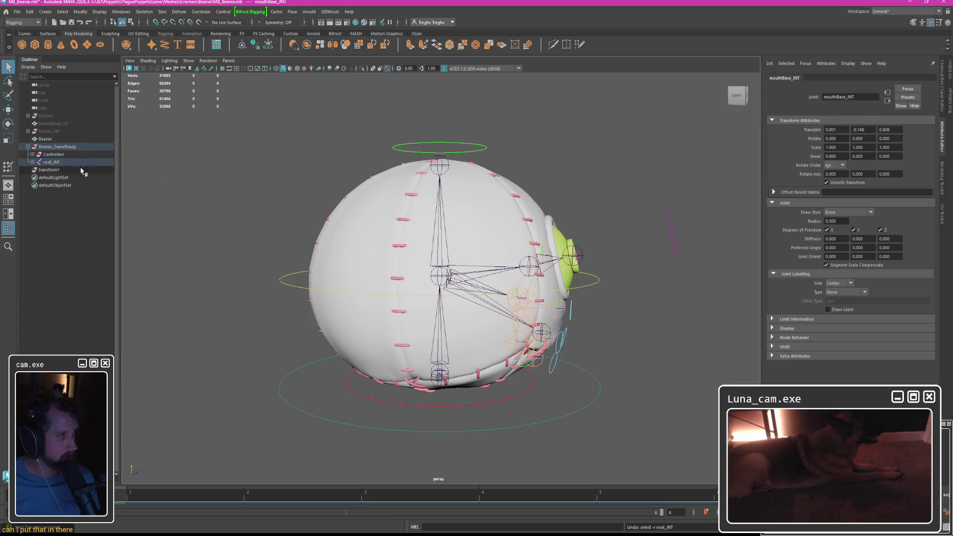
key(ctrl+z)
key(ctrl+z)
key(ctrl+z)
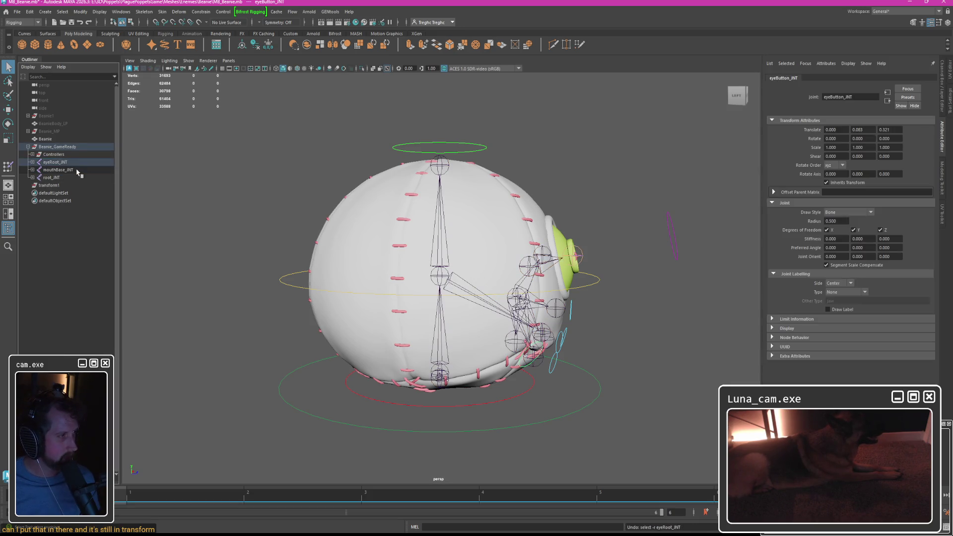
key(ctrl+z)
key(ctrl+z)
key(ctrl+z)
key(ctrl+z)
shift+click(56, 162)
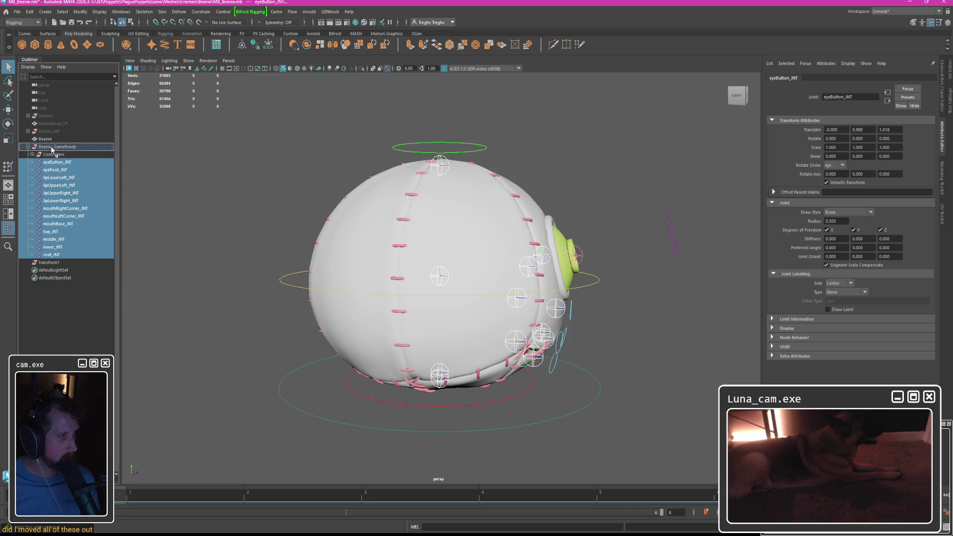
middle_drag(56, 162, 50, 146)
key(ctrl+z)
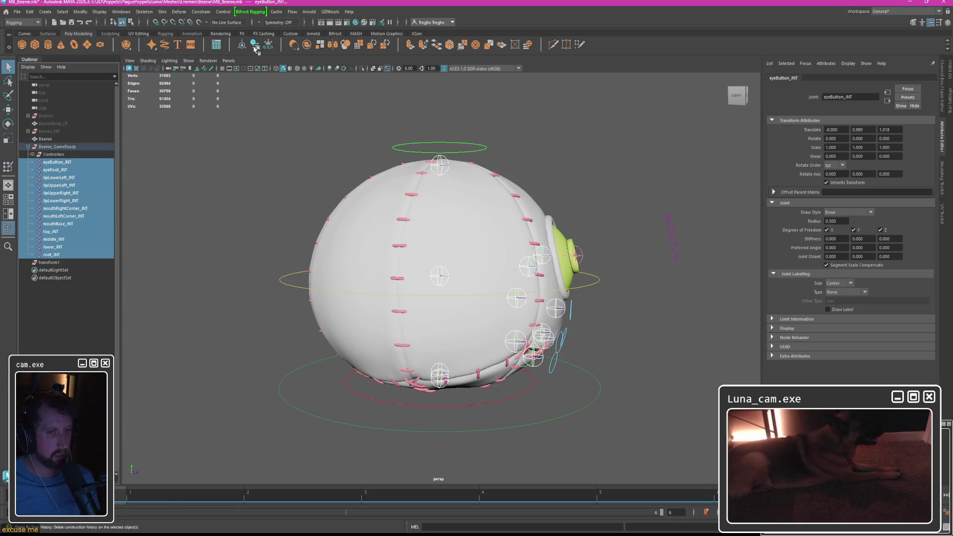
Freeze transformations on the joints, then select eyeButton_JNT through root_JNT and regroup them.
click(46, 12)
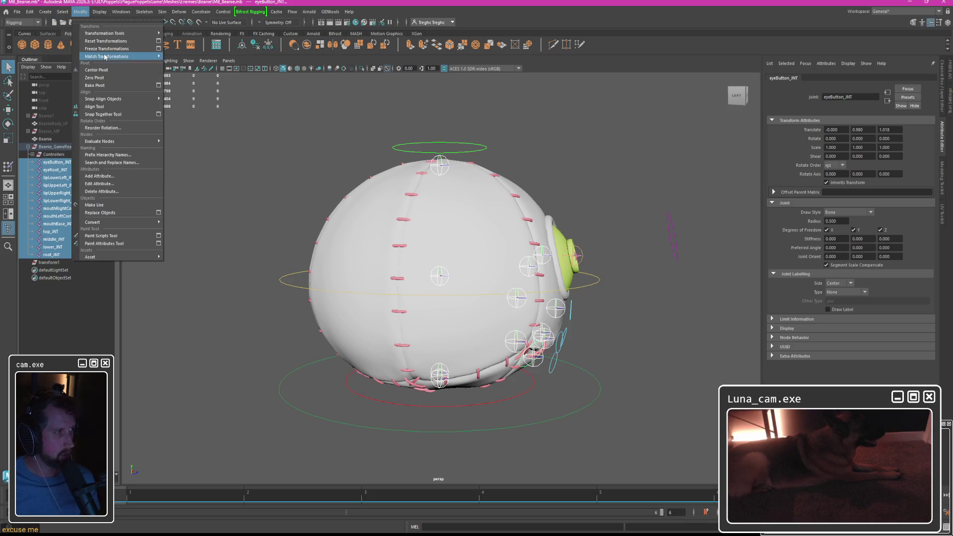
click(112, 57)
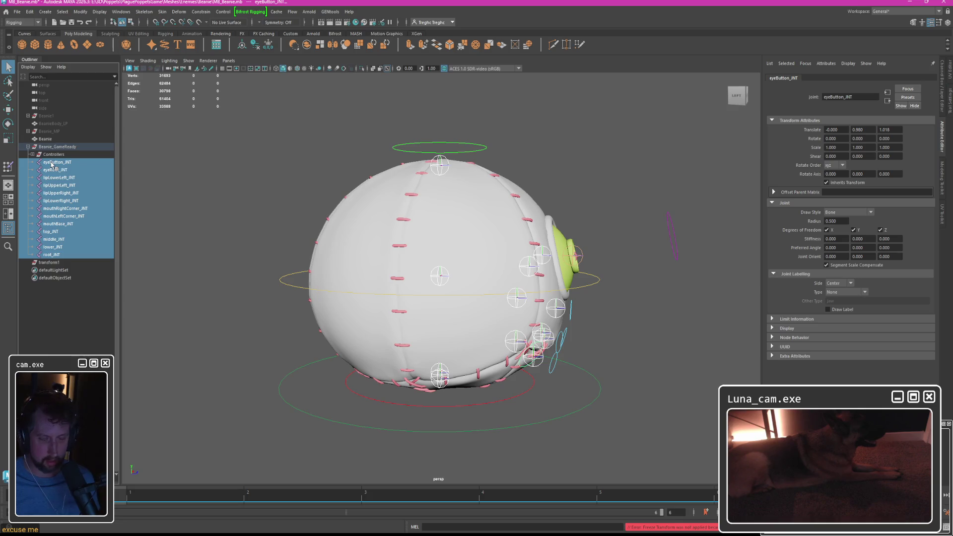
click(353, 181)
click(57, 162)
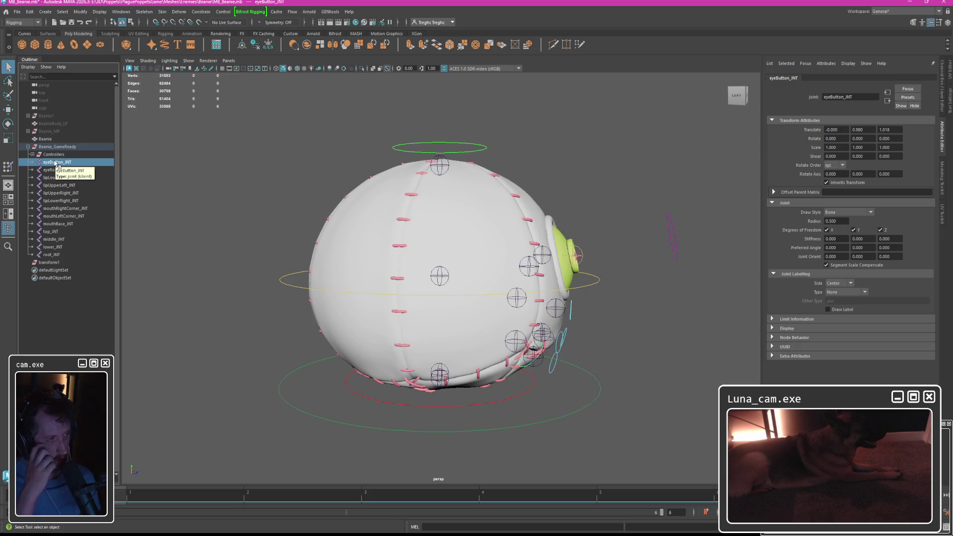
shift+click(45, 254)
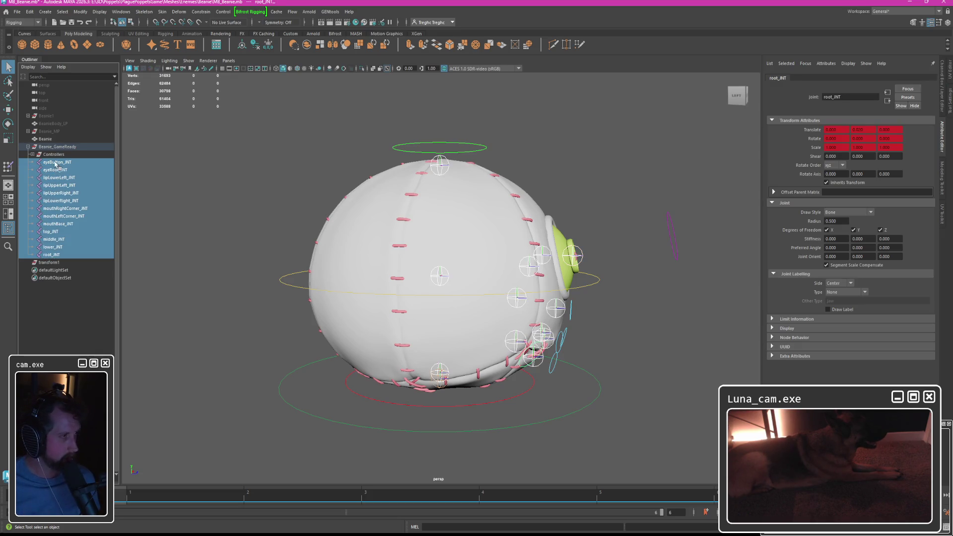
key(ctrl+g)
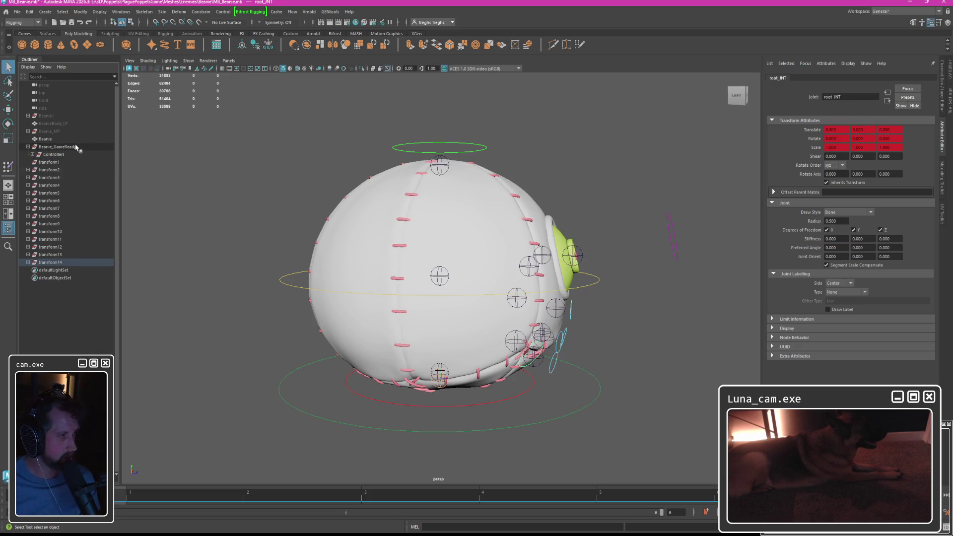
Inspect the new transform nodes, then undo back until root_JNT sits under transform1 and deselect the mesh.
click(49, 170)
click(29, 178)
click(53, 184)
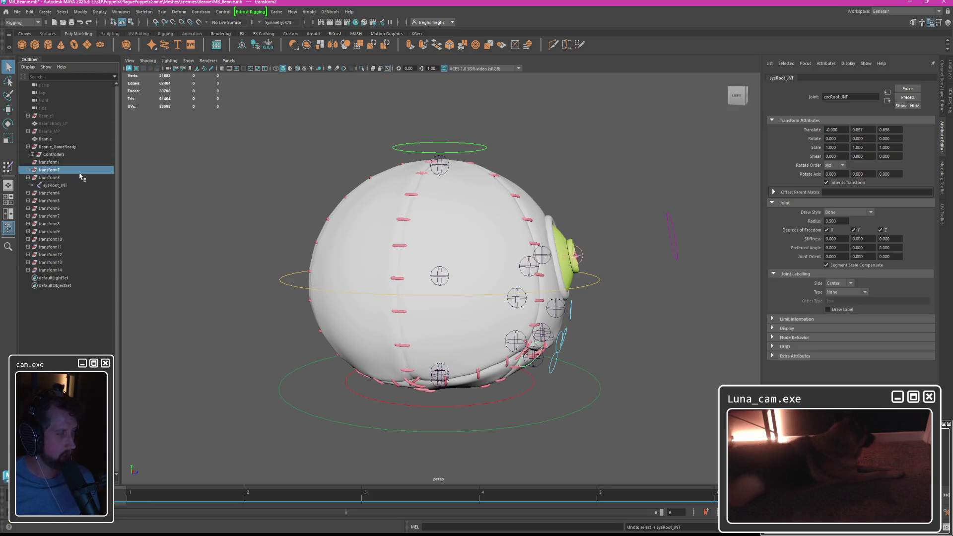
key(ctrl+z)
key(ctrl+z)
key(ctrl+z)
key(ctrl+z)
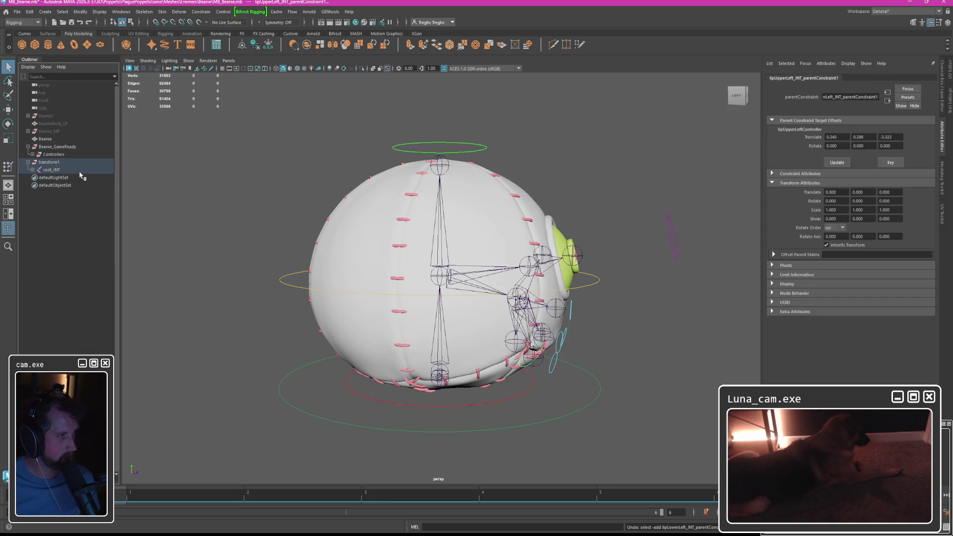
key(ctrl+z)
key(ctrl+z)
key(ctrl+z)
key(ctrl+z)
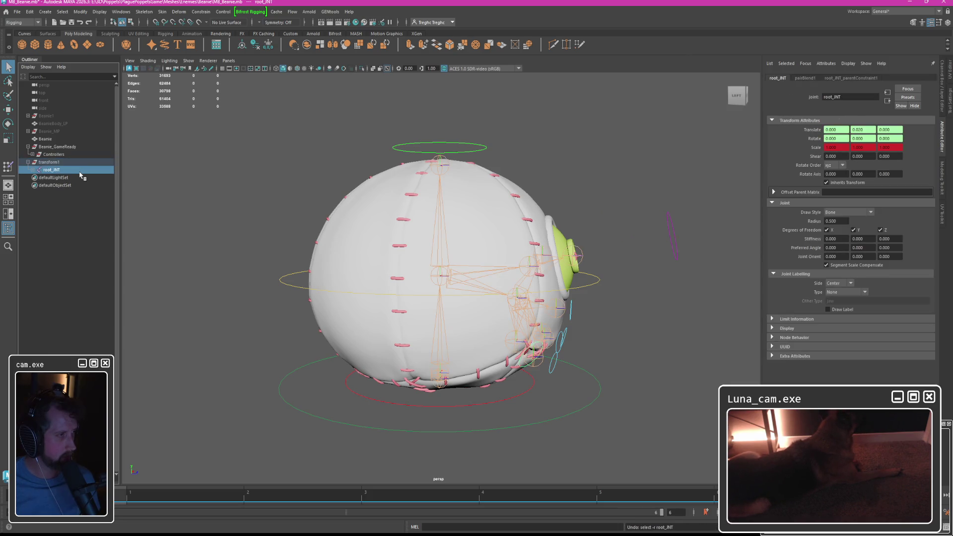
key(ctrl+z)
key(ctrl+z)
key(ctrl+z)
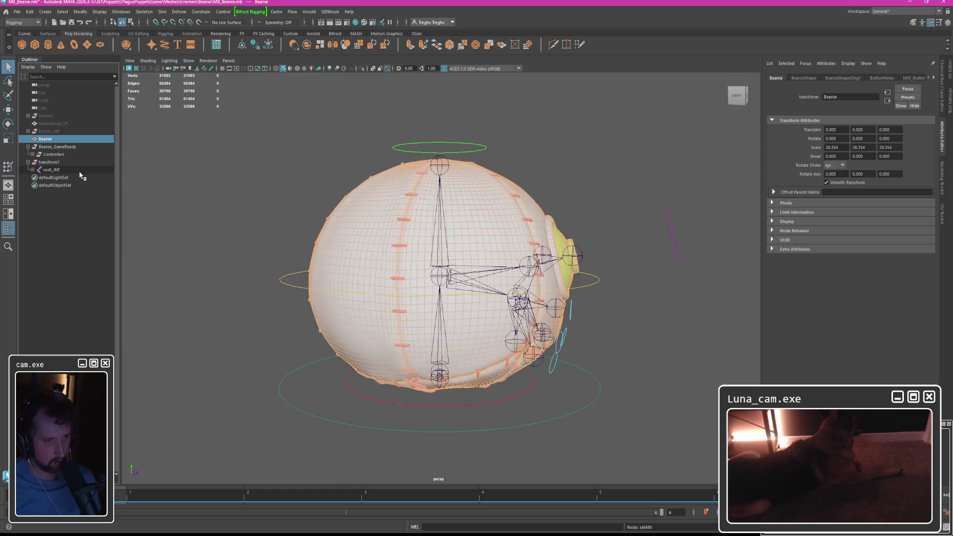
click(221, 177)
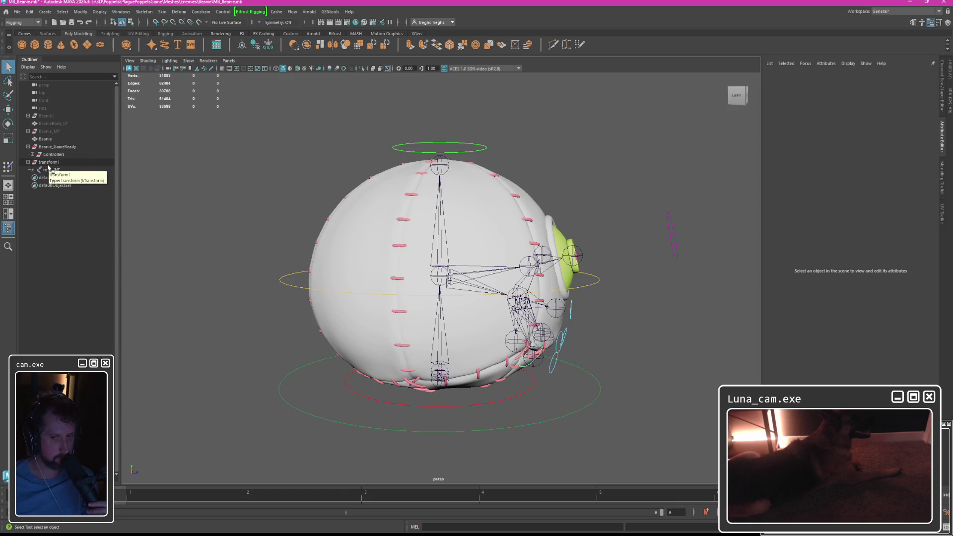
Expand root_JNT, select all parentConstraint nodes in the Outliner and delete them.
click(53, 169)
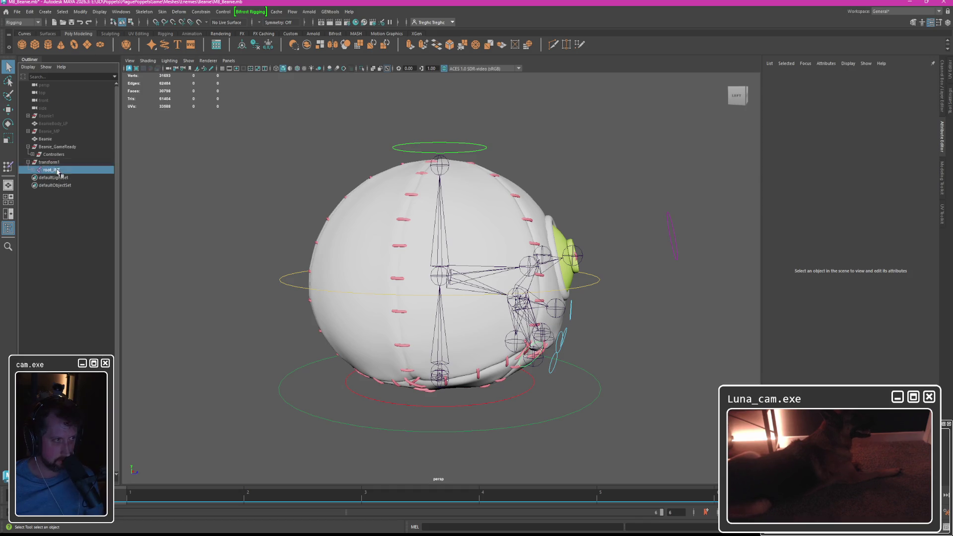
click(32, 170)
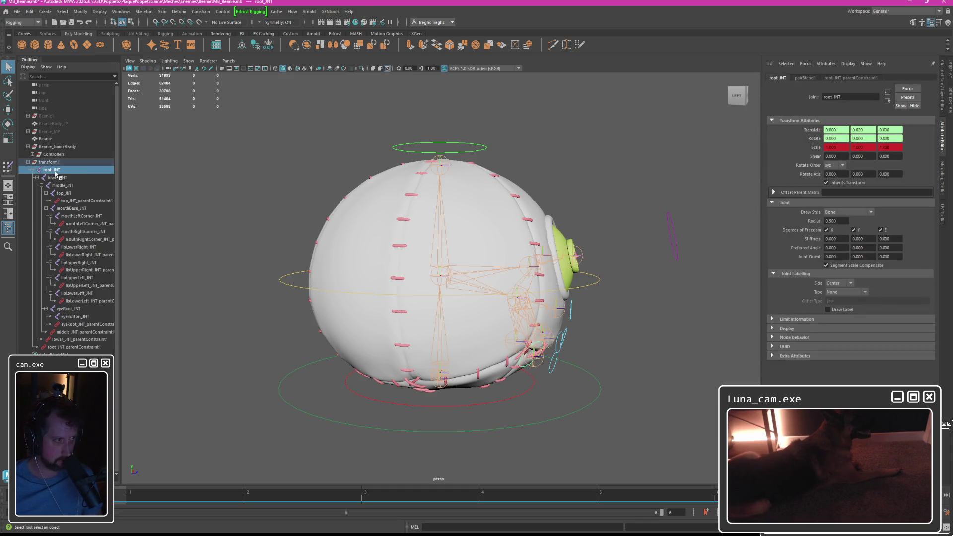
click(85, 200)
ctrl+click(88, 223)
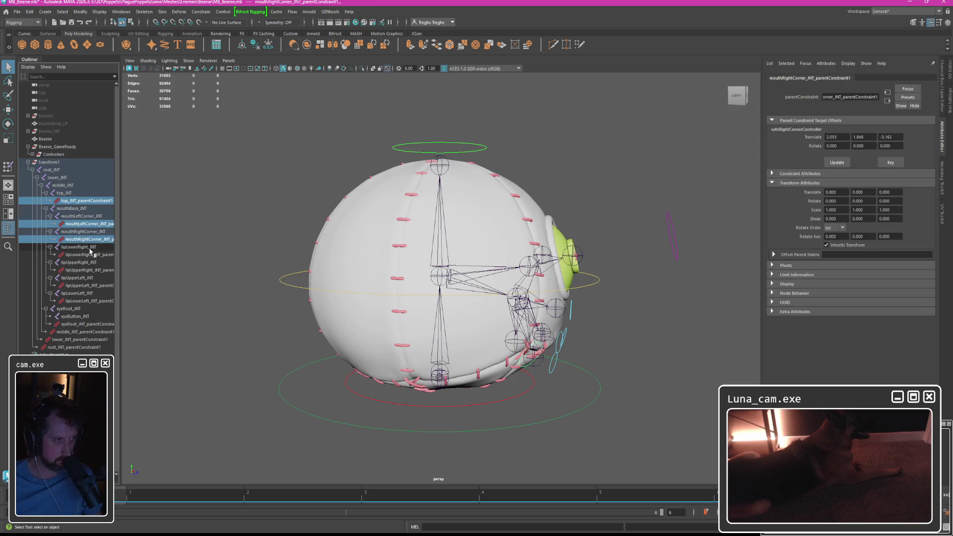
ctrl+click(78, 261)
ctrl+click(87, 254)
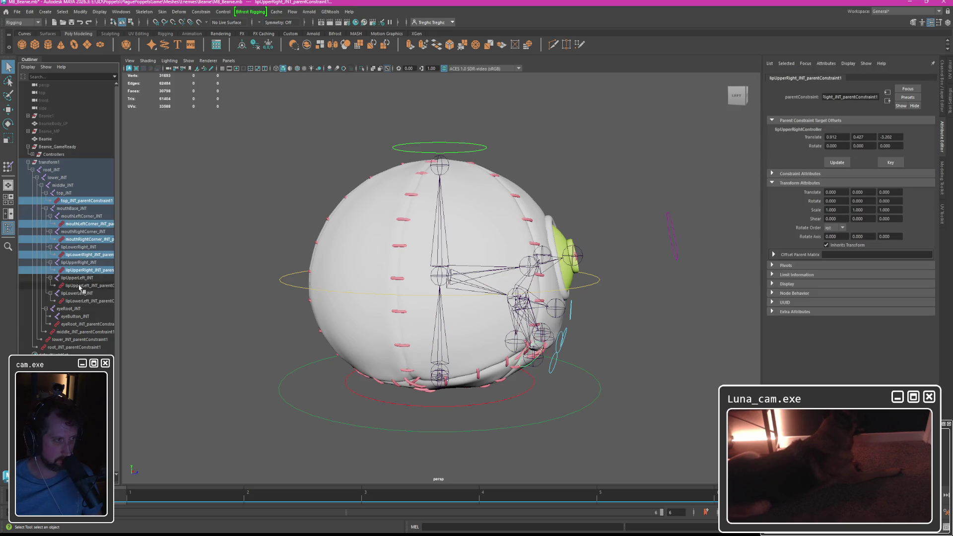
ctrl+click(88, 285)
ctrl+click(89, 323)
ctrl+click(82, 332)
ctrl+click(75, 347)
key(Delete)
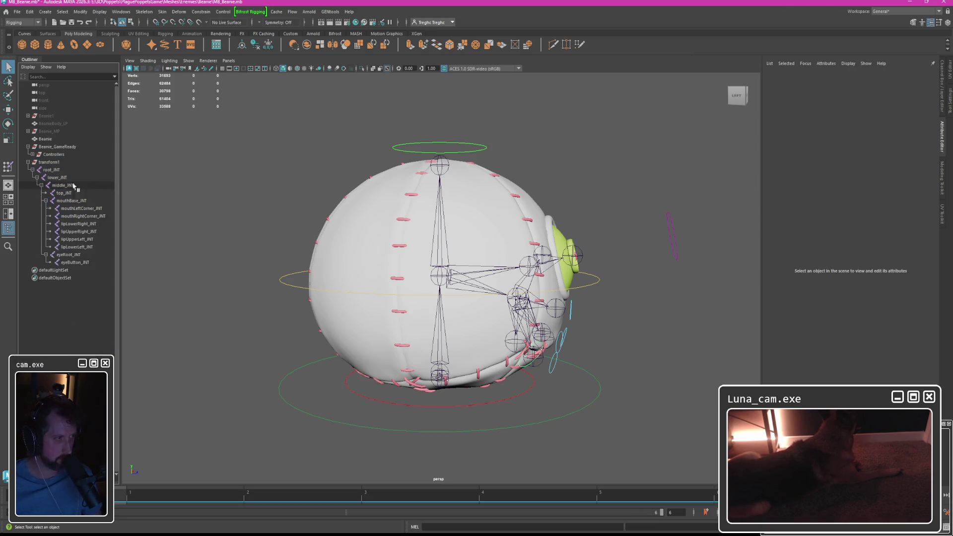
After a discarded reparent of root_JNT, group root_JNT under a new transform node.
click(51, 170)
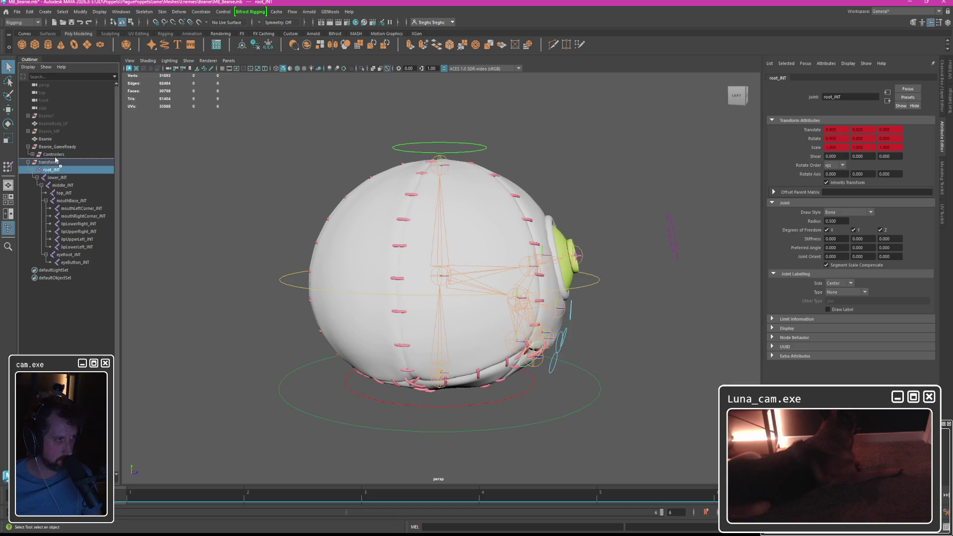
middle_drag(51, 170, 55, 158)
click(51, 170)
key(Delete)
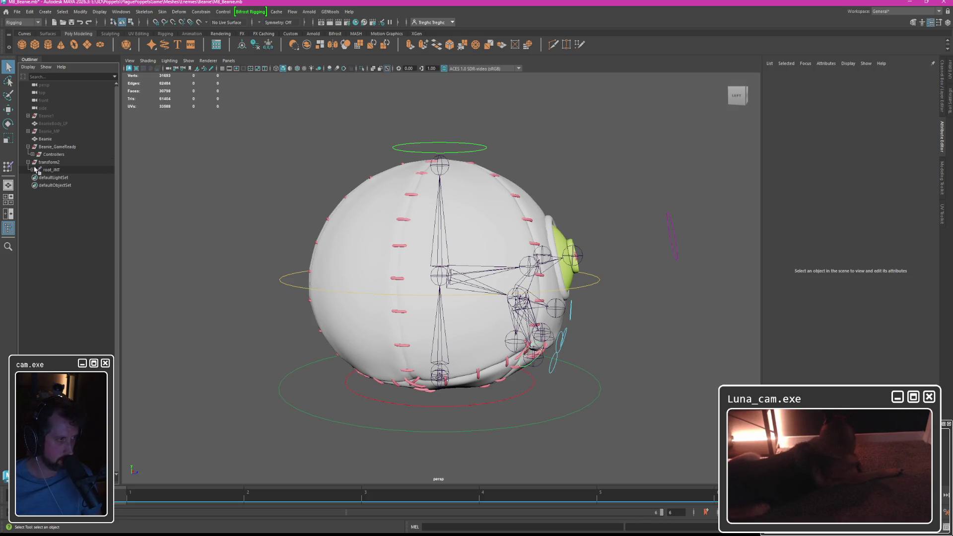
click(51, 170)
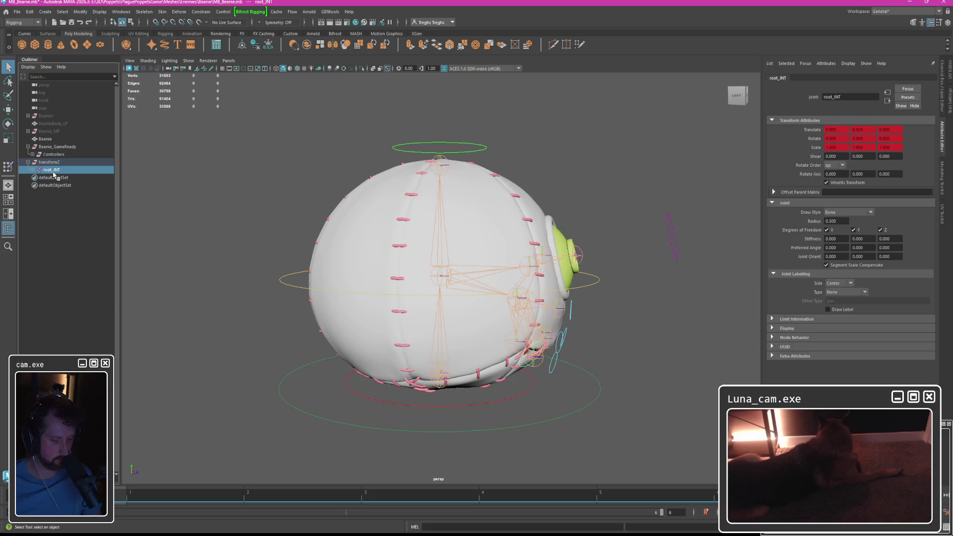
key(ctrl+g)
Select the whole joint chain from root_JNT to eyeButton_JNT and unparent it into separate transforms.
click(29, 170)
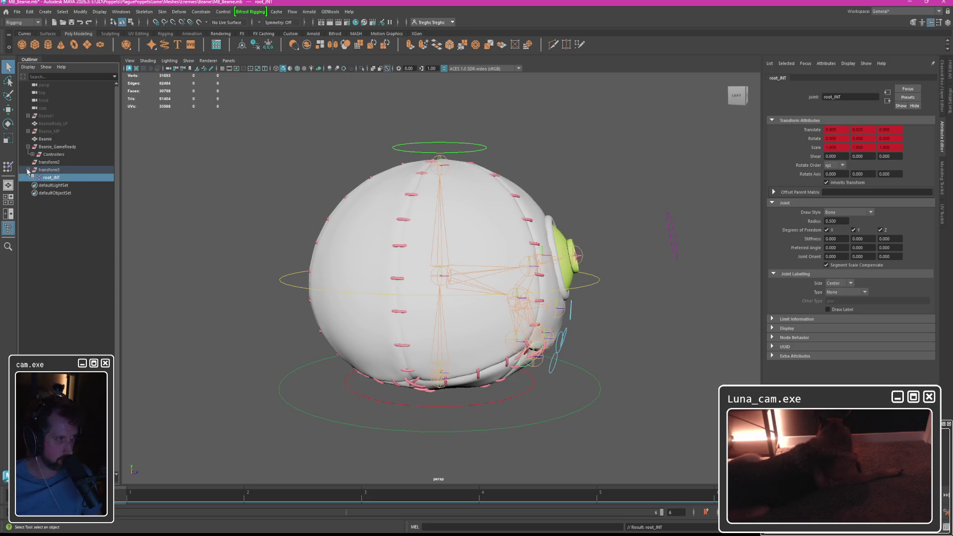
click(34, 177)
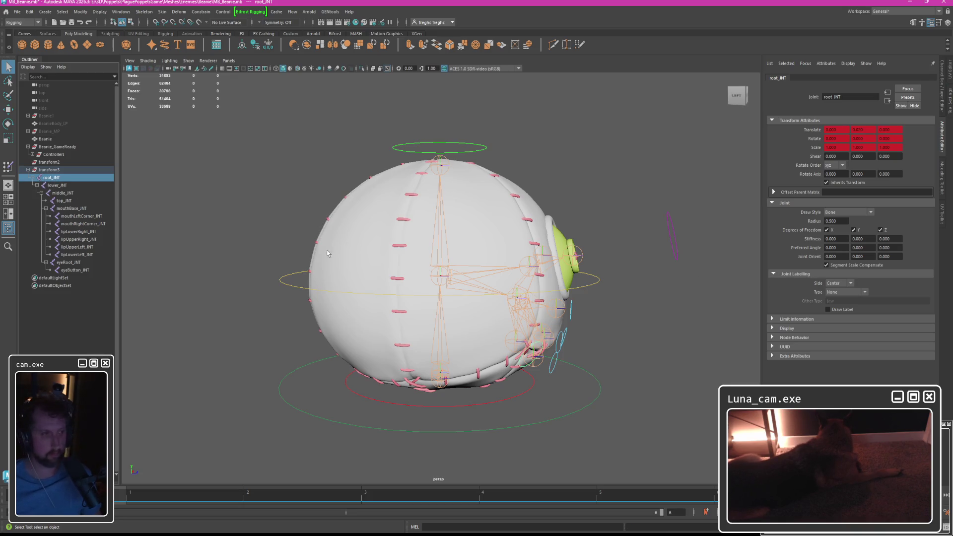
shift+click(76, 270)
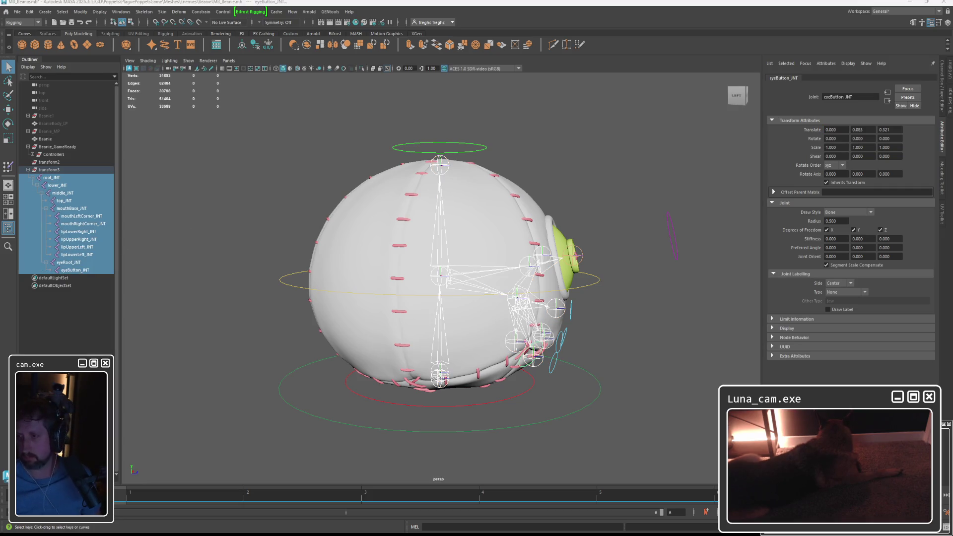
click(52, 177)
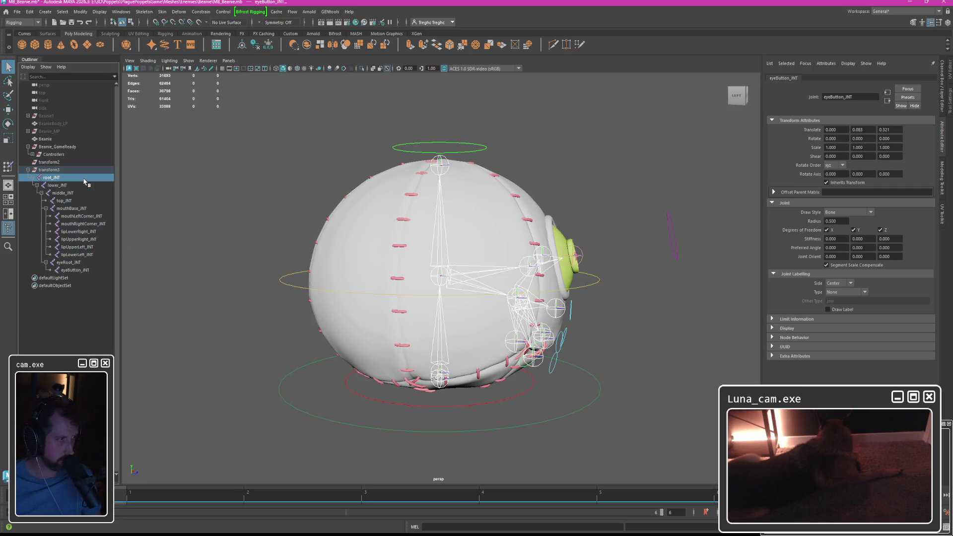
shift+click(69, 270)
key(shift+p)
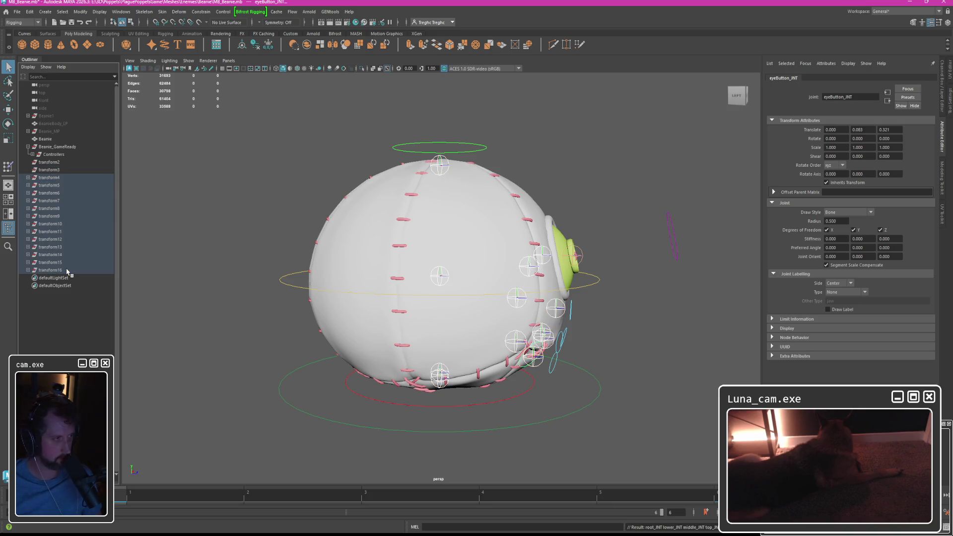
click(28, 177)
click(29, 192)
click(55, 187)
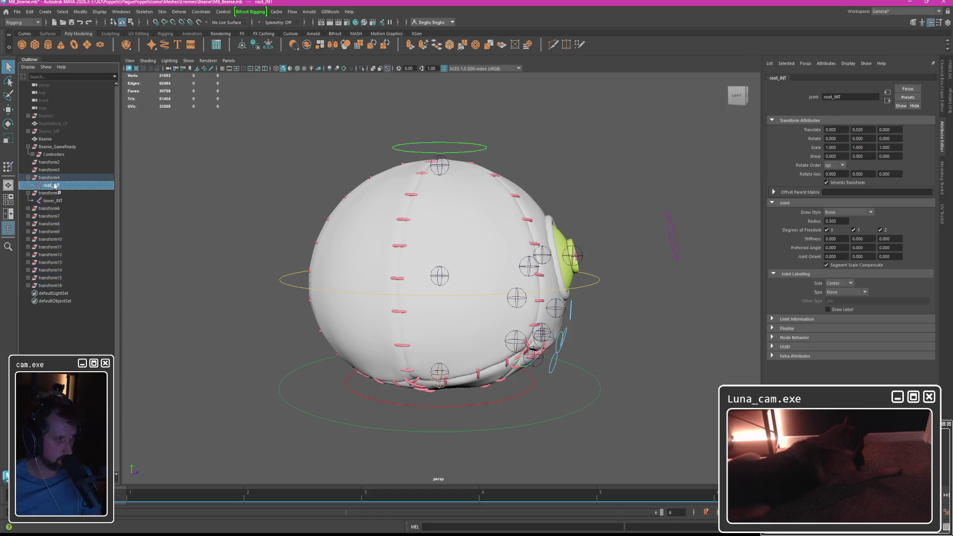
key(ctrl+g)
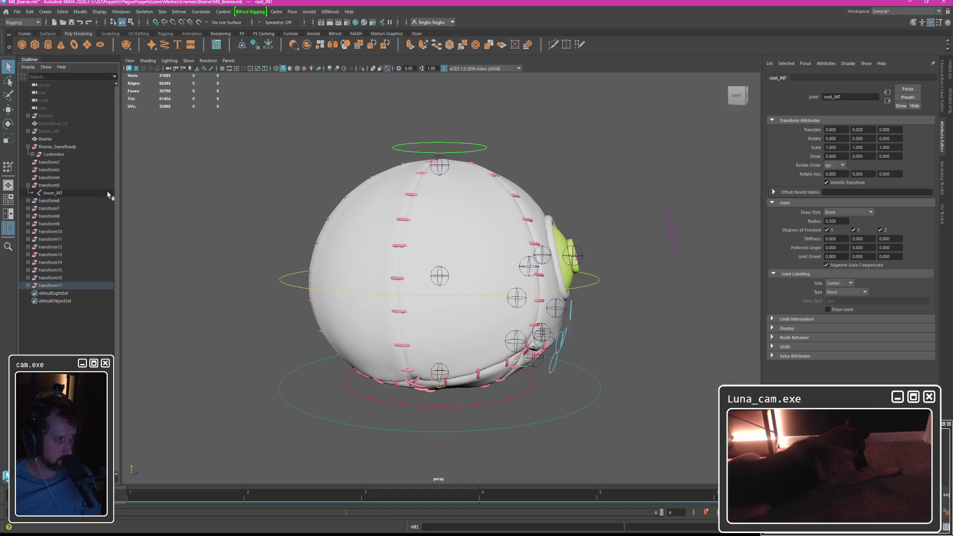
key(ctrl+z)
key(ctrl+z)
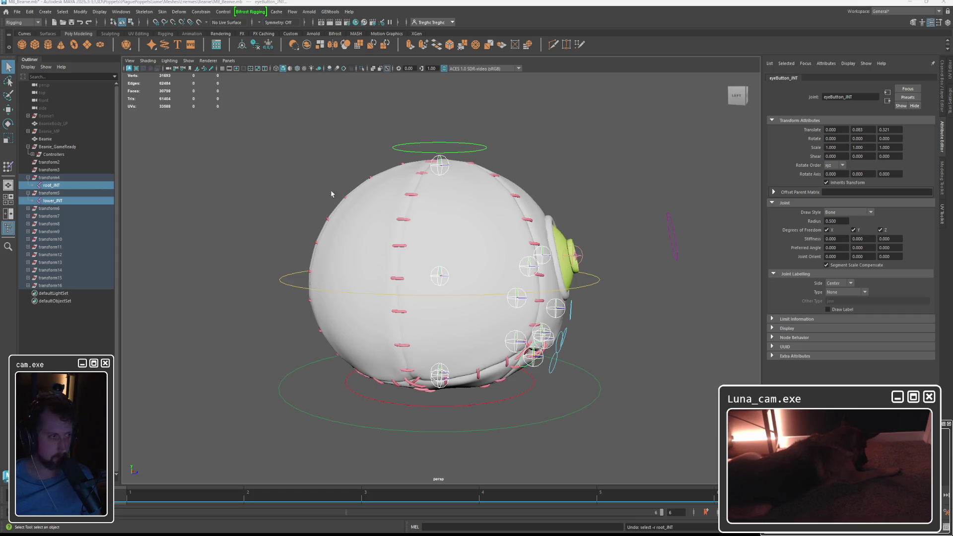
Freeze the transformations on lower_JNT via Modify > Freeze Transformations.
click(54, 201)
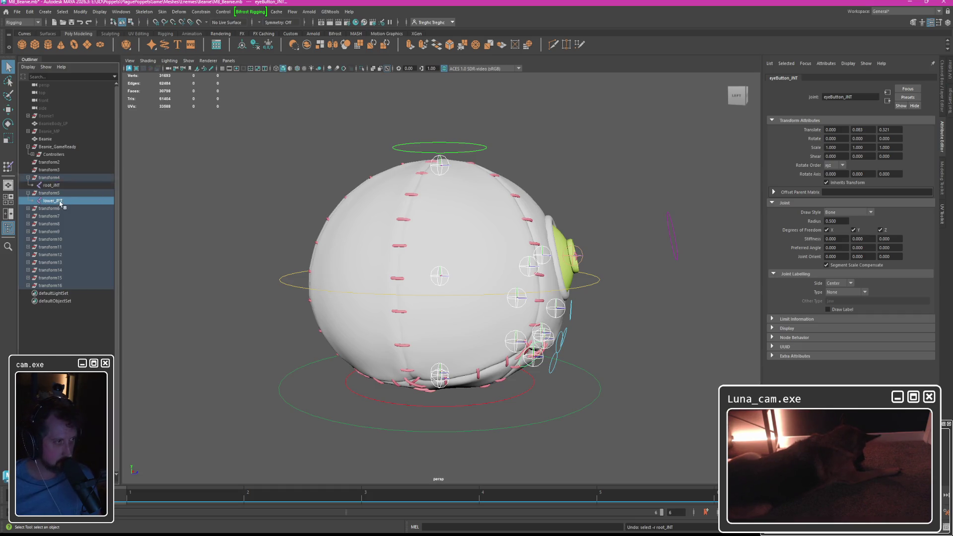
click(64, 11)
mouse_move(80, 11)
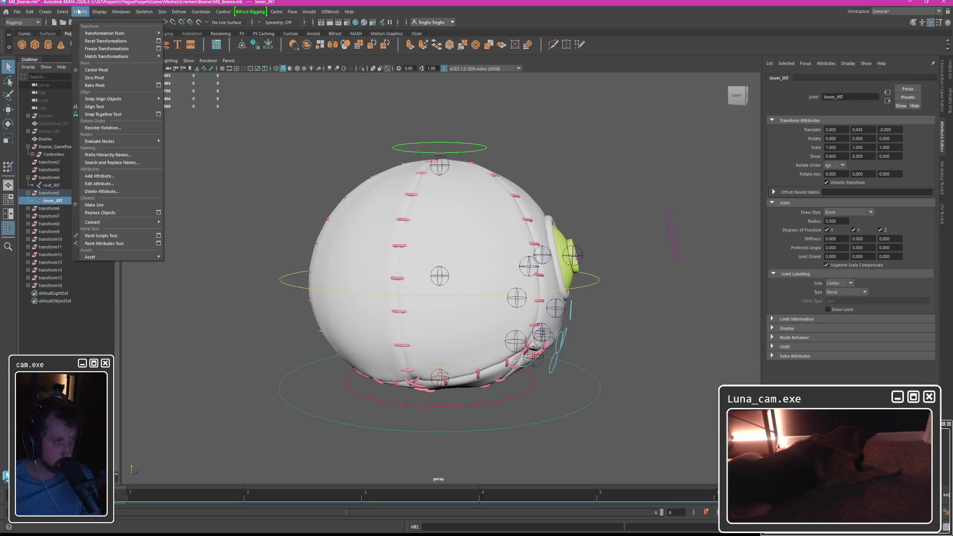
click(94, 50)
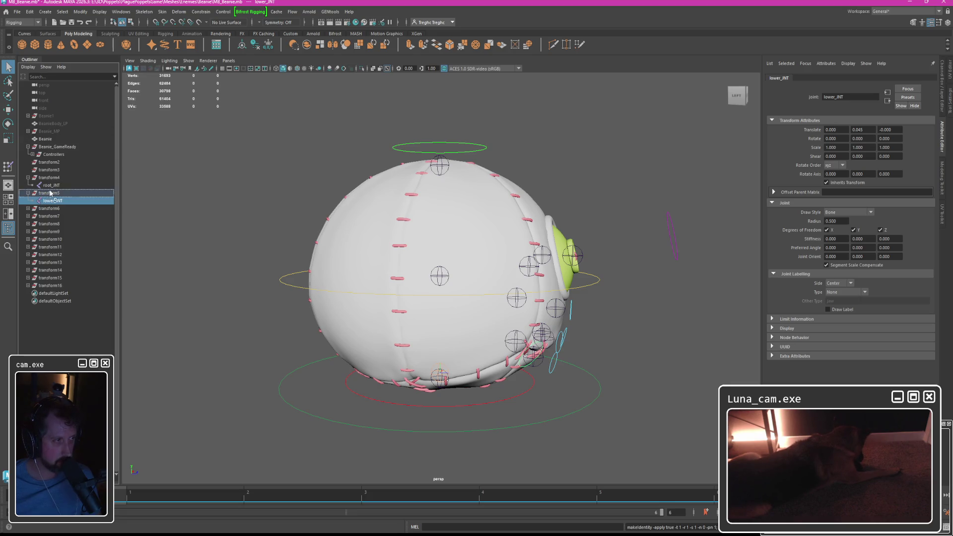
Try regrouping lower_JNT, undo it, and select transform5 showing its 28.354 scale.
key(ctrl+g)
key(ctrl+z)
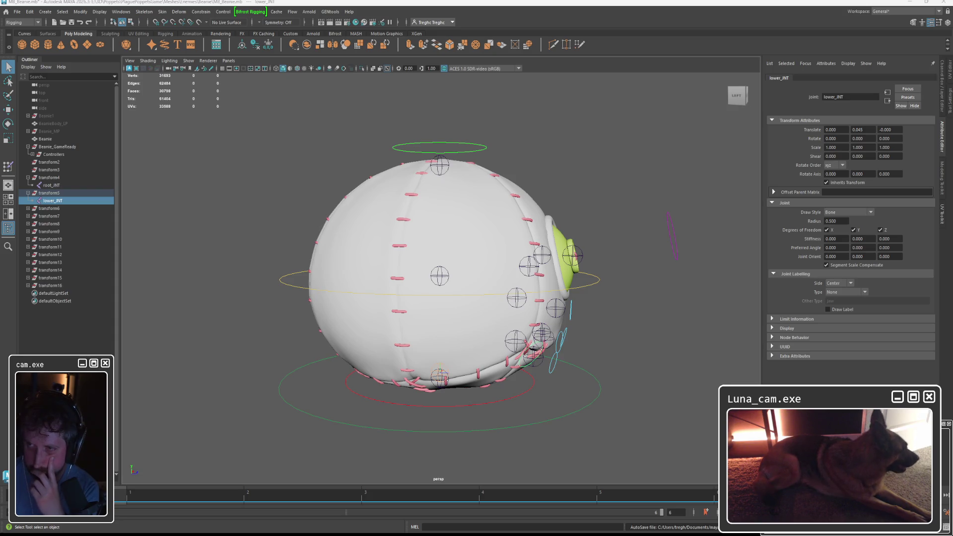
click(50, 193)
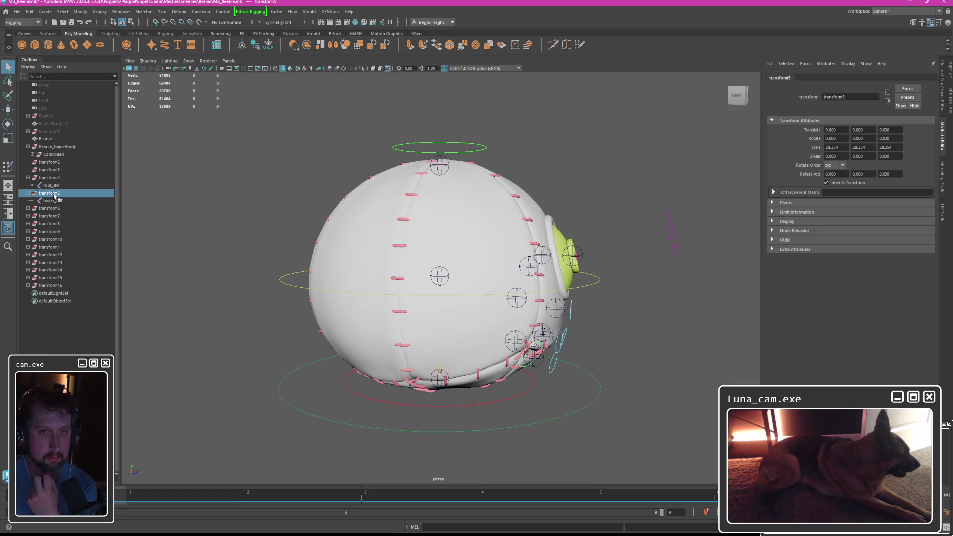
Freeze transform5 to unit scale and review the per-joint transform groups around the beanie.
click(79, 11)
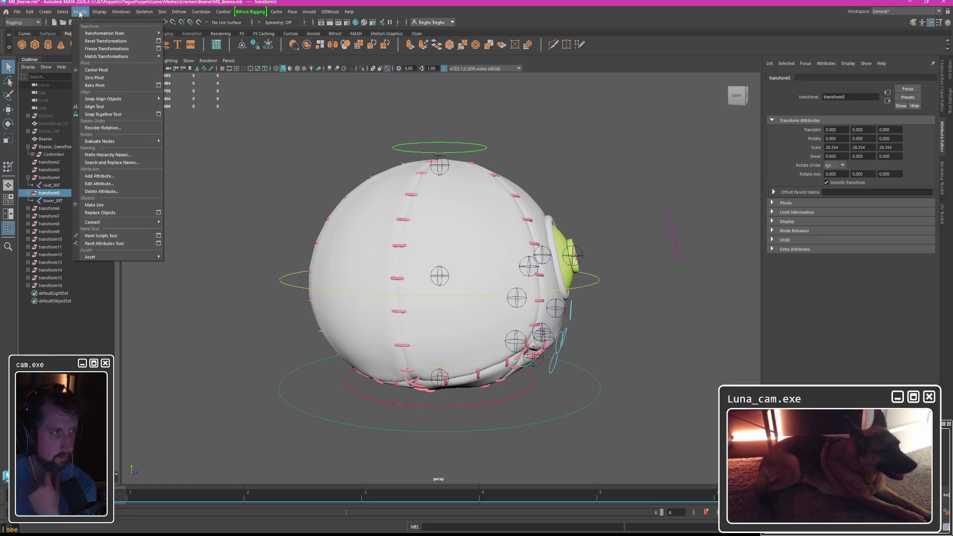
click(97, 49)
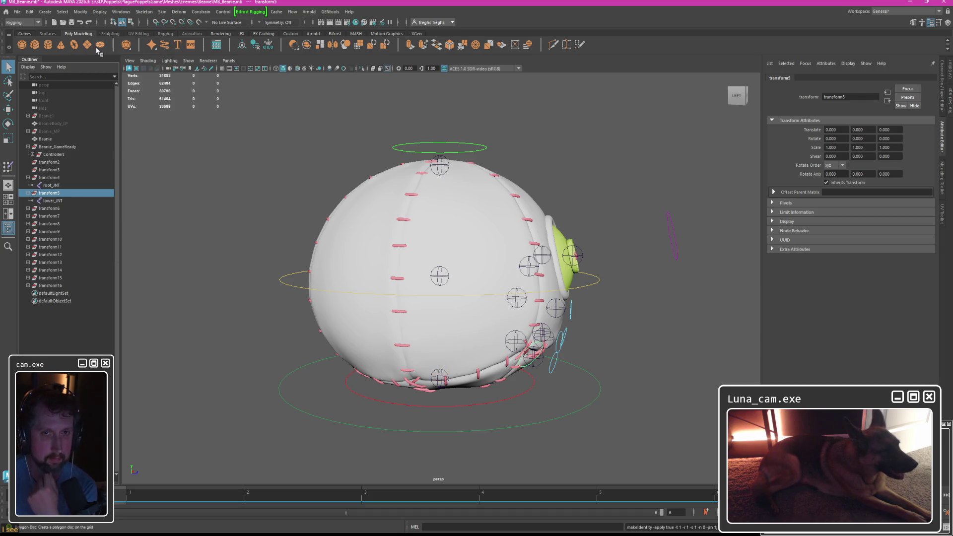
click(49, 177)
ctrl+click(49, 209)
shift+click(52, 285)
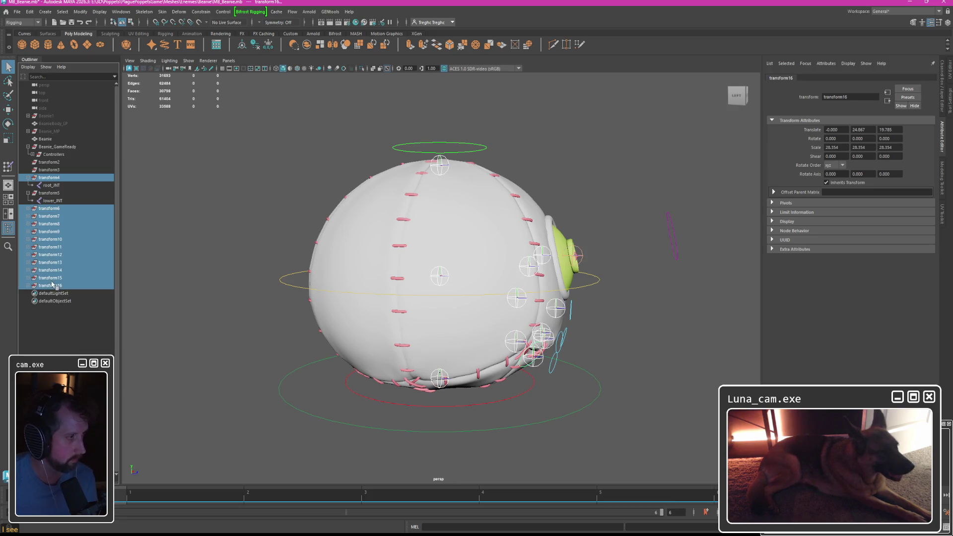
click(49, 193)
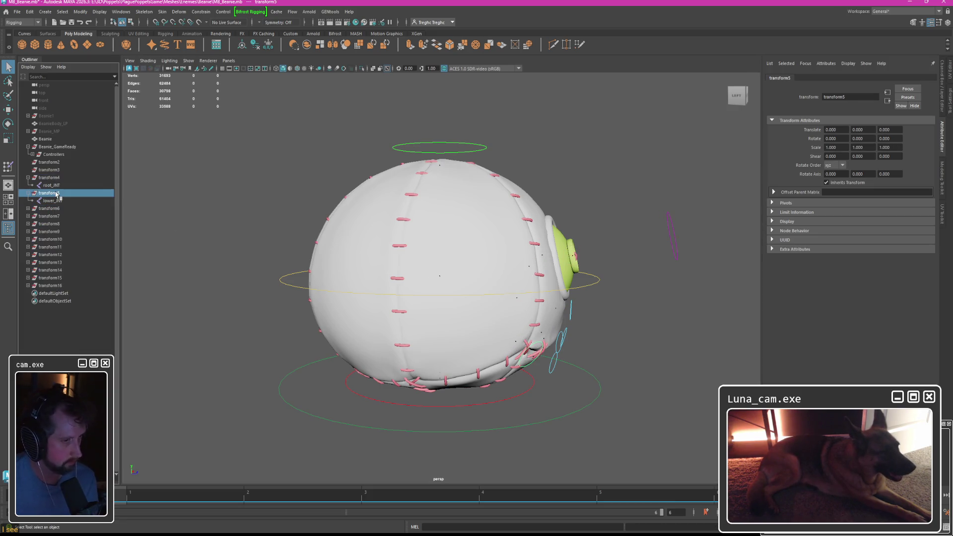
scroll(452, 264, up, 10)
scroll(446, 275, up, 10)
key(f)
alt+middle_drag(442, 285, 417, 276)
alt+drag(335, 278, 283, 275)
Move root_JNT back under its transform, delete the extra transform groups, and undo toward the original hierarchy.
click(49, 208)
click(50, 177)
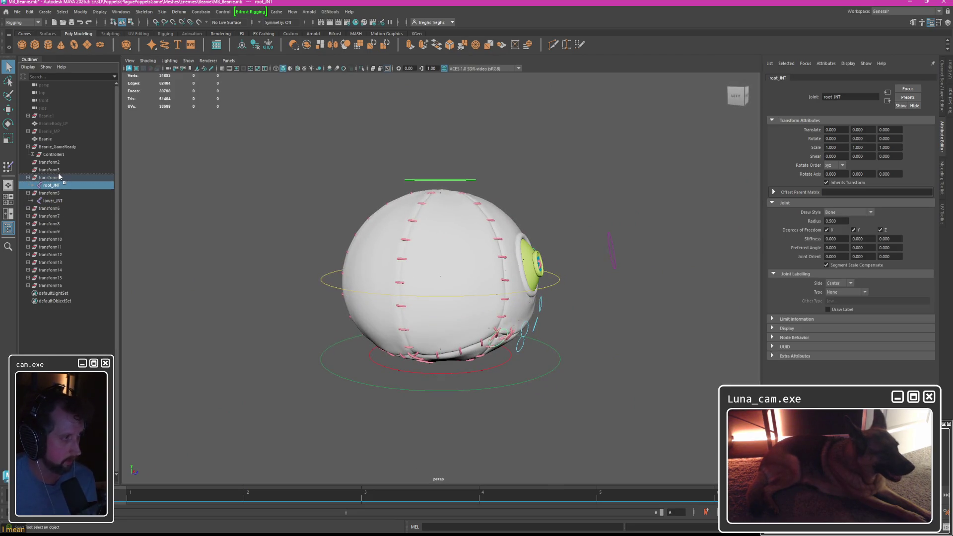
middle_drag(50, 177, 57, 184)
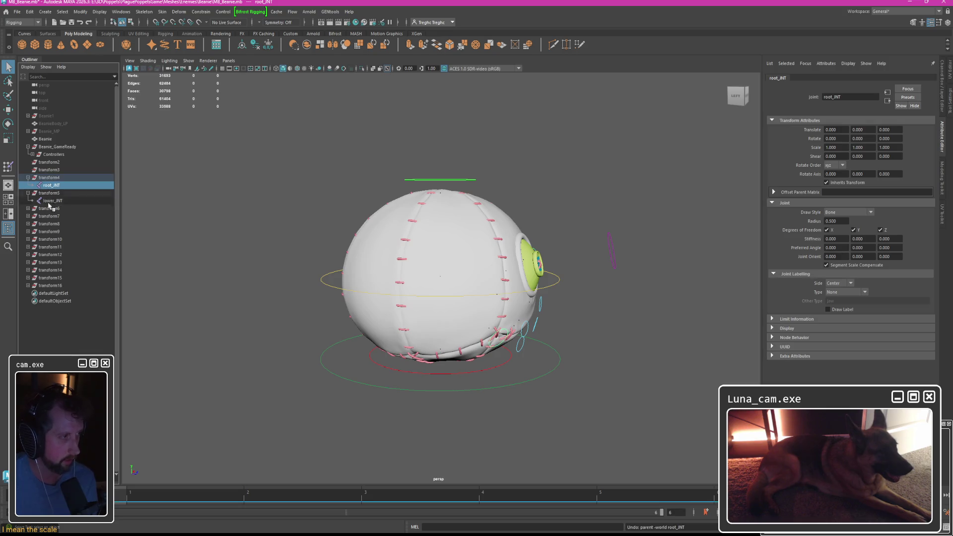
click(29, 208)
click(29, 240)
click(29, 270)
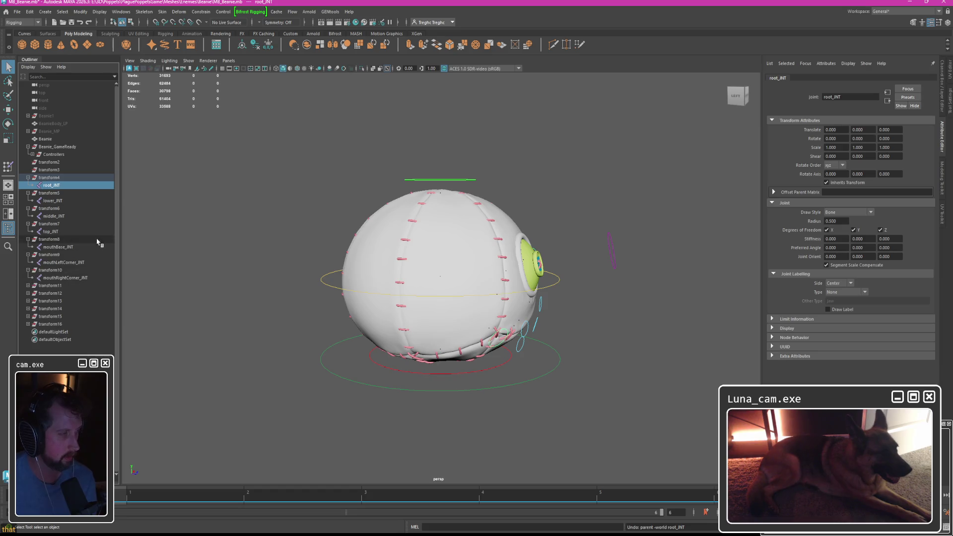
shift+click(49, 324)
key(Delete)
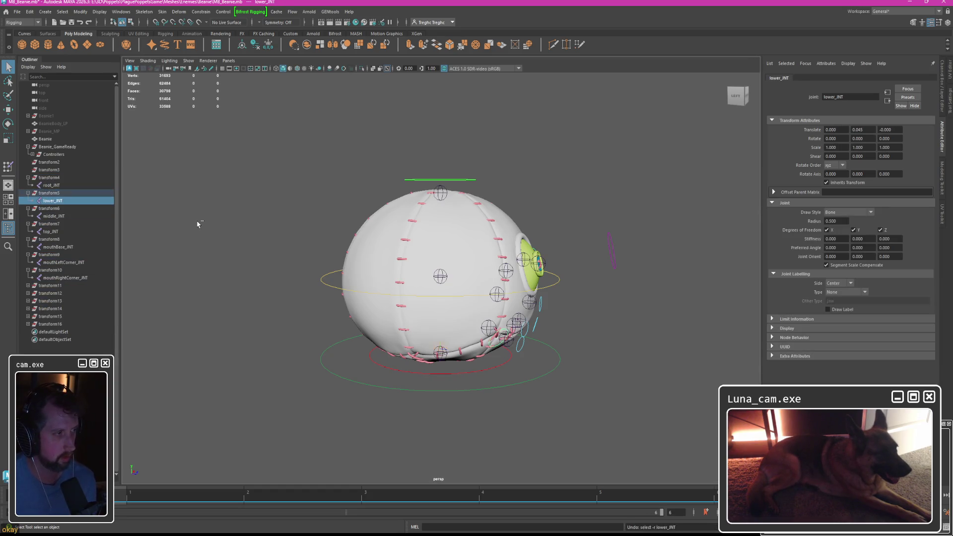
key(ctrl+z)
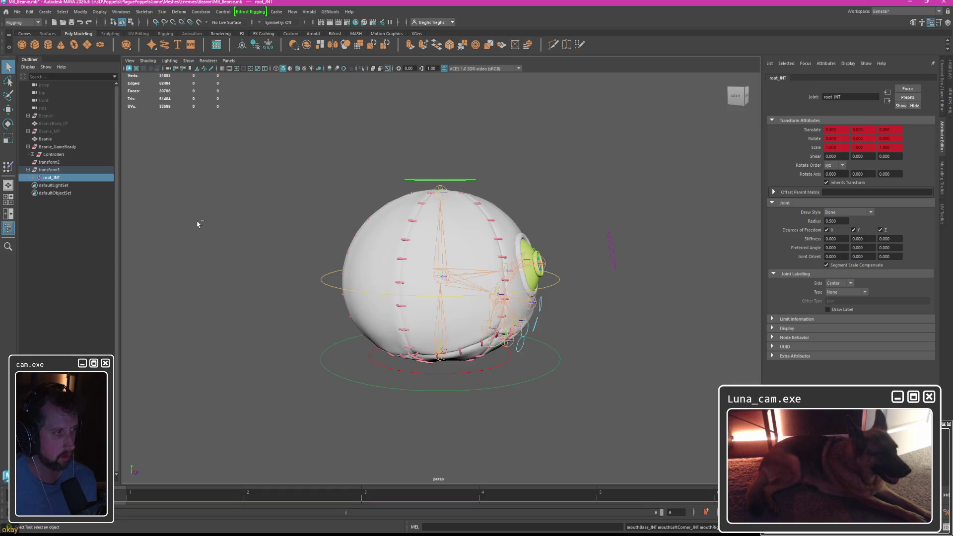
key(ctrl+z)
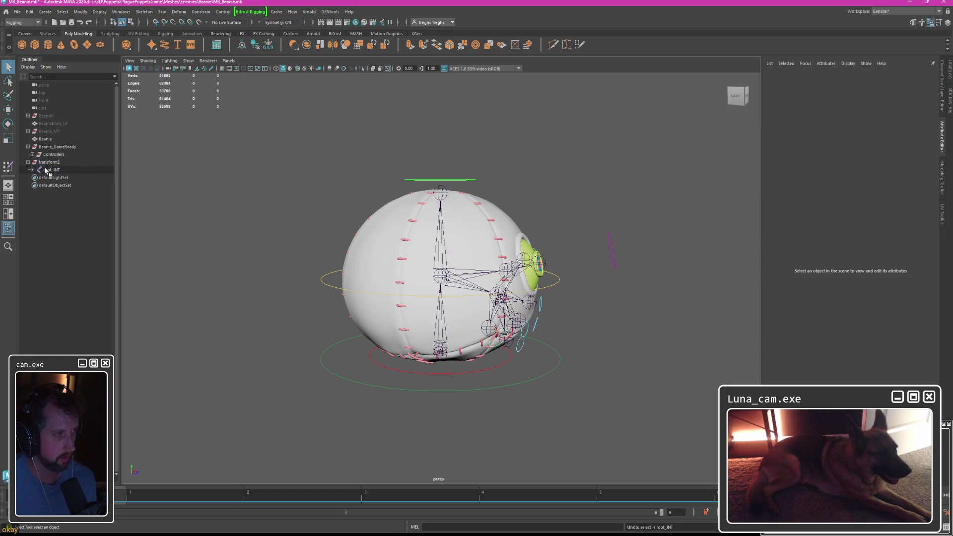
click(49, 161)
click(80, 11)
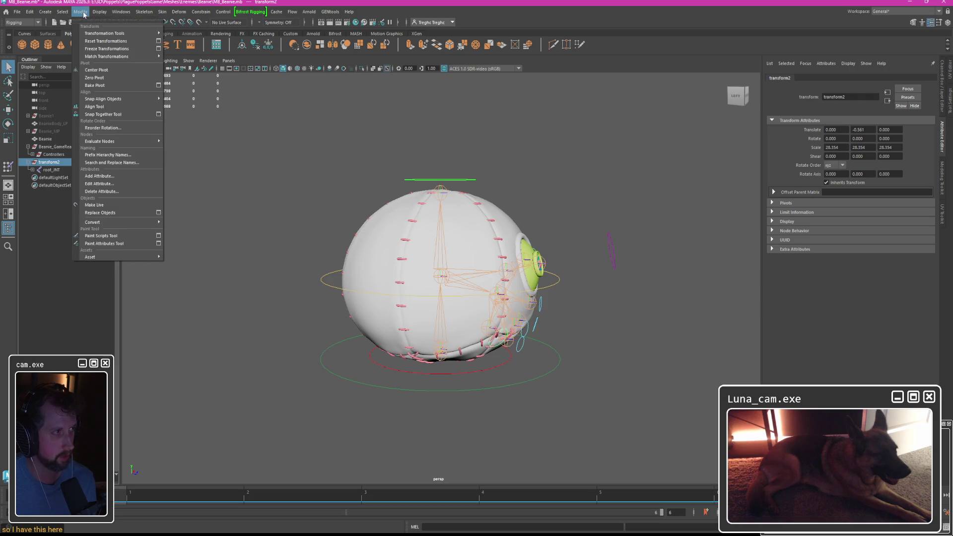
click(111, 49)
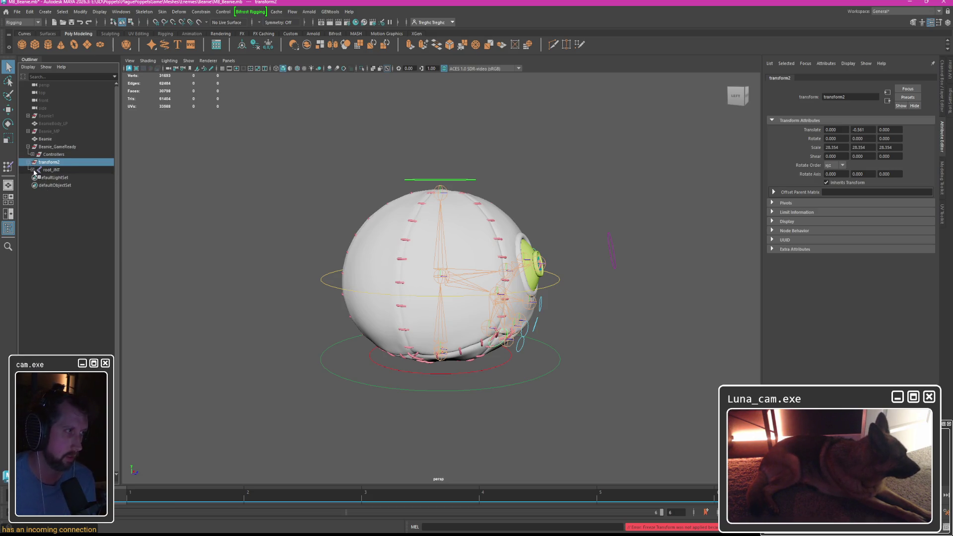
click(36, 170)
shift+click(59, 262)
key(shift+p)
click(52, 170)
shift+click(52, 262)
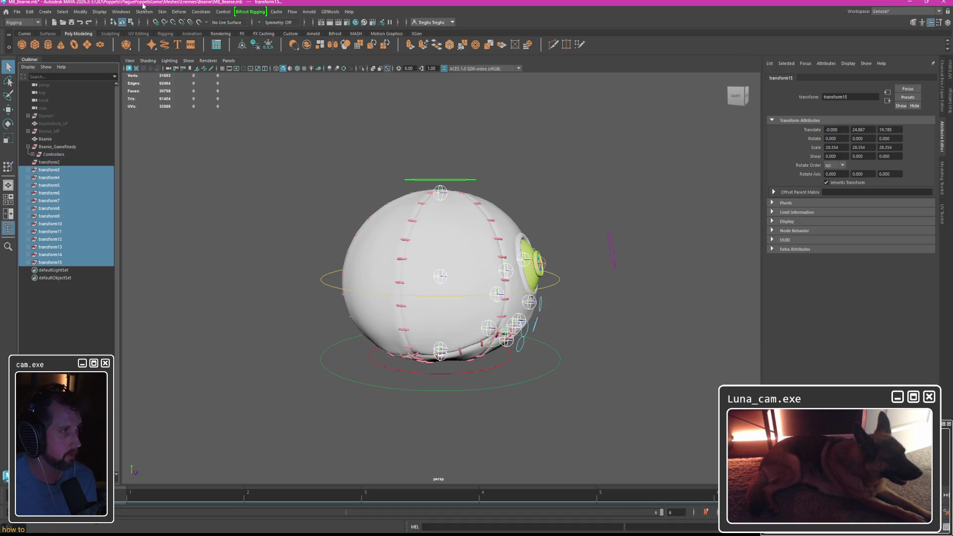
click(82, 12)
click(106, 49)
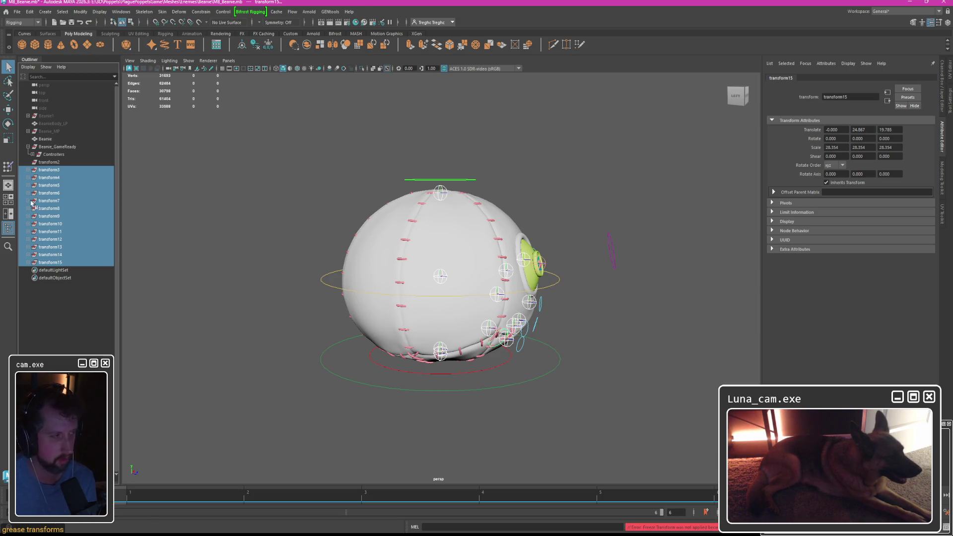
click(50, 170)
key(g)
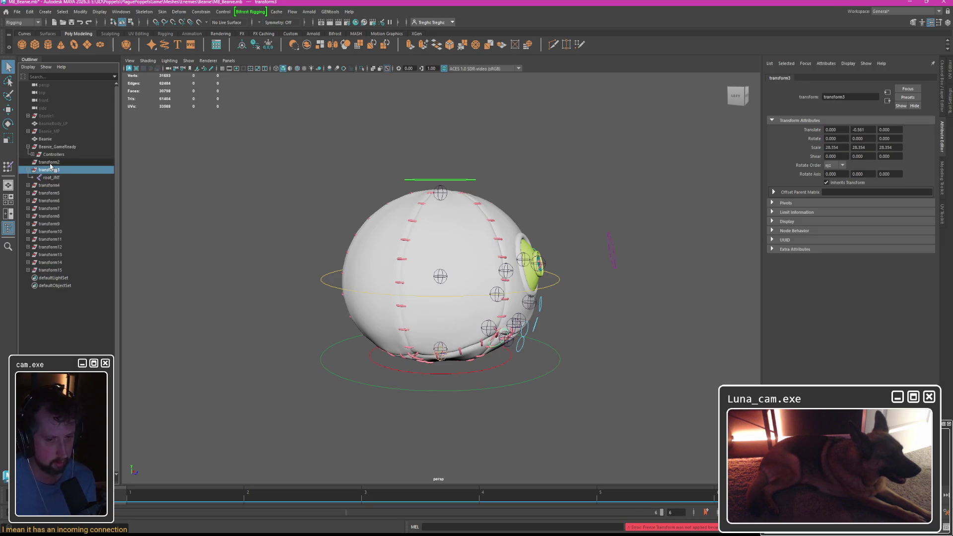
click(52, 177)
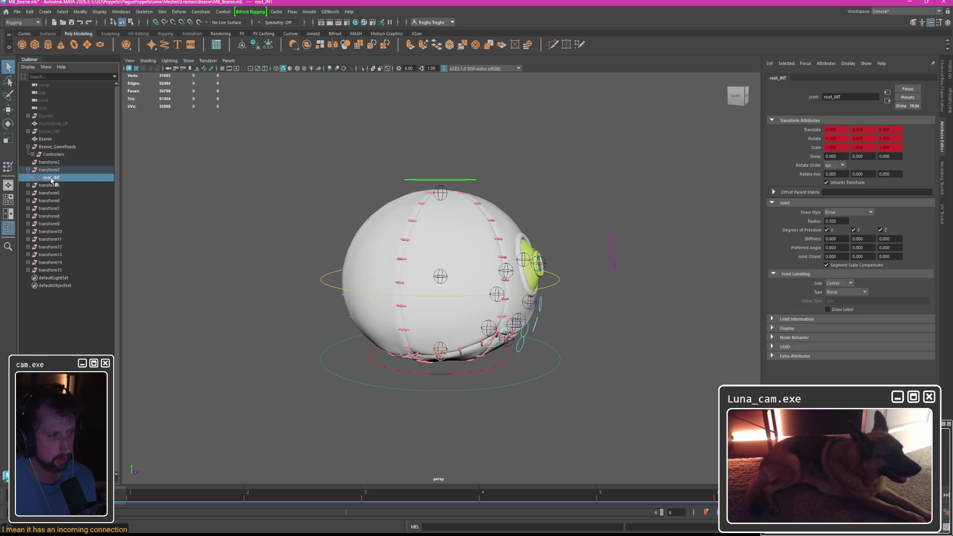
click(51, 170)
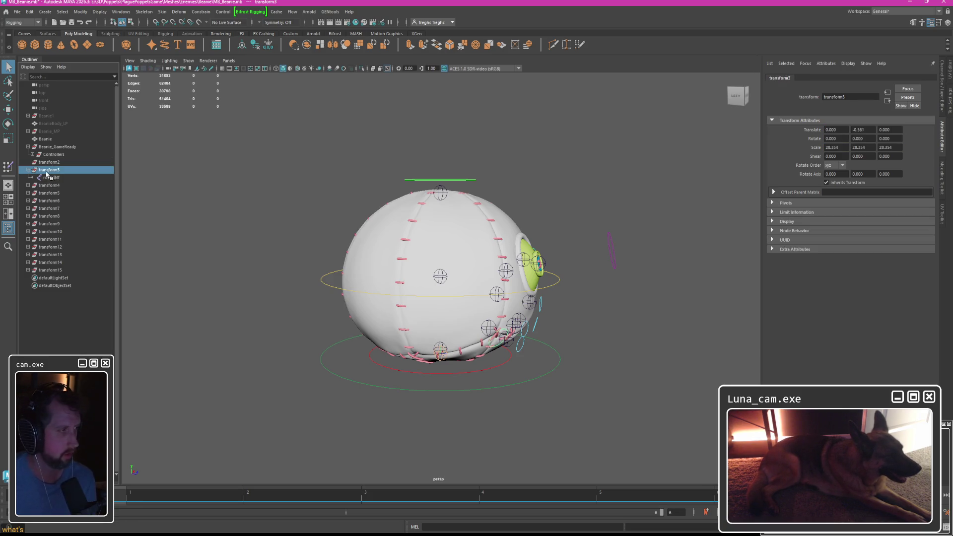
key(ctrl+z)
key(ctrl+z)
key(ctrl+z)
key(ctrl+z)
key(ctrl+z)
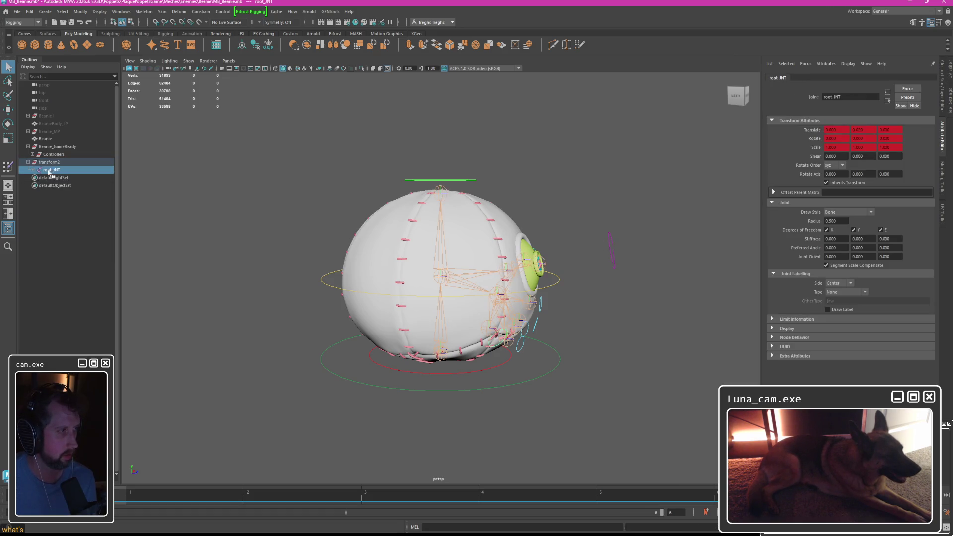
click(34, 170)
shift+click(75, 262)
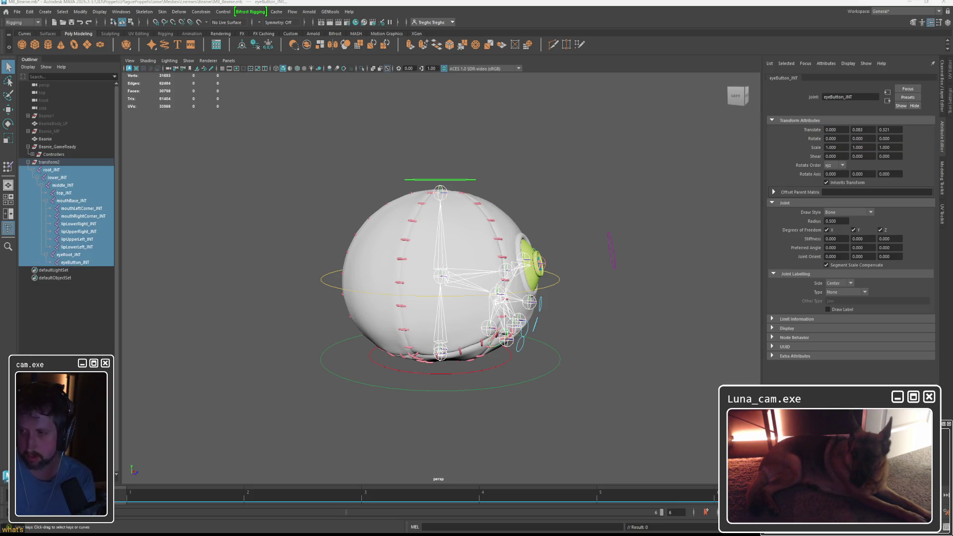
Freeze transform2 so its scale resets to 1 and translation to zero.
click(49, 162)
click(79, 12)
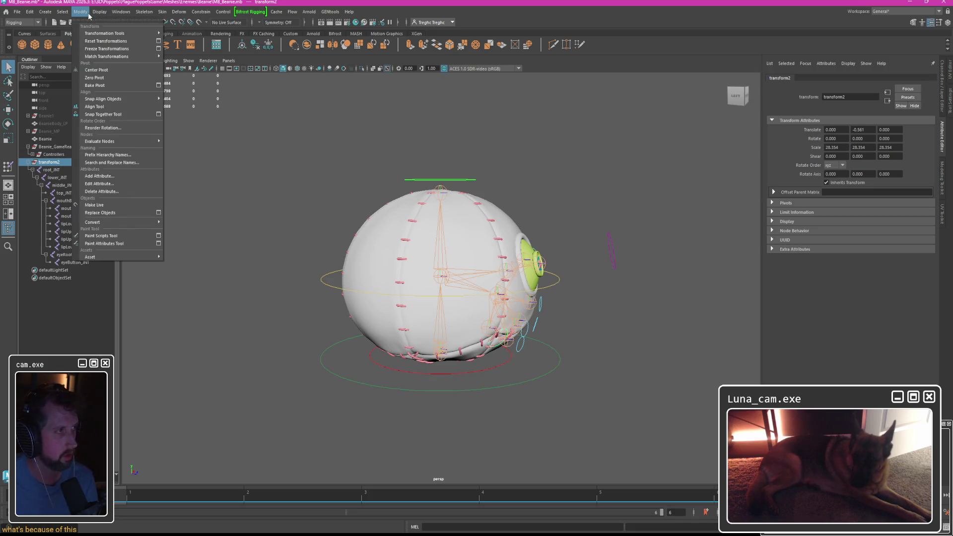
click(106, 49)
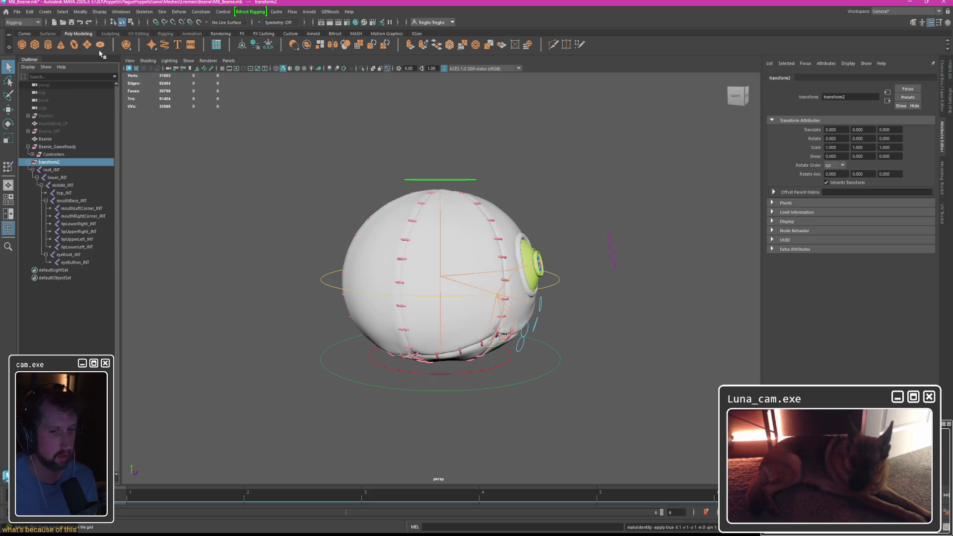
Parent the whole root_JNT–eyeButton_JNT chain under the Beanie mesh, producing transform3–15 groups.
click(50, 170)
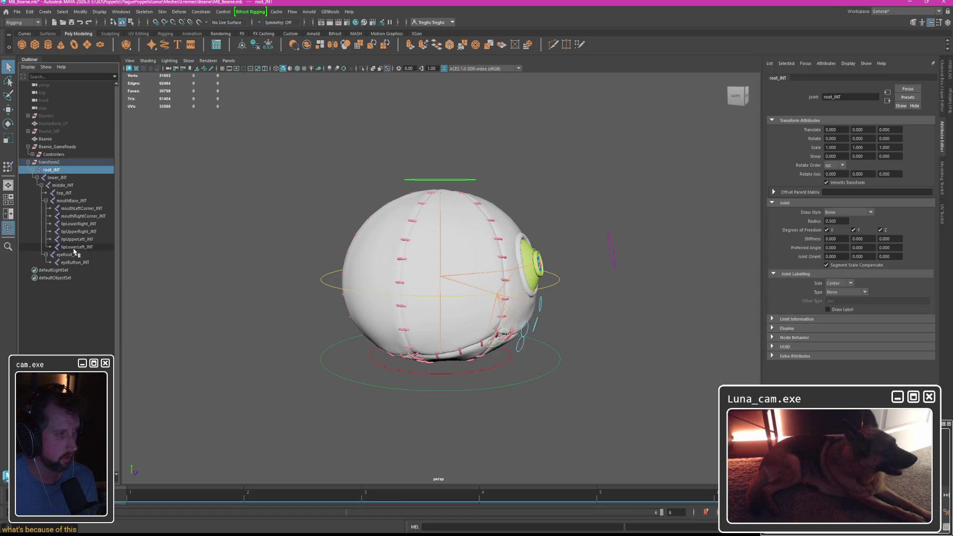
shift+click(74, 262)
scroll(422, 260, up, 5)
scroll(422, 259, down, 3)
alt+drag(421, 259, 394, 259)
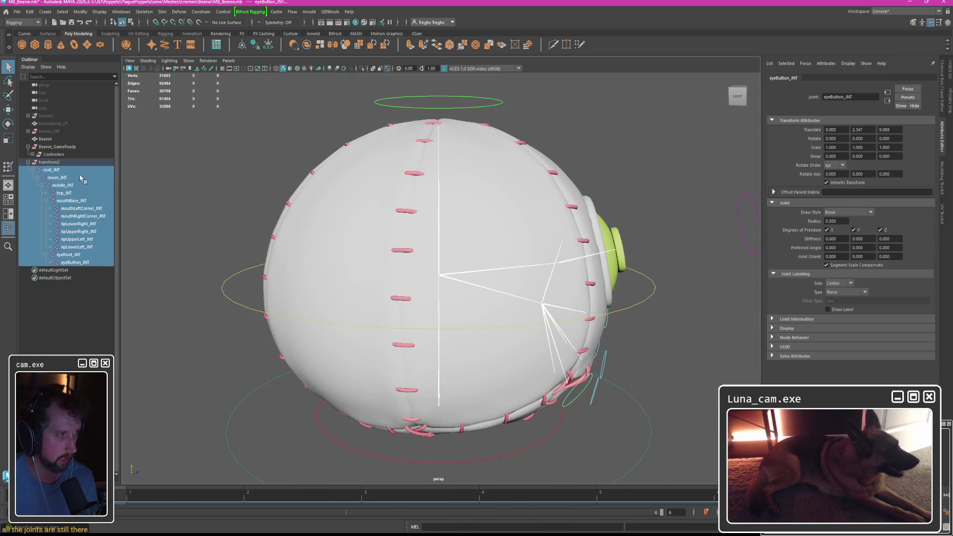
ctrl+click(51, 140)
key(p)
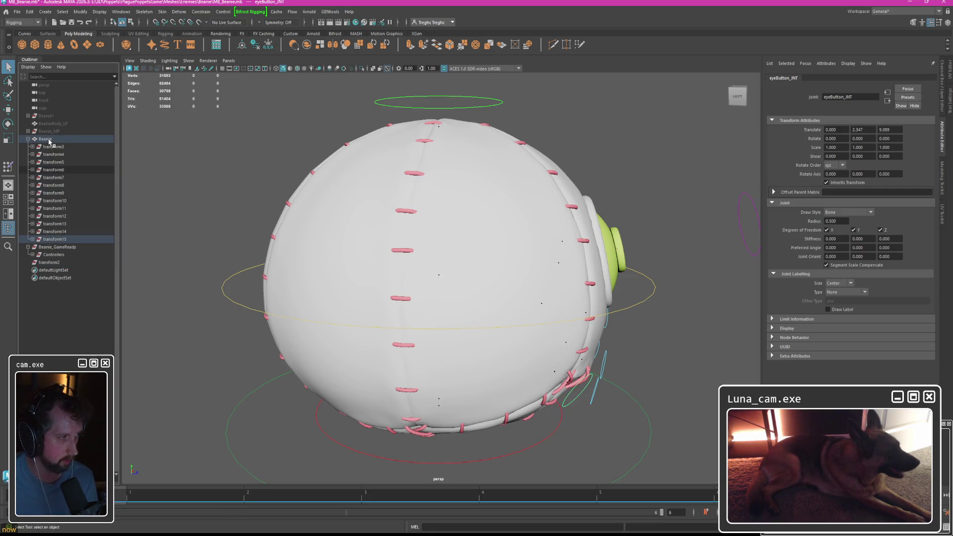
Undo the parent and freeze the Beanie mesh to unit scale.
key(ctrl+z)
click(45, 139)
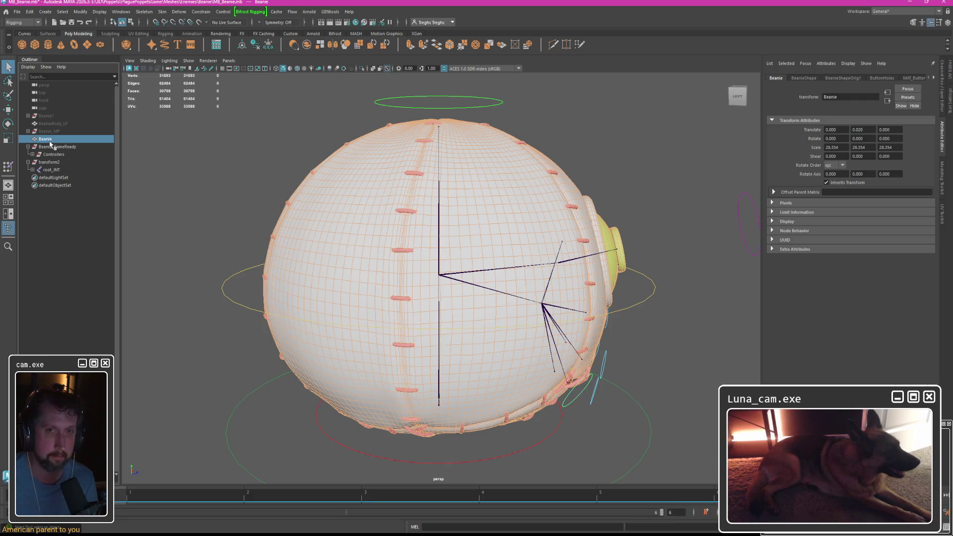
click(46, 11)
mouse_move(80, 11)
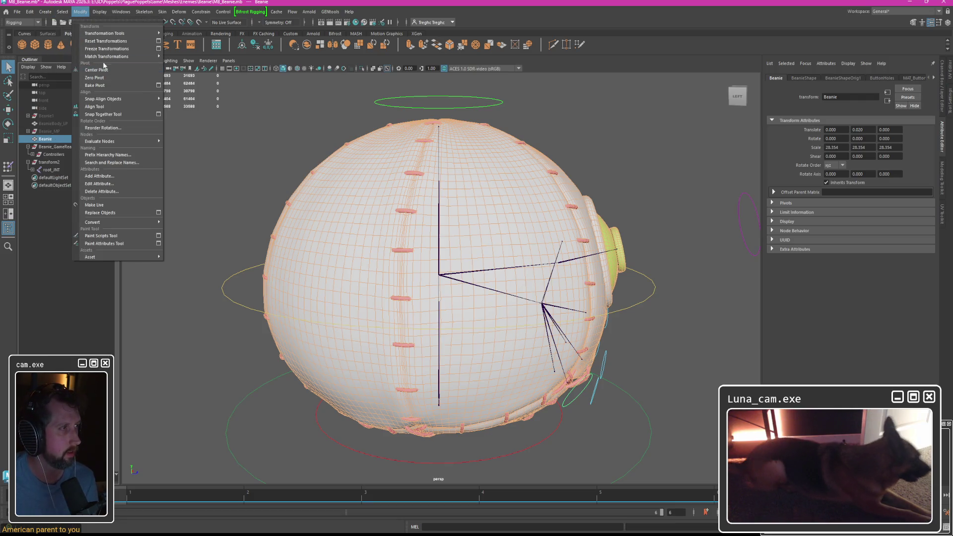
click(105, 48)
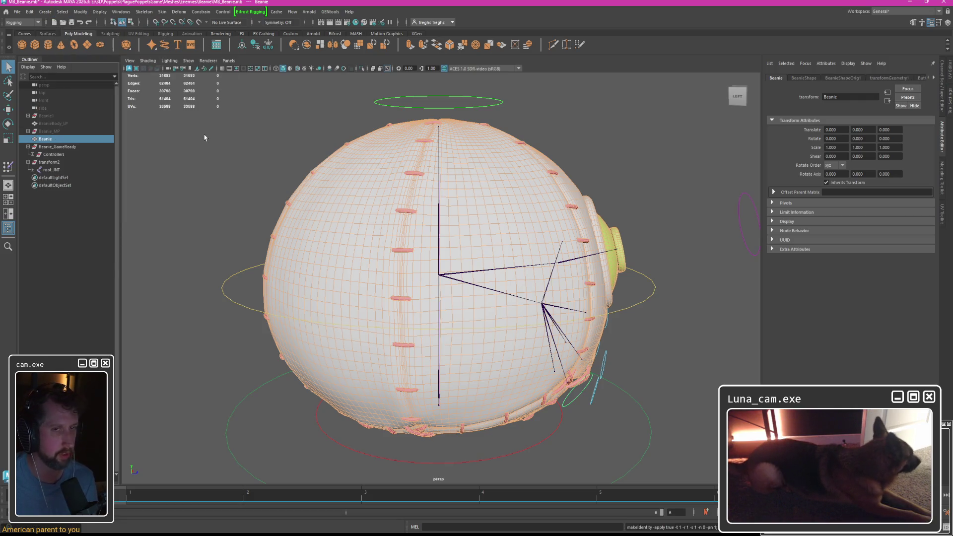
Move root_JNT directly under Beanie and select the mesh together with all its joints.
click(49, 170)
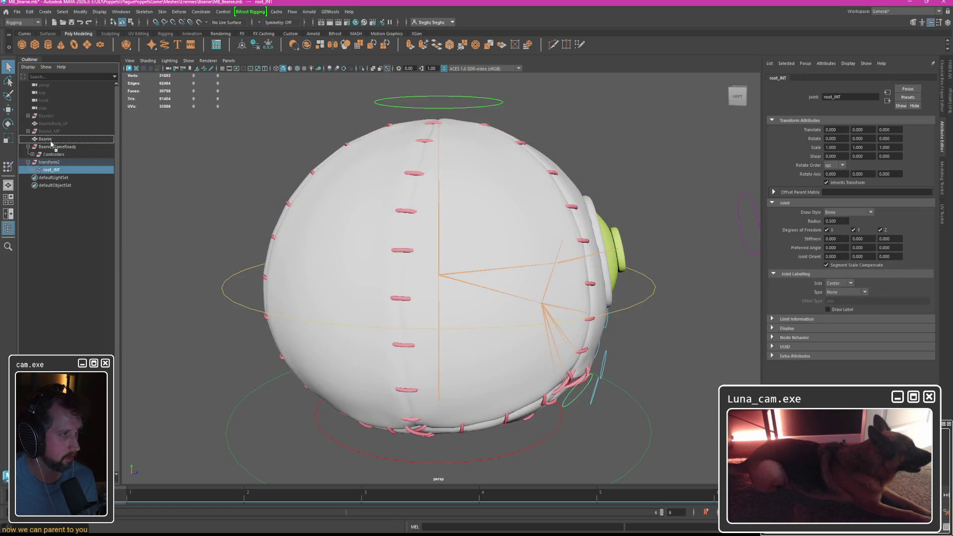
middle_drag(49, 170, 46, 139)
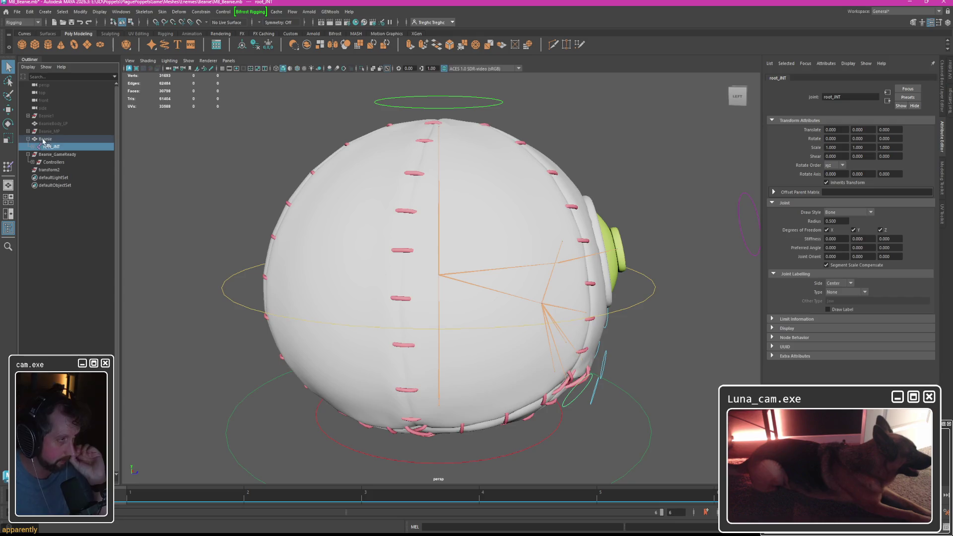
click(46, 138)
click(34, 147)
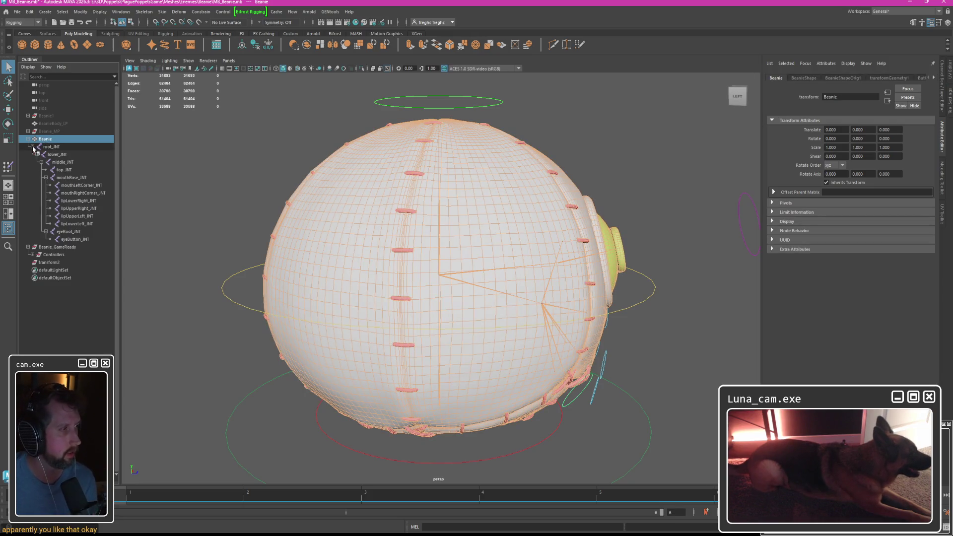
shift+click(75, 239)
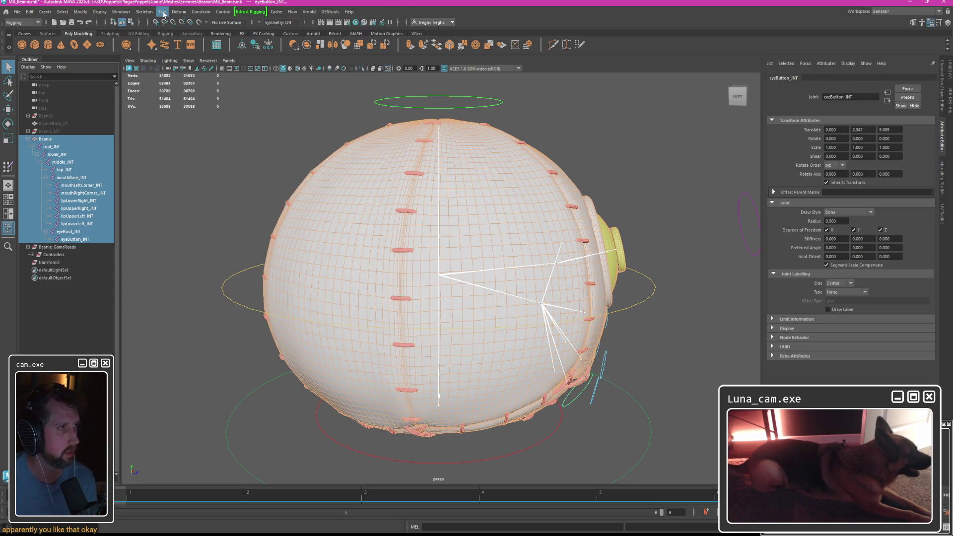
Bind the Beanie mesh to the selected root_JNT skeleton with Skin > Bind Skin.
click(162, 12)
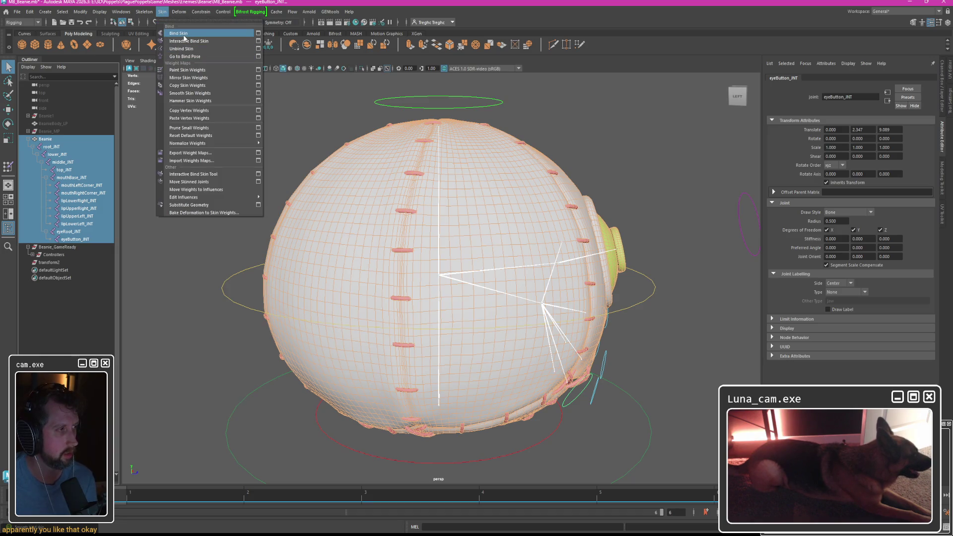
click(46, 140)
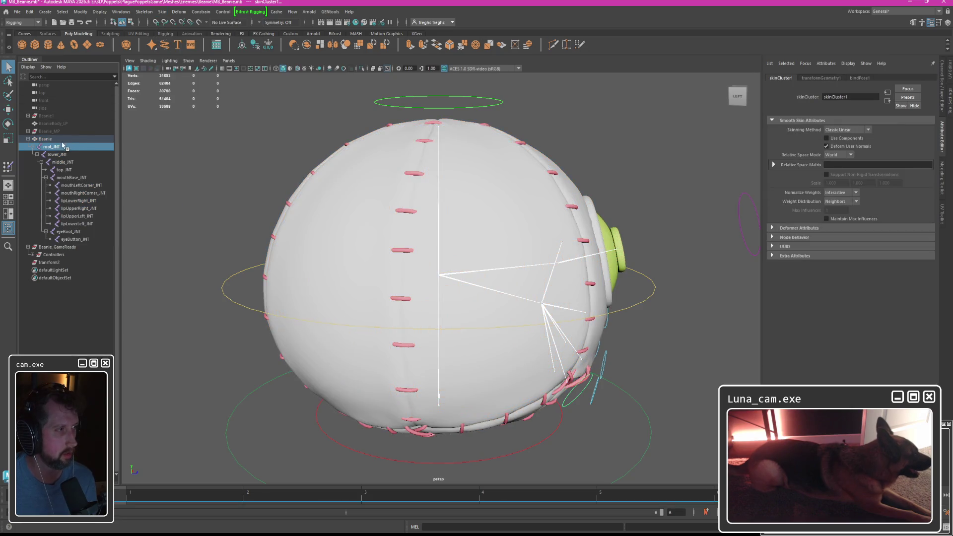
click(163, 13)
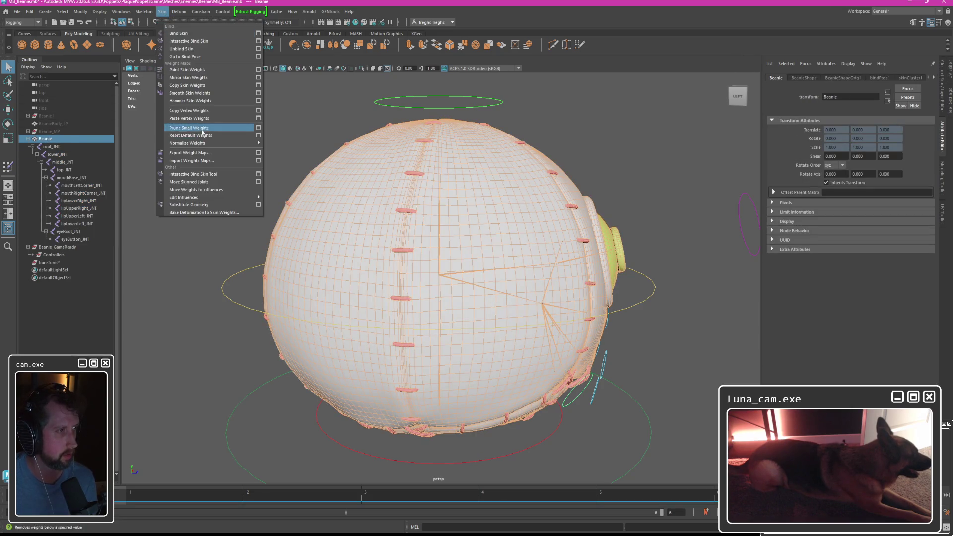
click(191, 160)
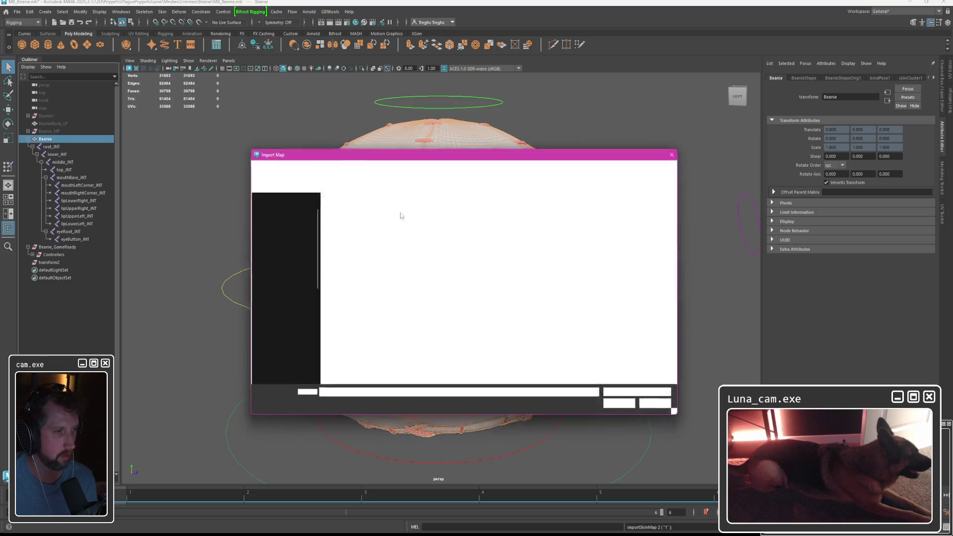
scroll(295, 308, down, 4)
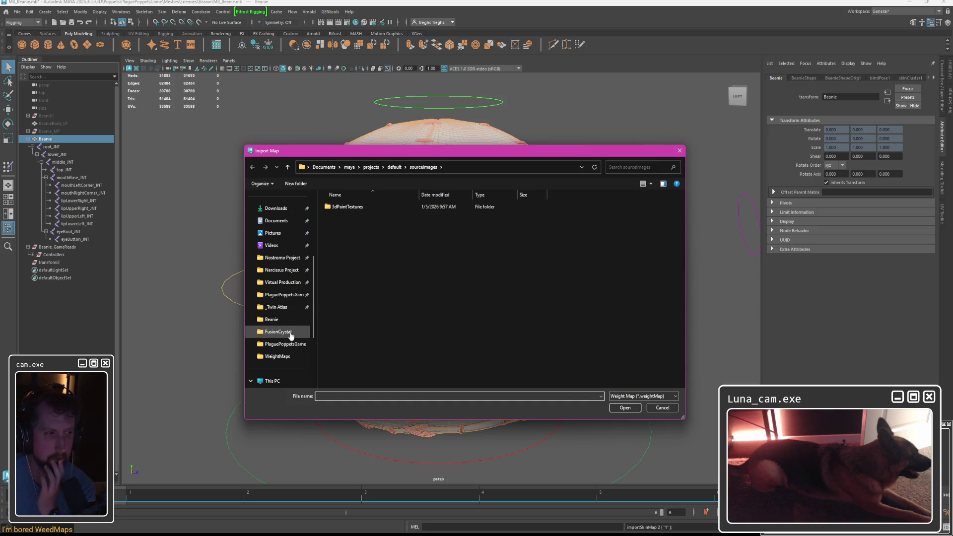
Import the saved weight map file from the Beanie WeightMaps folder onto the new skin.
click(272, 319)
double_click(345, 250)
double_click(355, 217)
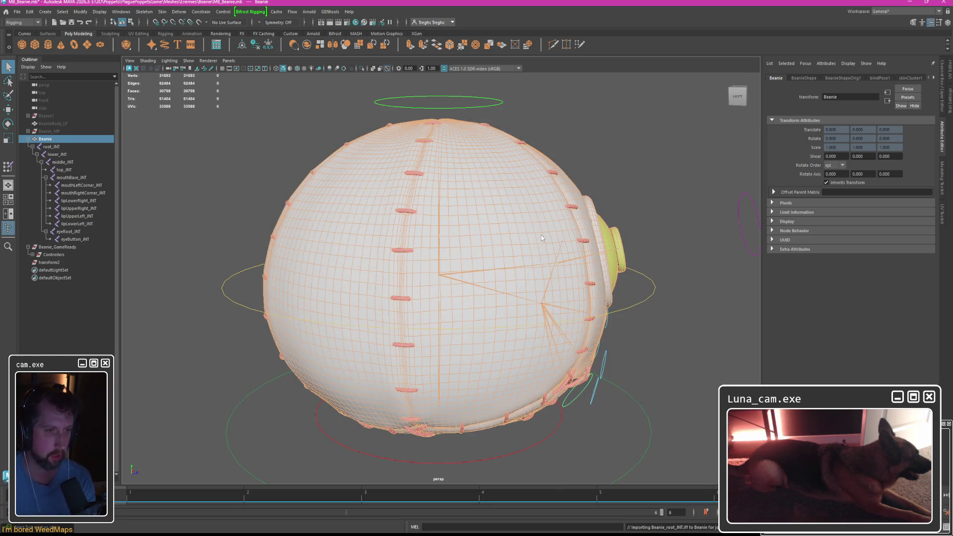
Check the painted skin weights, then re-import the weight map from Beanie > WeightMaps.
right_drag(541, 234, 520, 268)
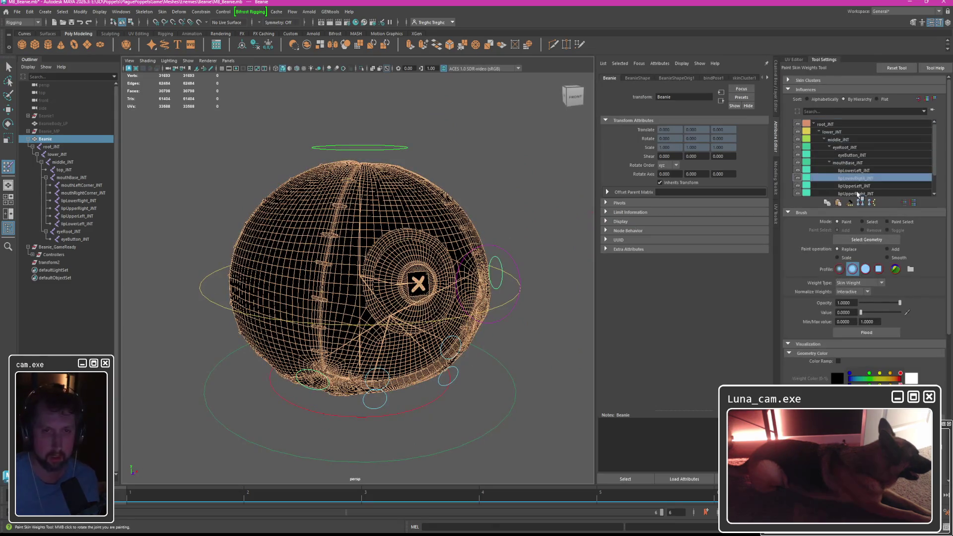
click(862, 155)
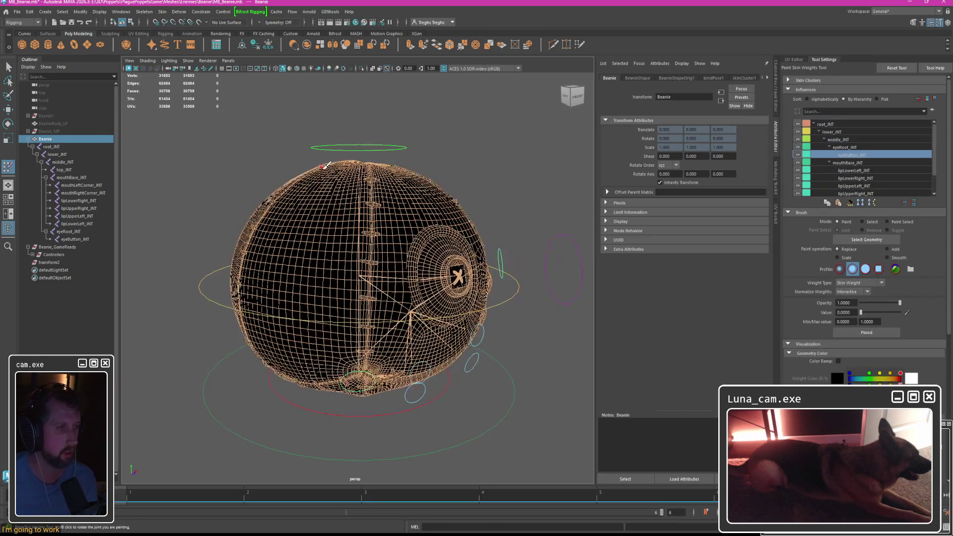
key(q)
click(162, 12)
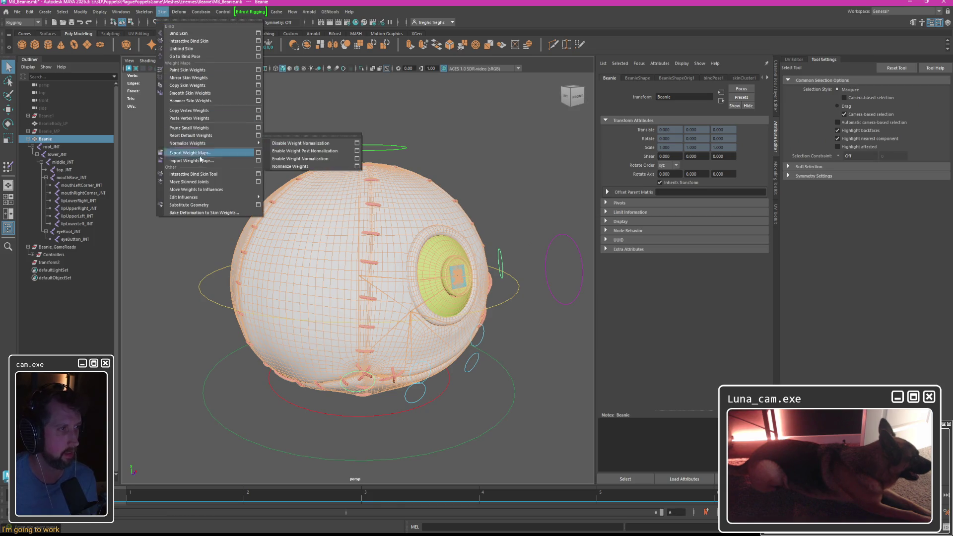
click(237, 162)
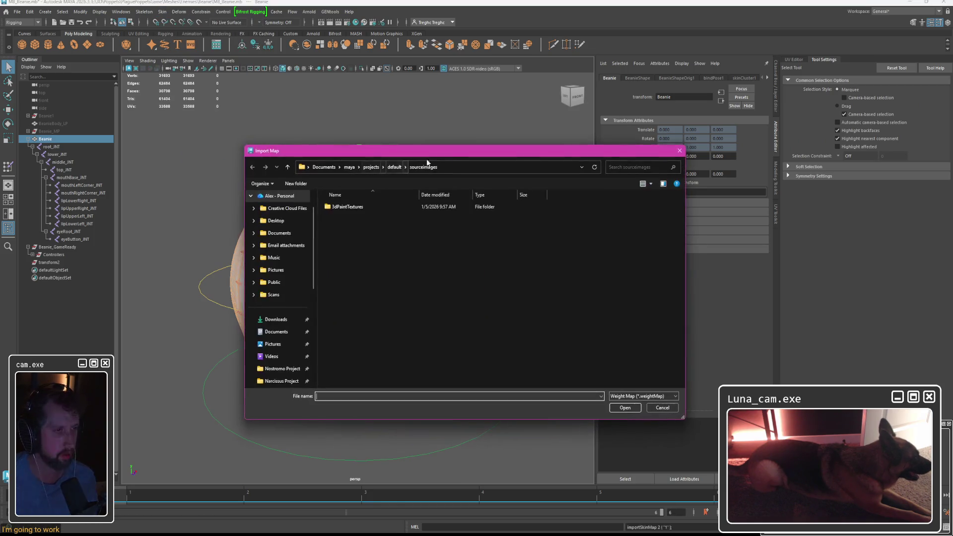
scroll(281, 297, down, 3)
click(280, 322)
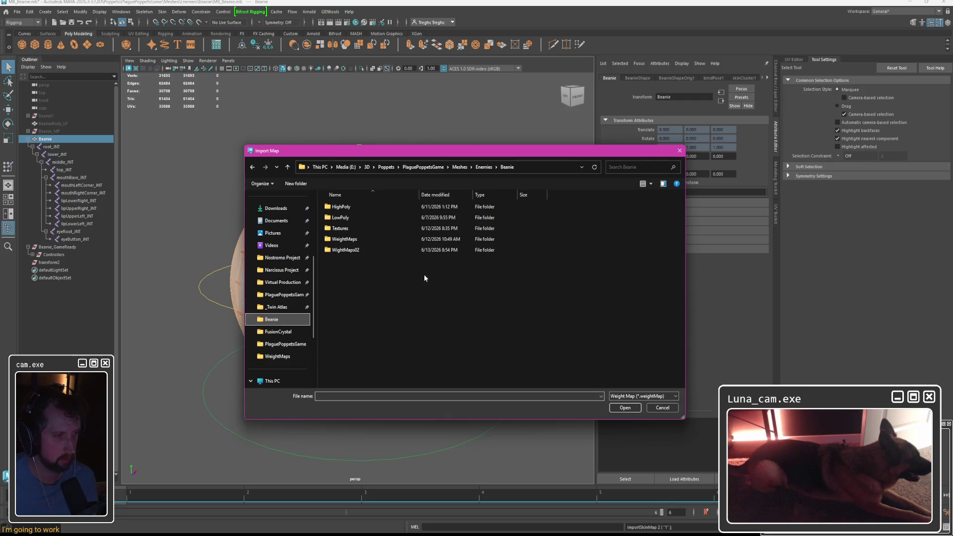
double_click(343, 239)
double_click(344, 217)
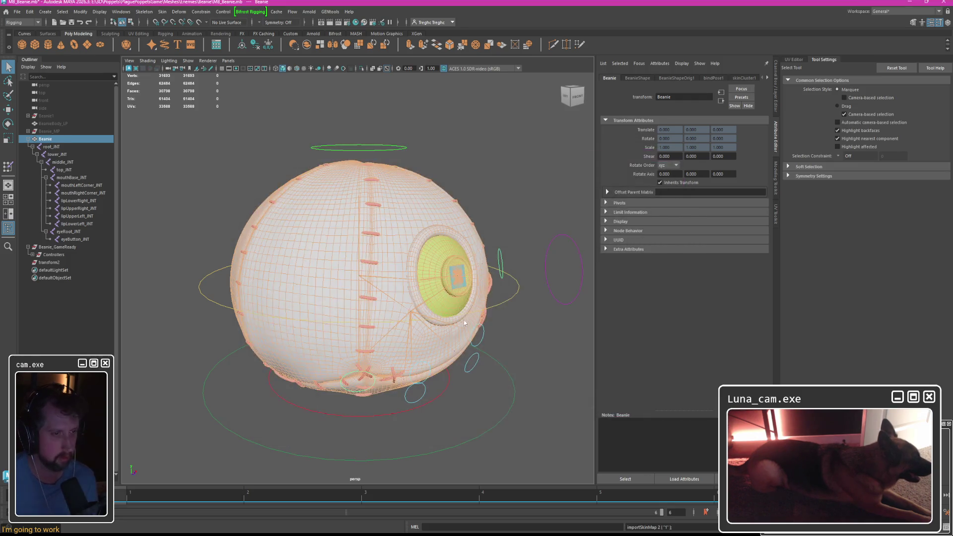
Inspect joint influences again, then pick MB_Beanie.mb from the recent files list.
right_drag(393, 223, 395, 357)
click(821, 155)
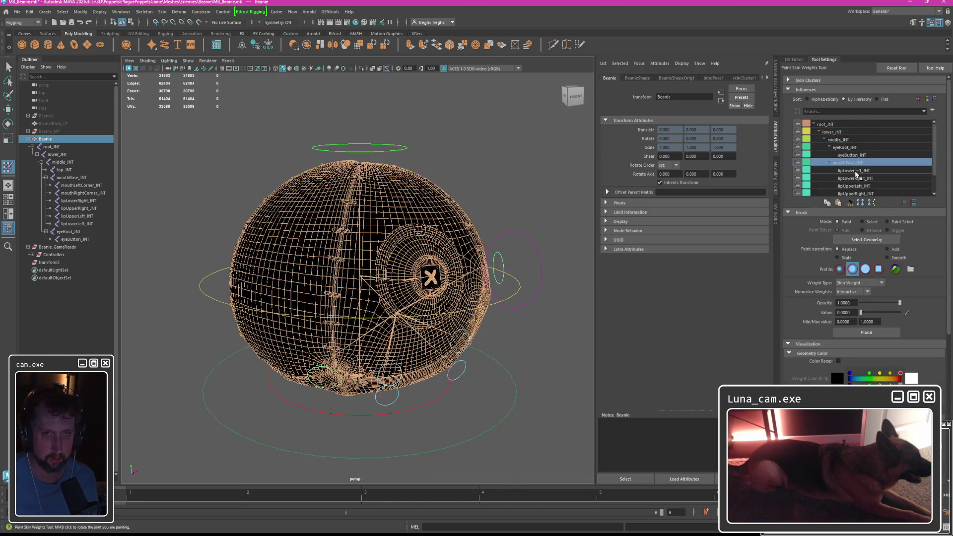
click(841, 146)
key(q)
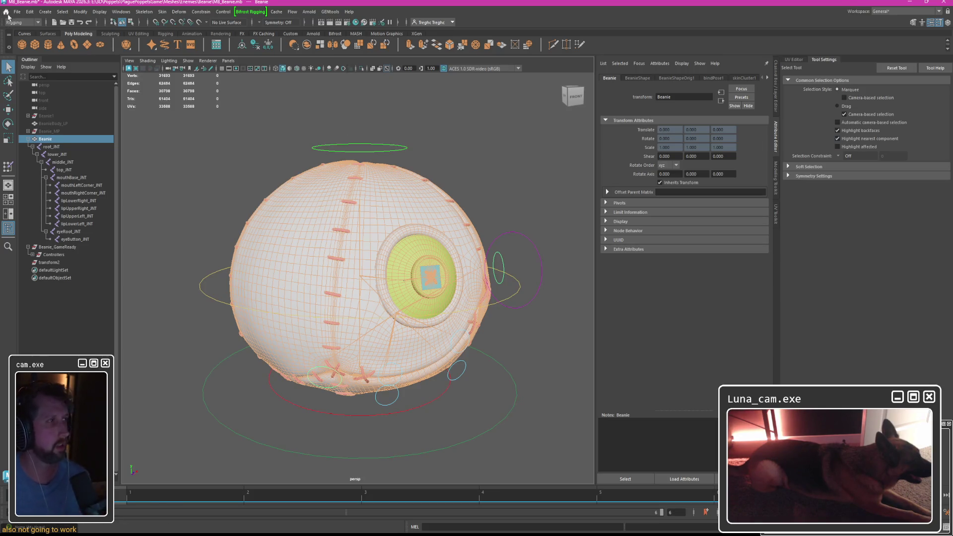
key(ctrl+o)
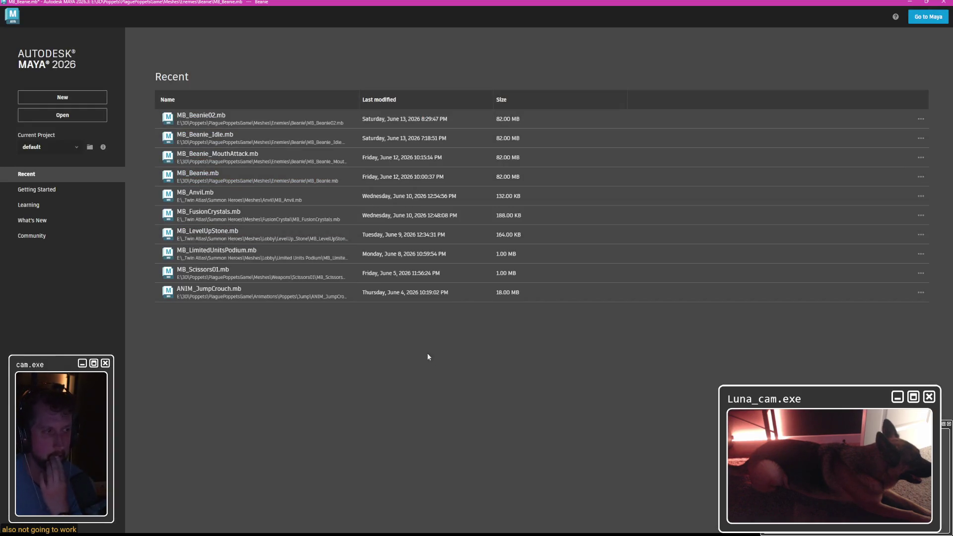
click(197, 176)
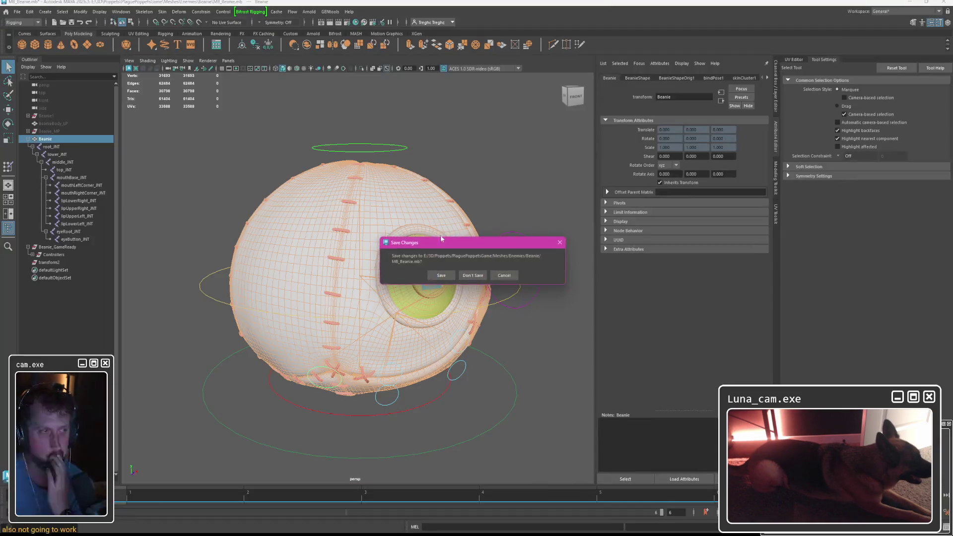
Reload MB_Beanie.mb without saving and expand Beanie_GameReady, Controllers and root_JNT in the Outliner.
click(469, 274)
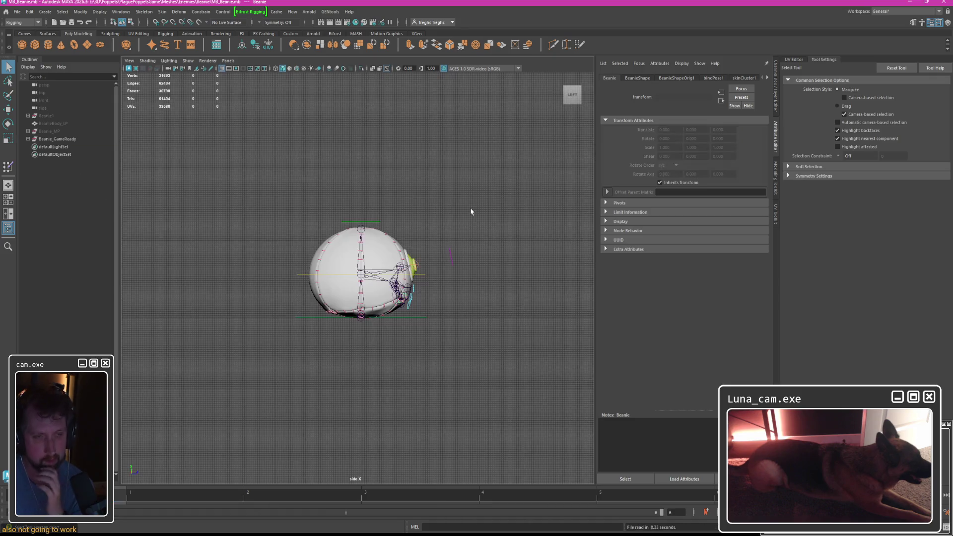
click(376, 246)
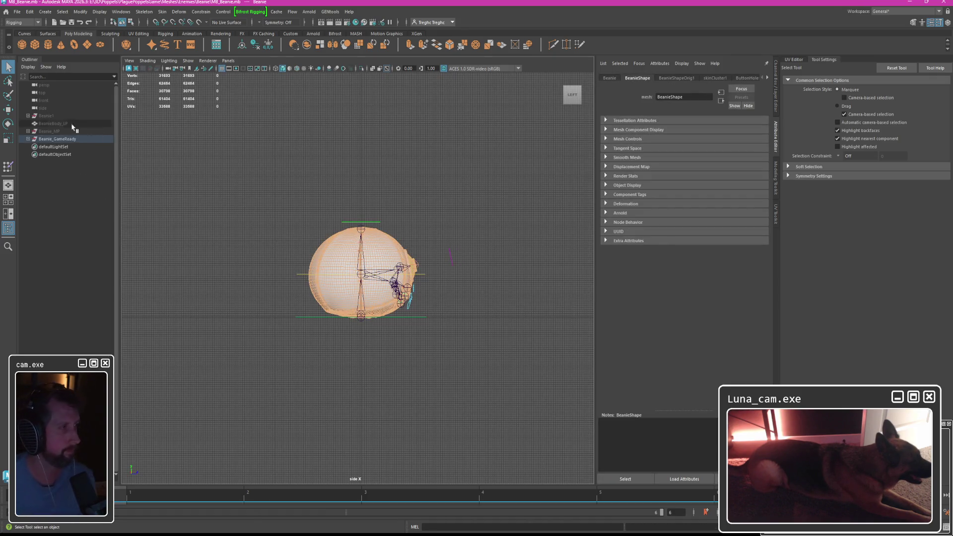
click(58, 139)
click(29, 139)
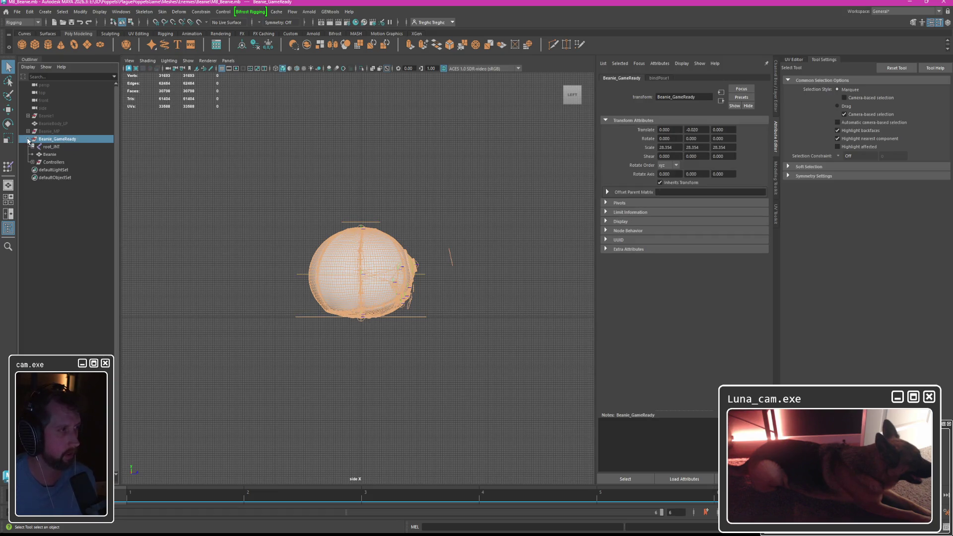
shift+click(34, 162)
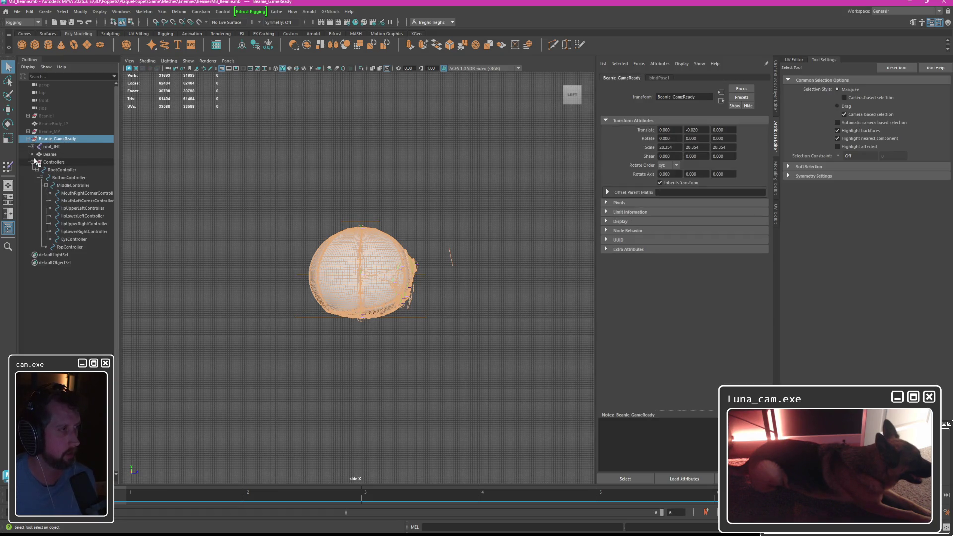
click(54, 163)
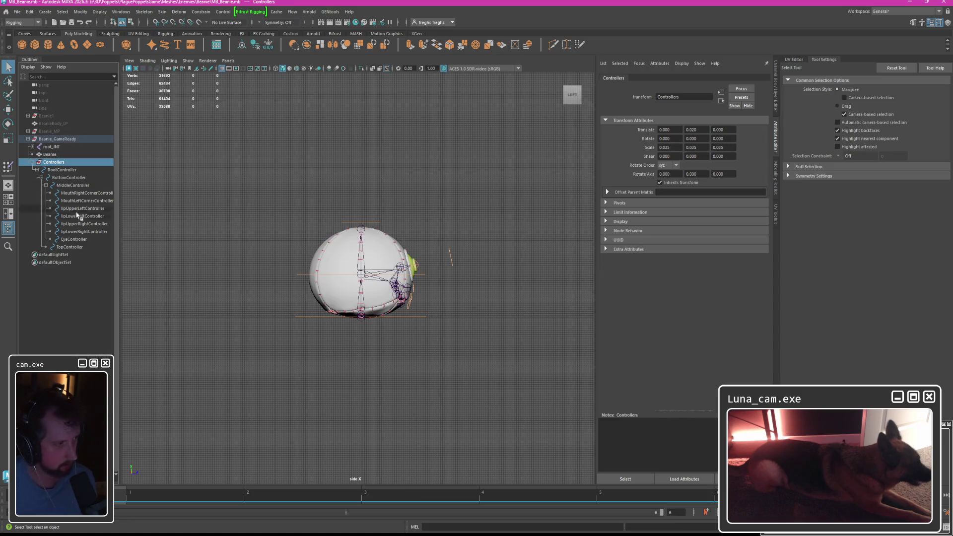
shift+click(68, 246)
shift+click(32, 146)
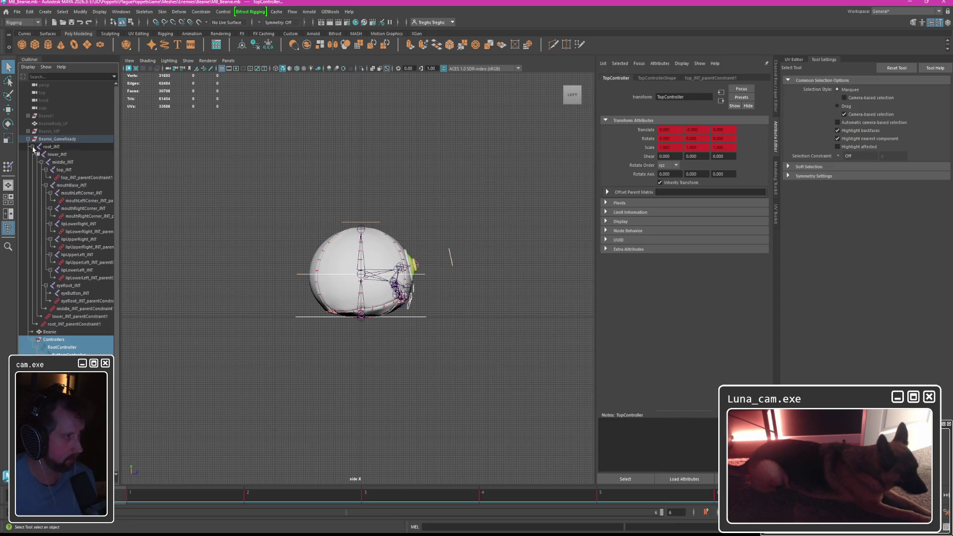
Reset Beanie_GameReady's transformations and inspect root_JNT and lower_JNT attributes.
click(53, 146)
shift+click(74, 324)
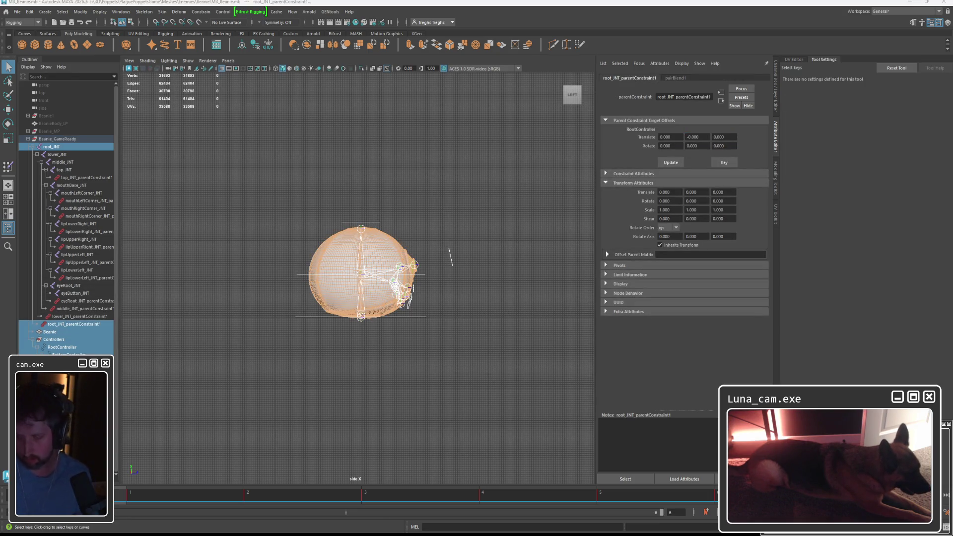
click(55, 139)
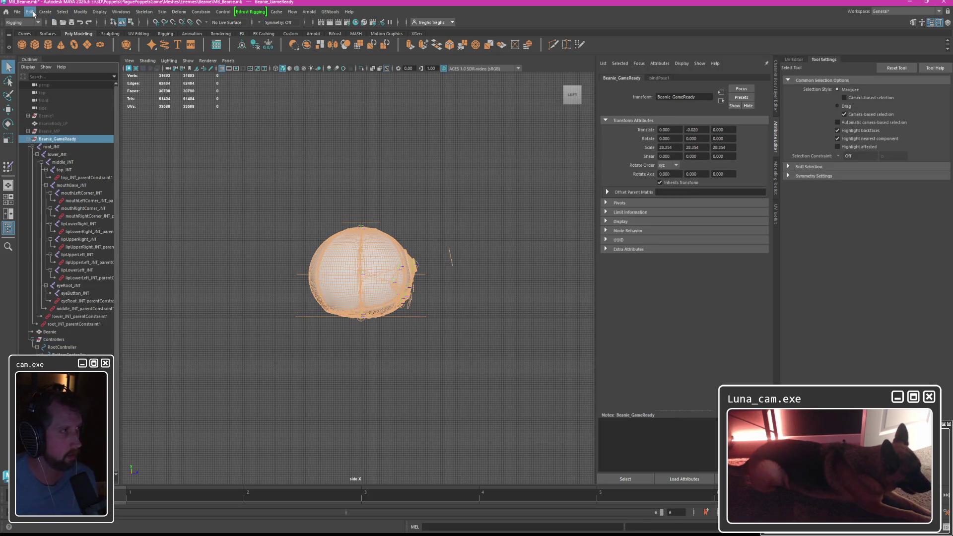
click(80, 12)
click(89, 42)
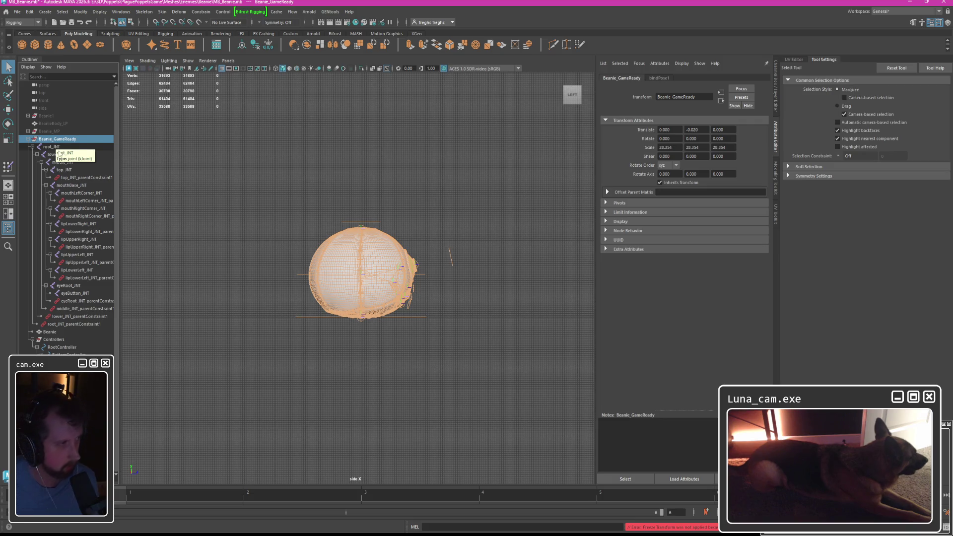
click(54, 146)
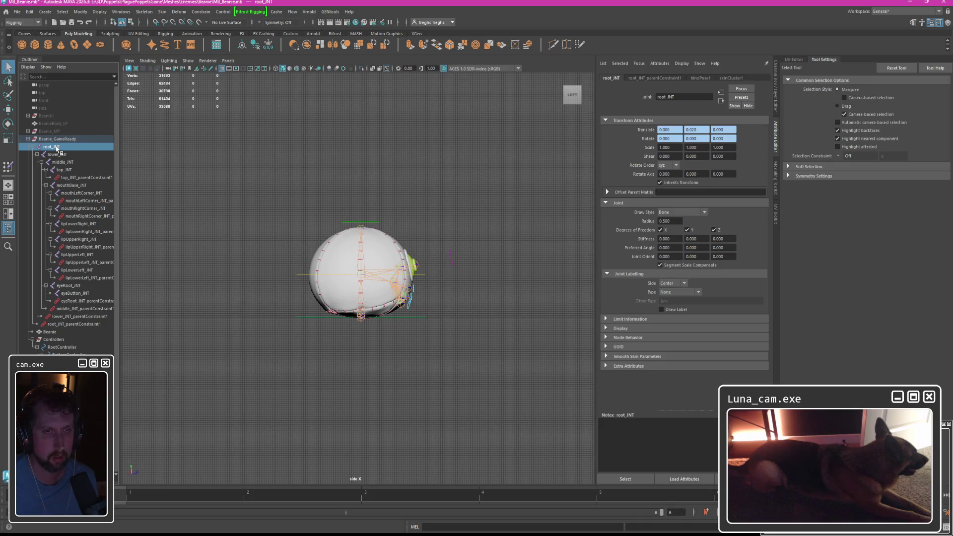
click(57, 155)
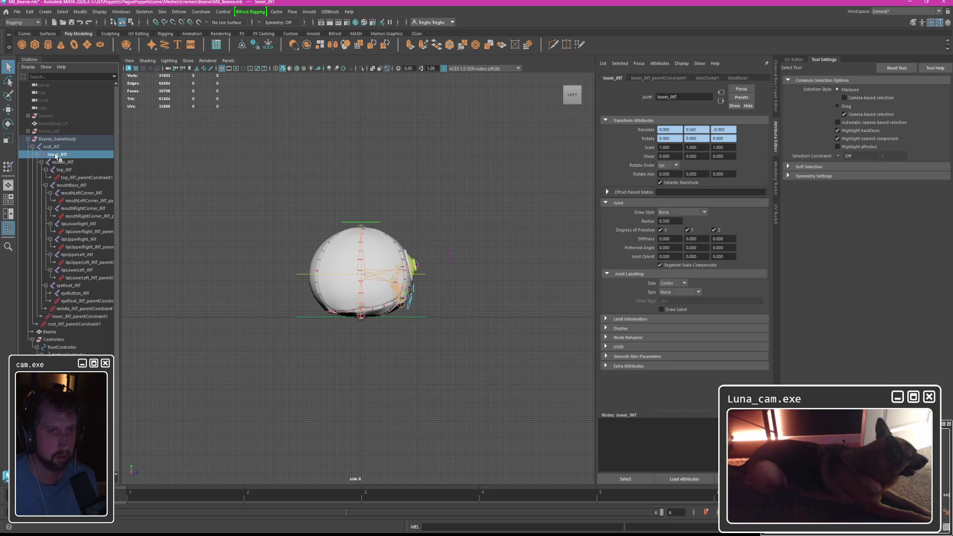
click(54, 146)
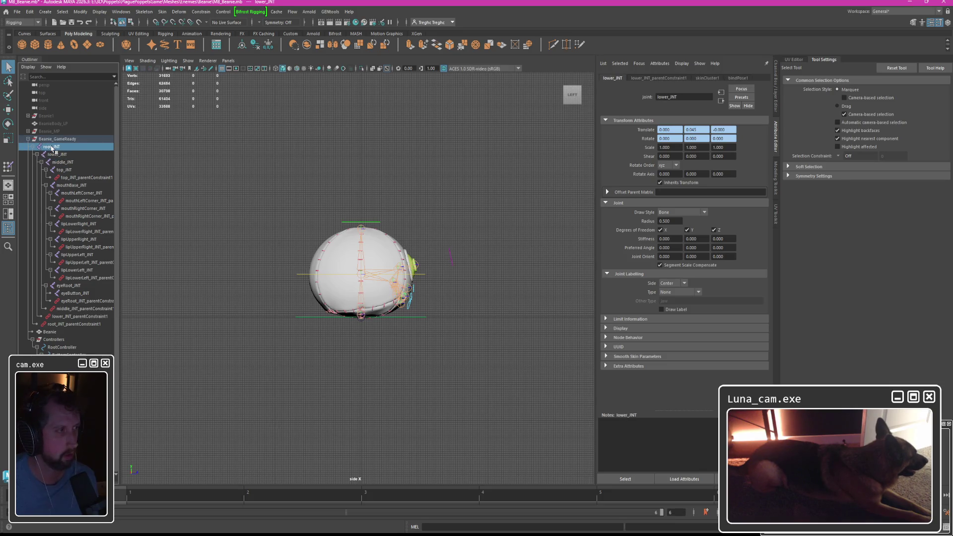
click(54, 140)
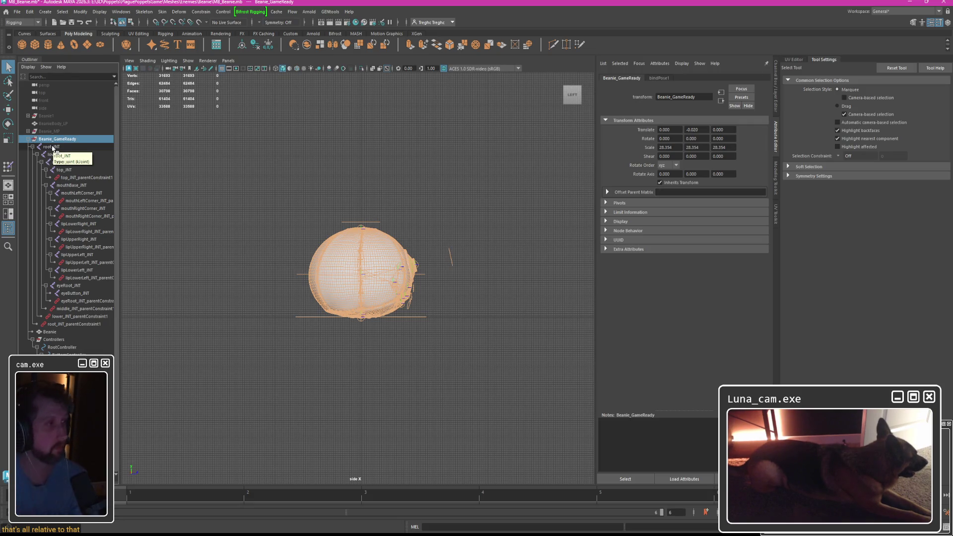
Delete every parentConstraint node under the joints and select the root_JNT–eyeButton_JNT chain.
click(53, 147)
shift+click(74, 324)
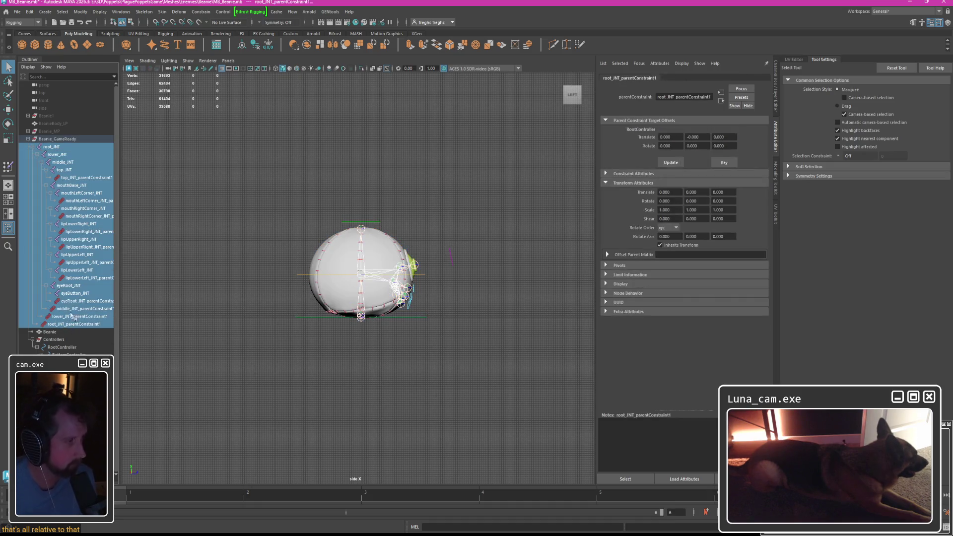
click(80, 180)
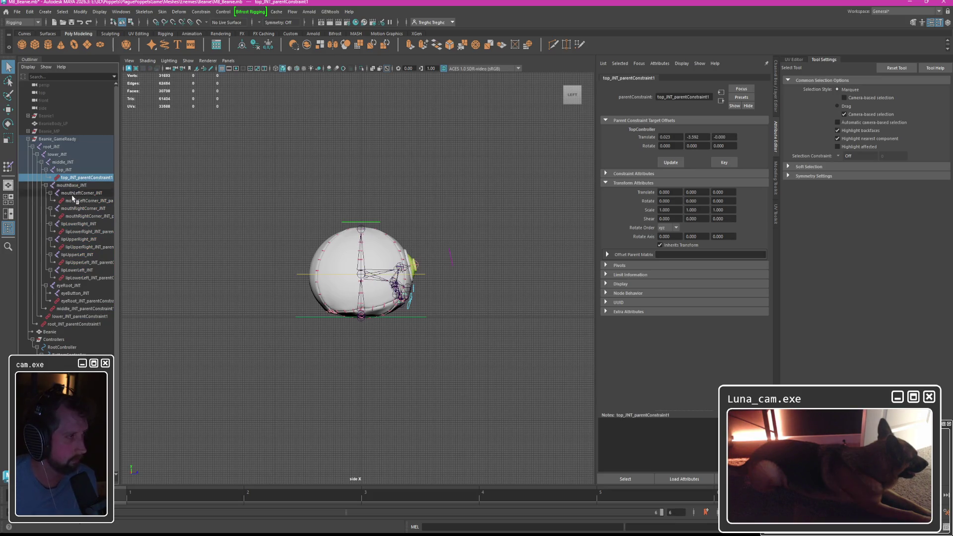
ctrl+click(88, 200)
ctrl+click(89, 231)
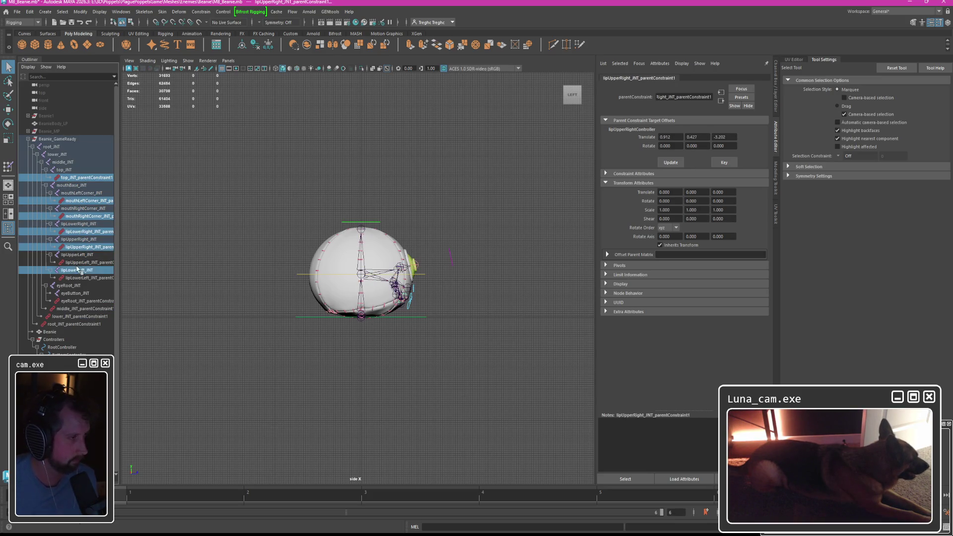
ctrl+click(88, 263)
ctrl+click(88, 277)
ctrl+click(88, 301)
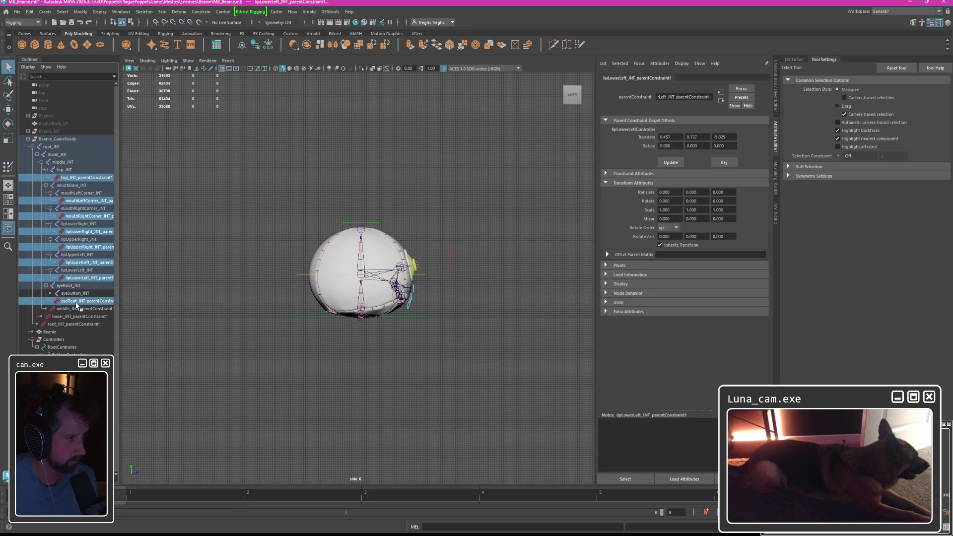
ctrl+click(74, 324)
key(Delete)
click(53, 146)
shift+click(78, 239)
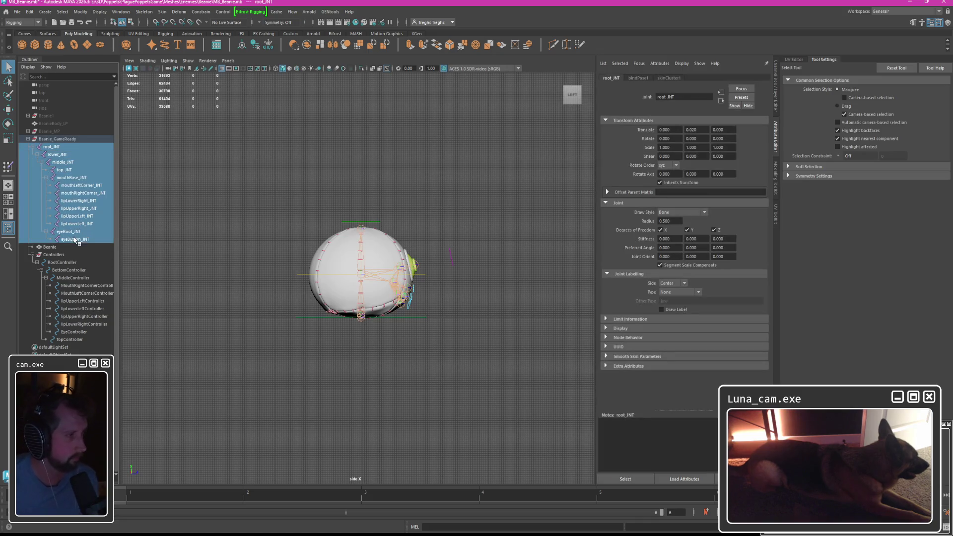
Attempt Freeze Transformations on transform1–13, which errors.
key(Delete)
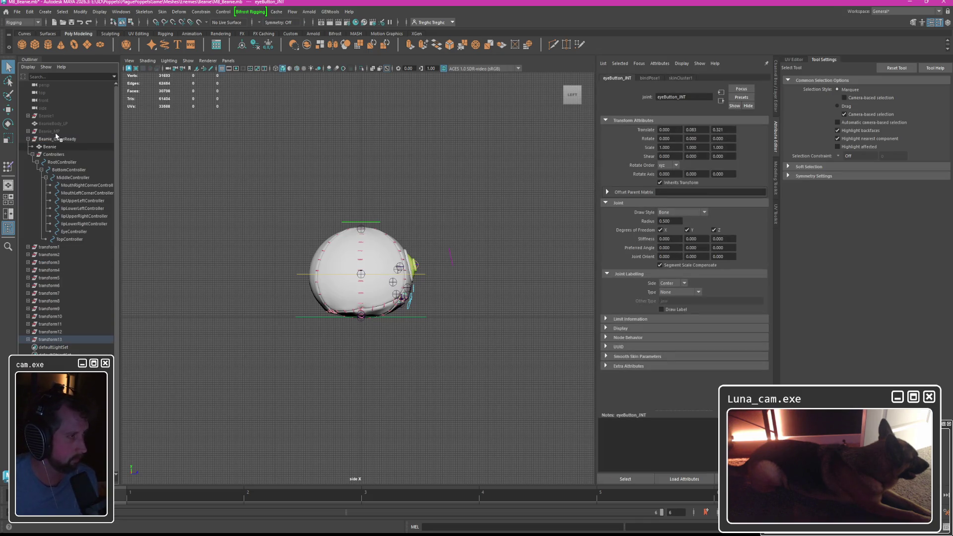
click(50, 246)
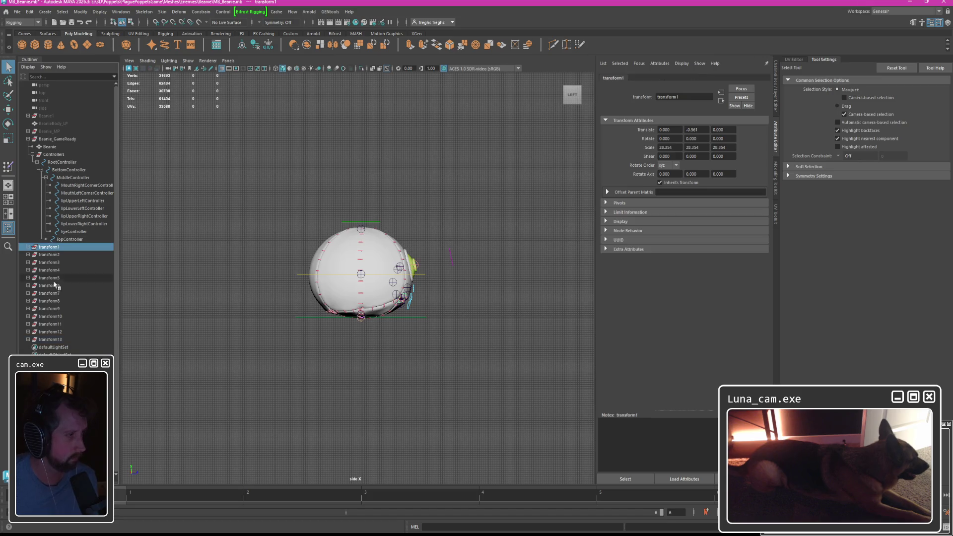
shift+click(50, 339)
click(79, 11)
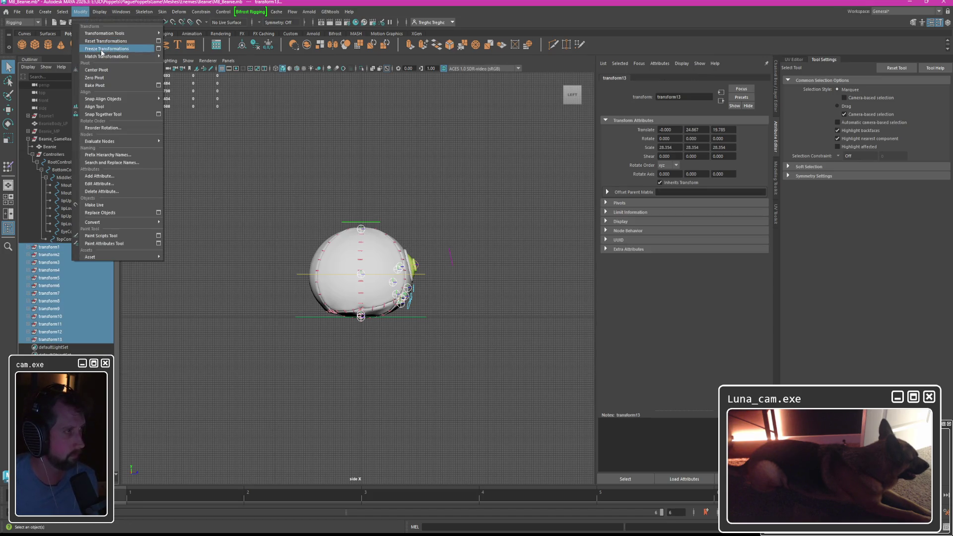
click(112, 42)
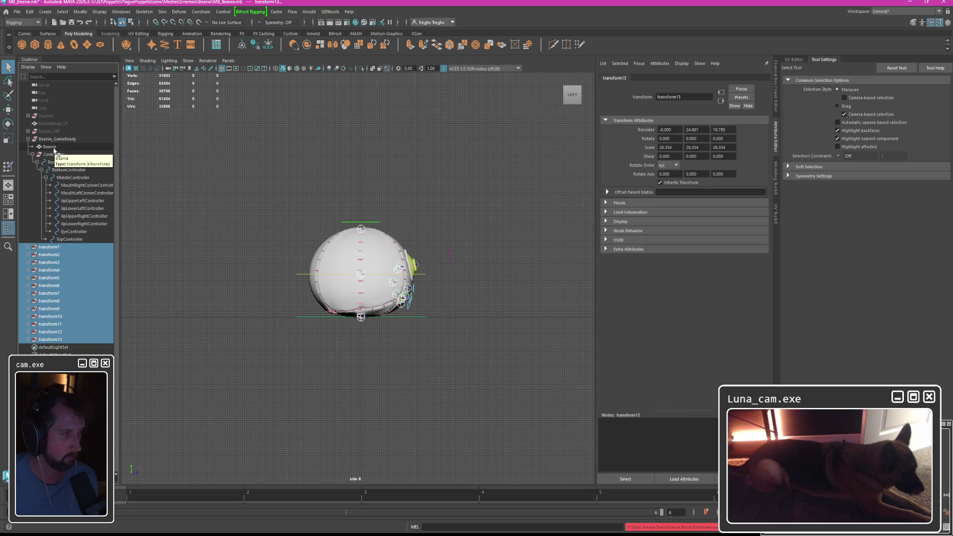
Inspect the 28.354 scale values on individual transform groups.
click(49, 246)
click(49, 255)
click(48, 255)
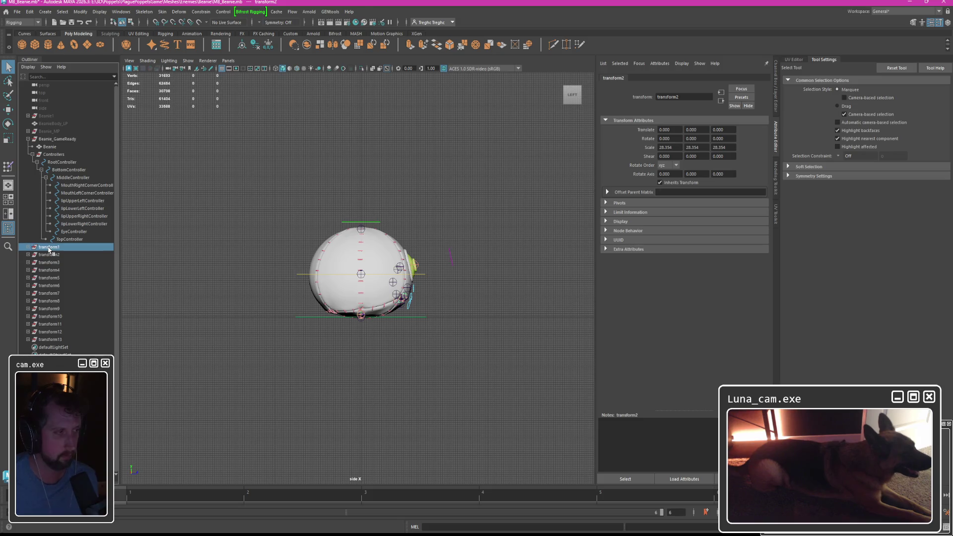
click(50, 255)
click(50, 270)
click(50, 285)
click(49, 308)
Expand transform1 through transform13 to list the joint inside each, then select Beanie.
click(51, 331)
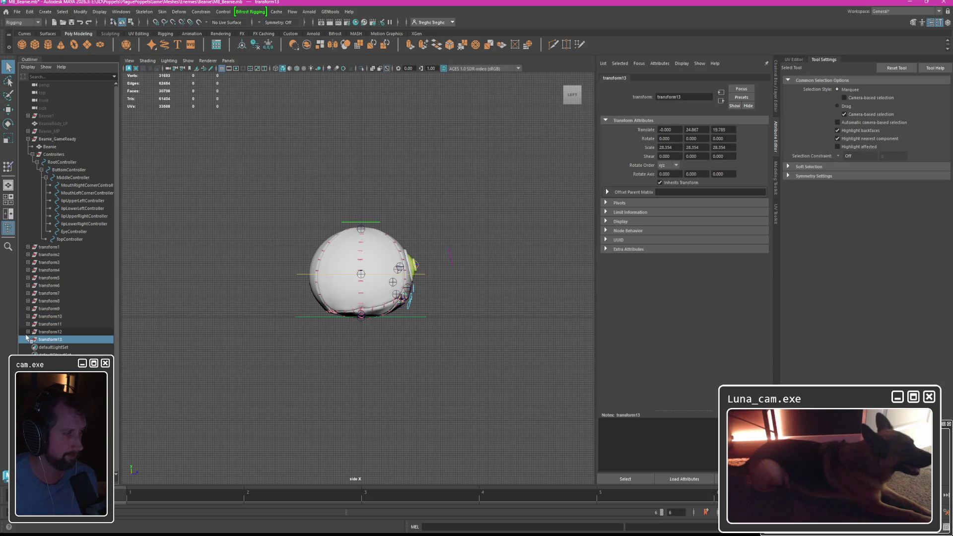
click(28, 339)
click(27, 324)
click(28, 308)
click(27, 293)
click(28, 270)
click(27, 262)
click(28, 247)
click(50, 147)
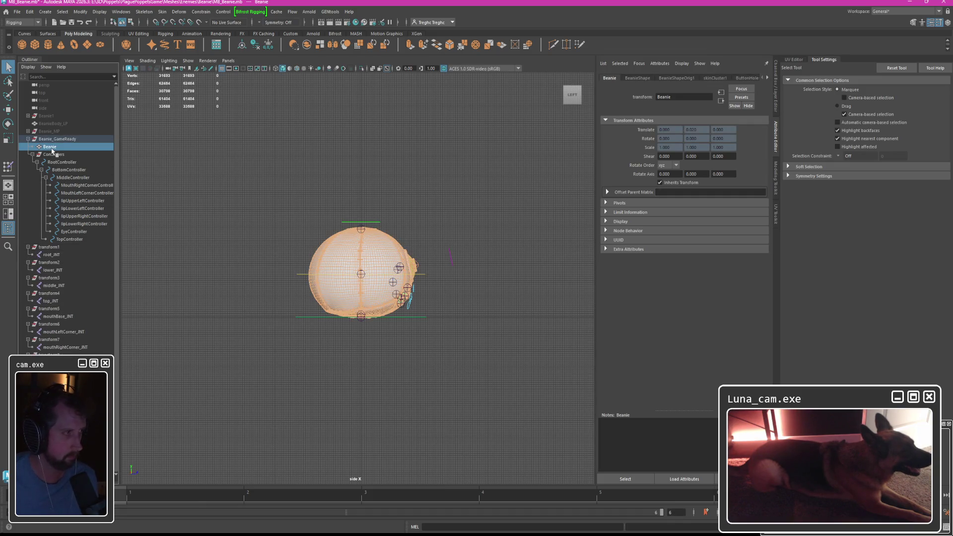
Move Beanie out of Beanie_GameReady to top level and try parenting all joints under it.
middle_drag(50, 147, 67, 136)
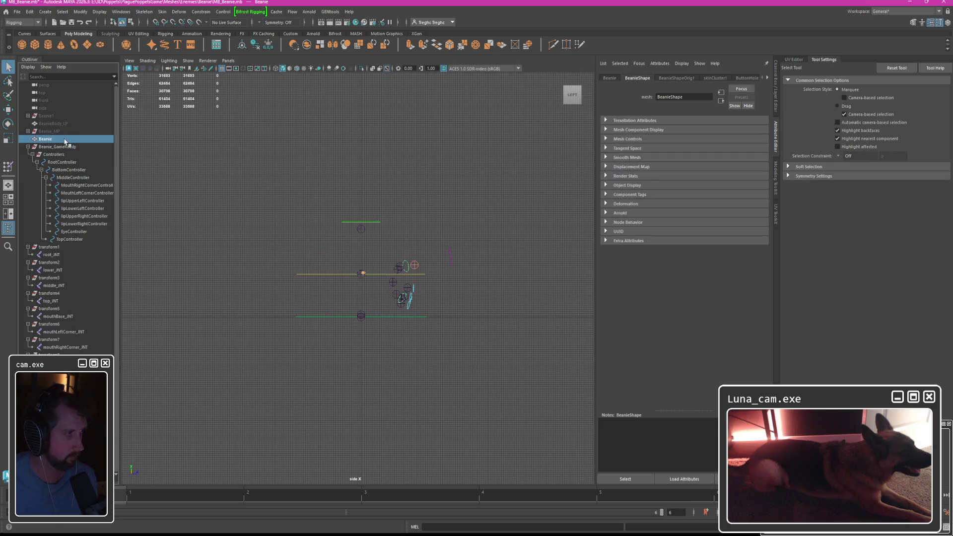
click(604, 79)
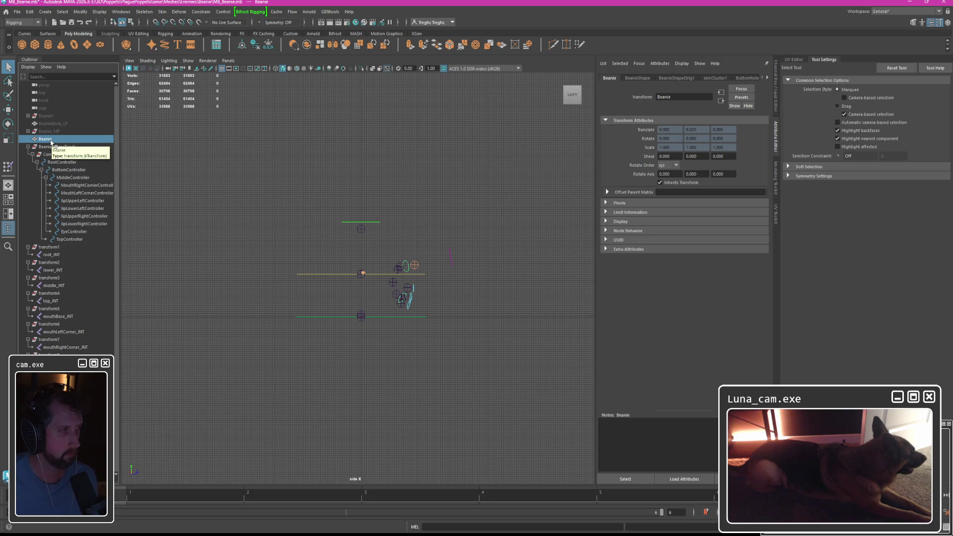
click(54, 254)
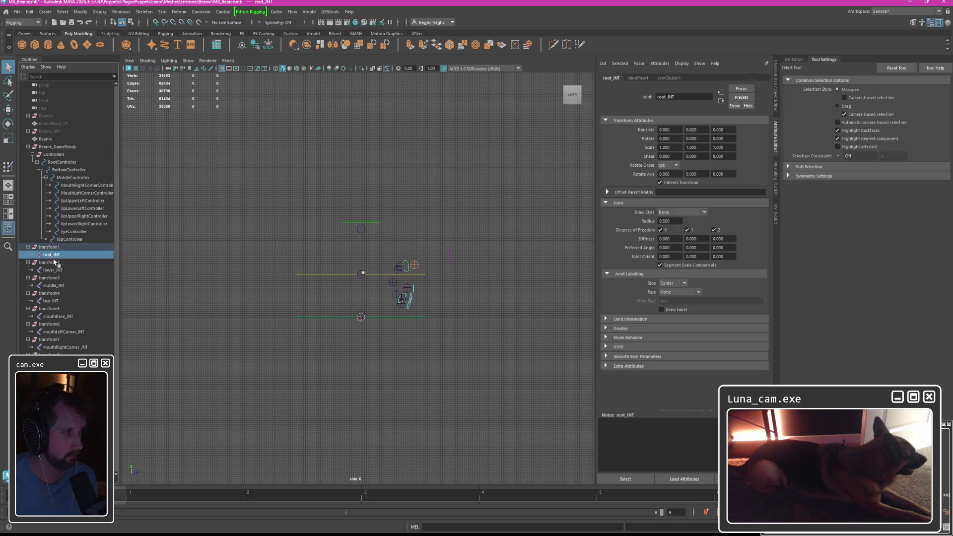
ctrl+click(54, 285)
ctrl+click(53, 316)
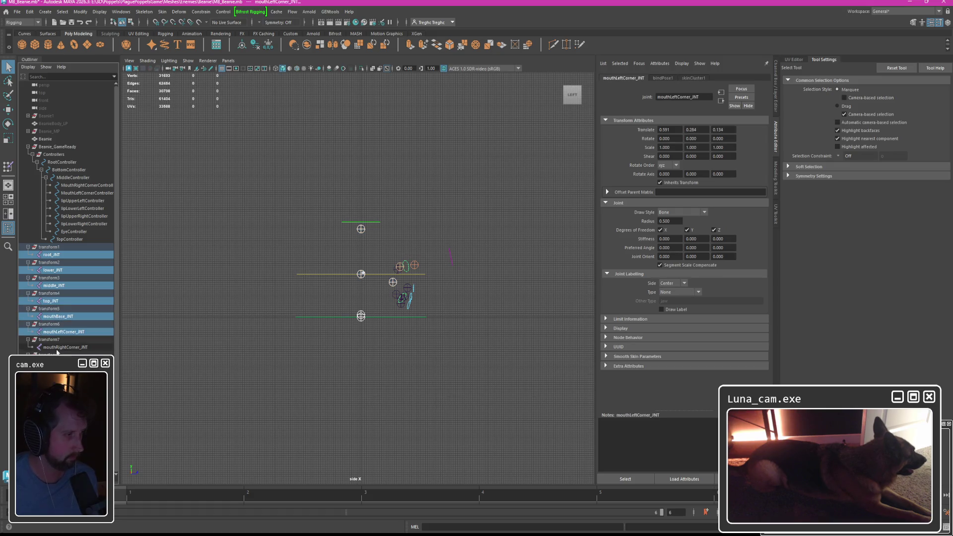
ctrl+click(54, 346)
ctrl+click(54, 354)
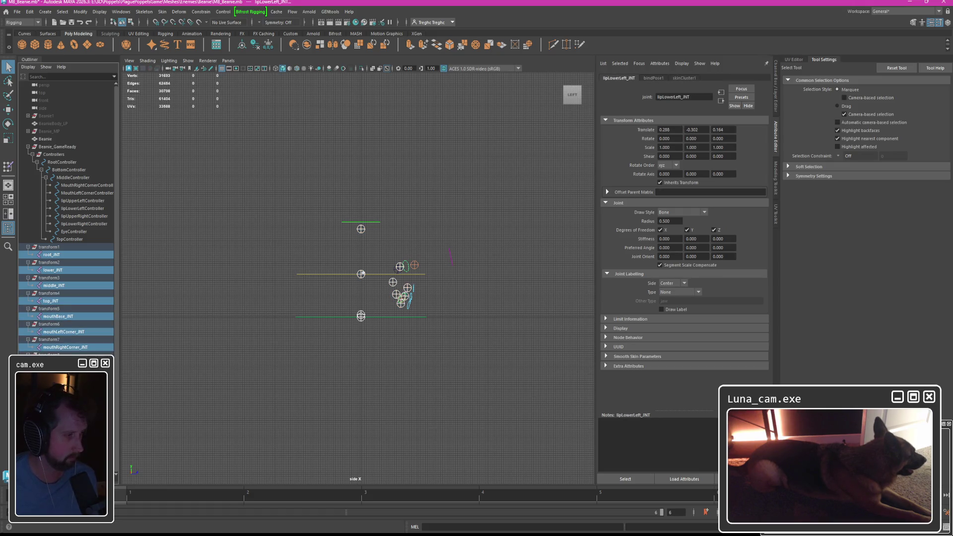
ctrl+click(54, 354)
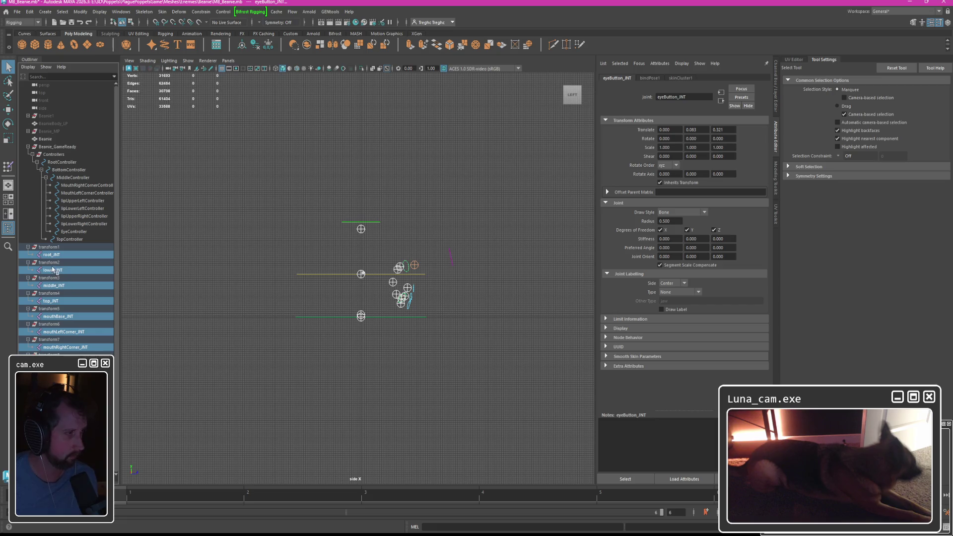
drag(54, 347, 49, 141)
click(29, 139)
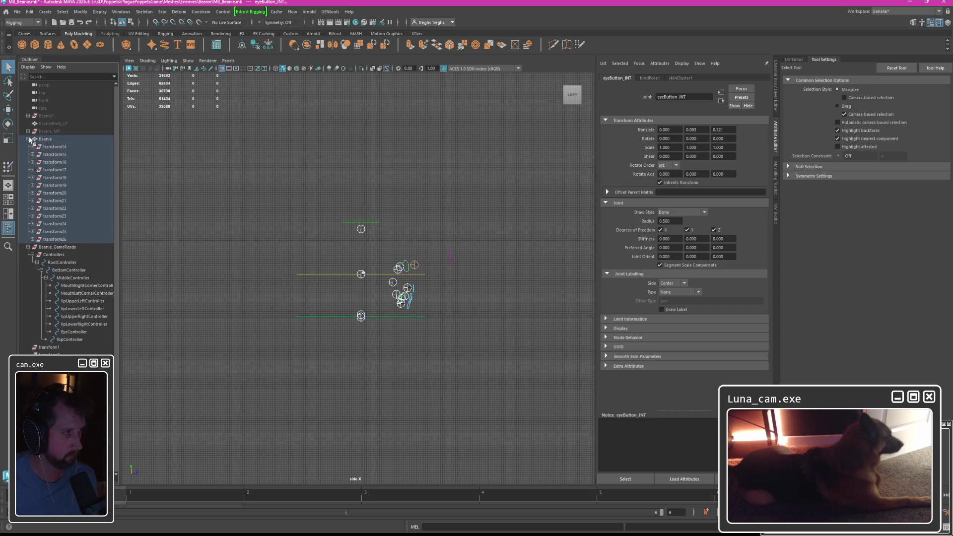
Undo the parent, group the joint transforms into group1, and set eyeButton_JNT's scale to 1.
click(53, 146)
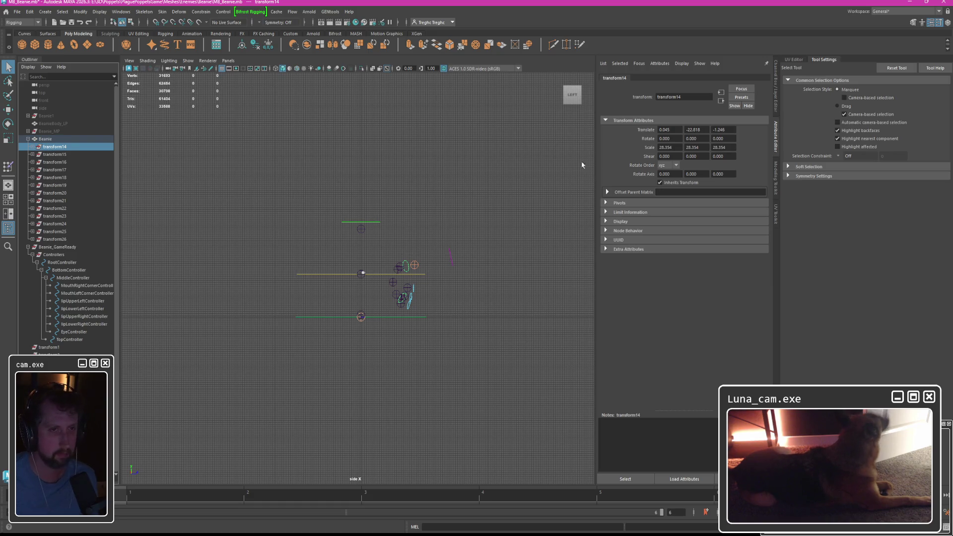
text(1)
key(Tab)
text(1)
key(Tab)
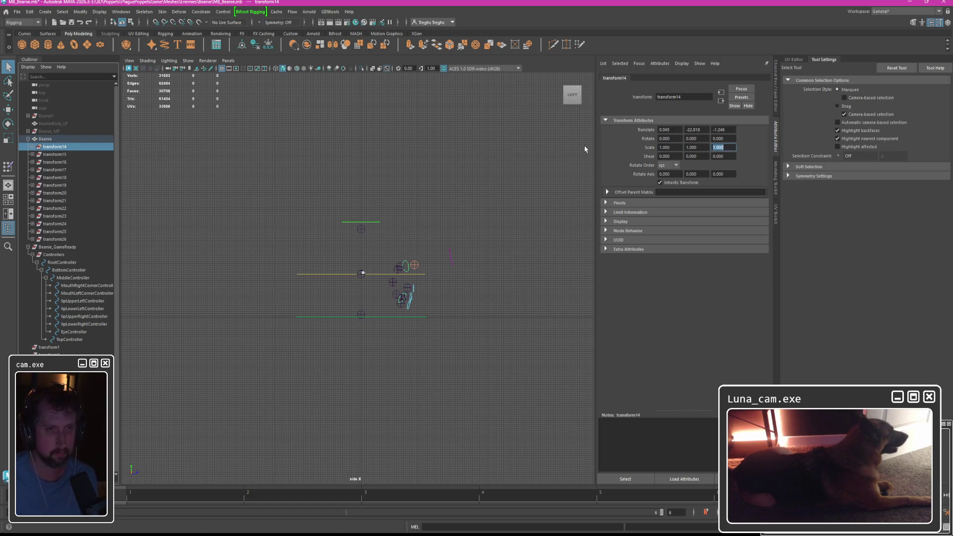
text(1)
key(Return)
key(z)
key(z)
key(z)
key(z)
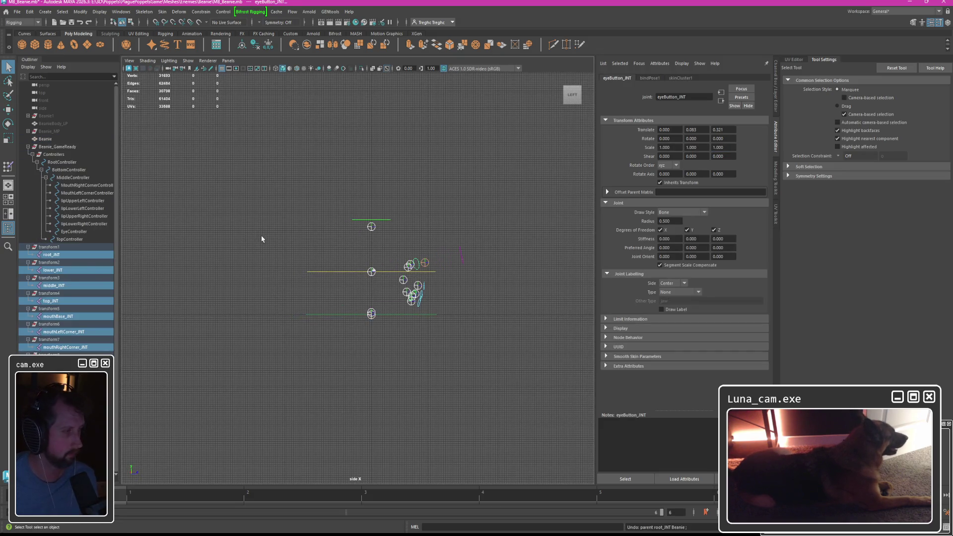
key(ctrl+g)
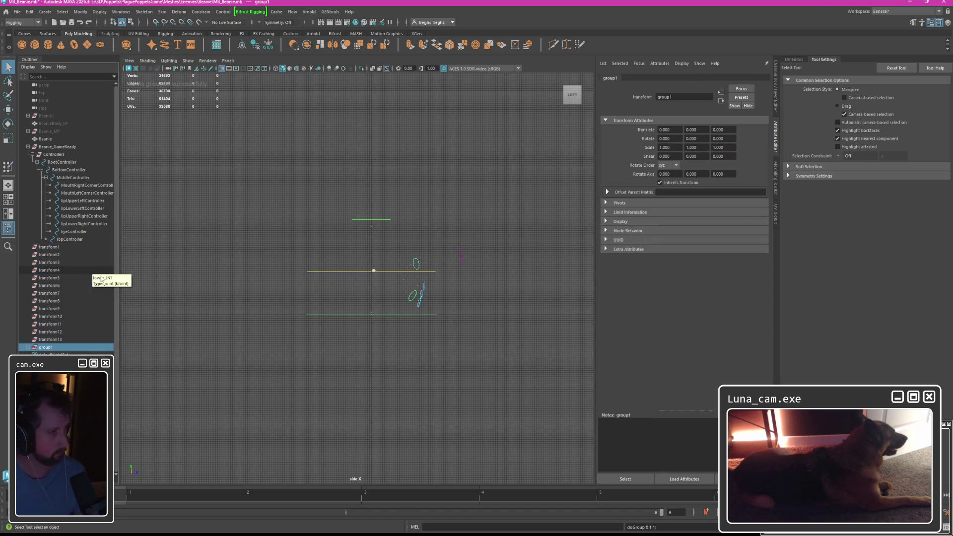
scroll(407, 274, up, 1)
scroll(408, 274, up, 2)
scroll(407, 274, up, 1)
scroll(407, 274, up, 1)
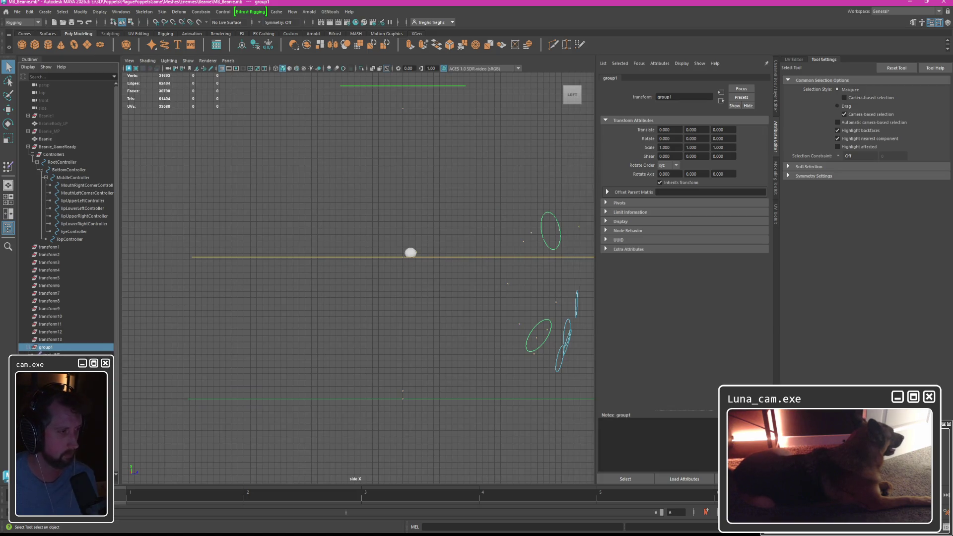
key(Down)
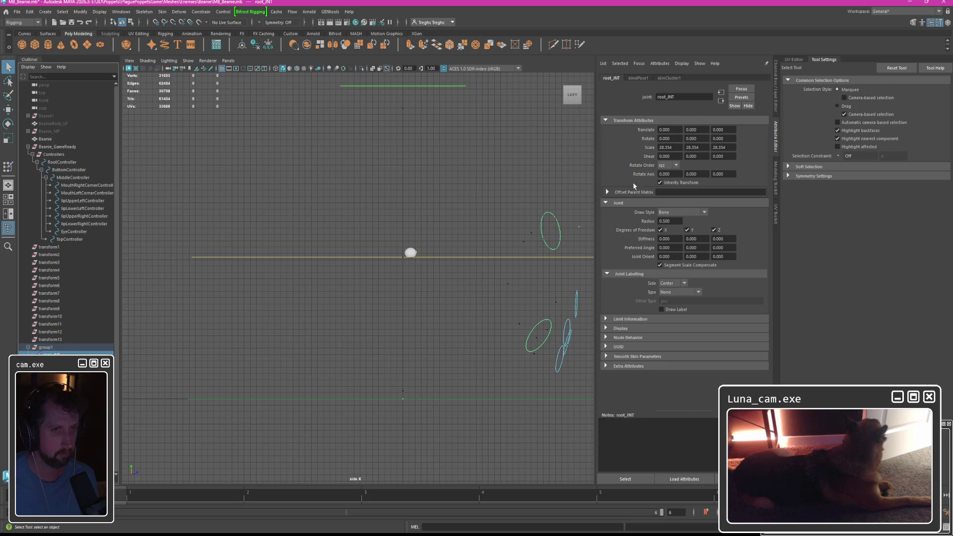
key(Down)
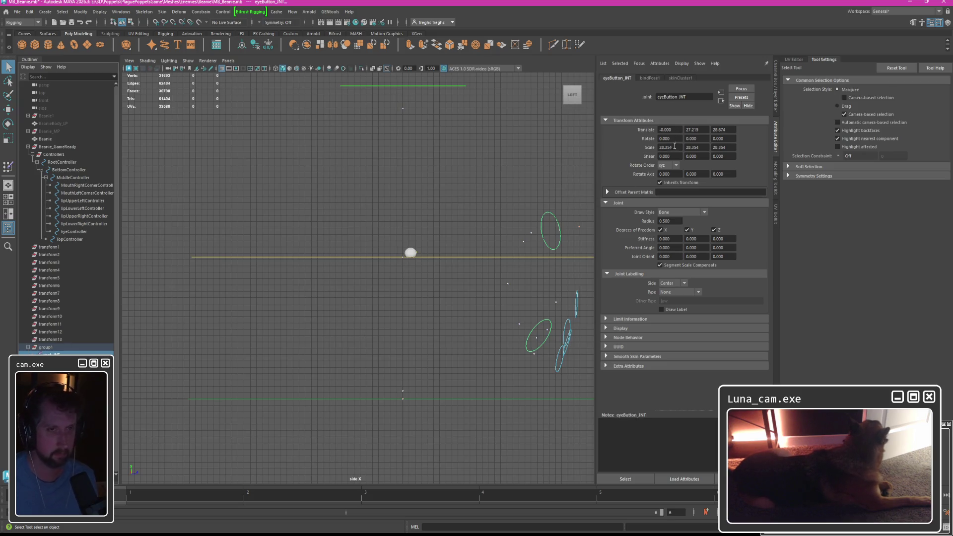
text(1)
click(46, 138)
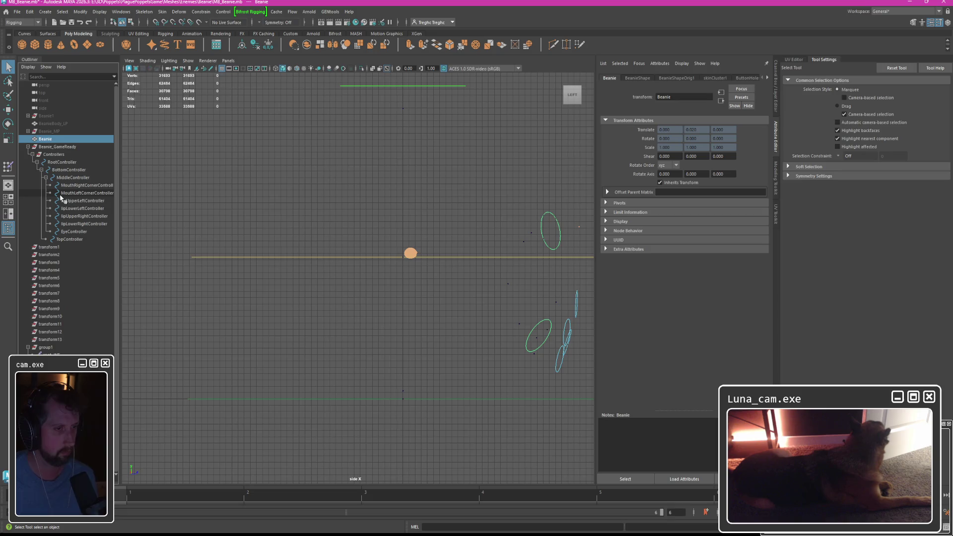
click(53, 354)
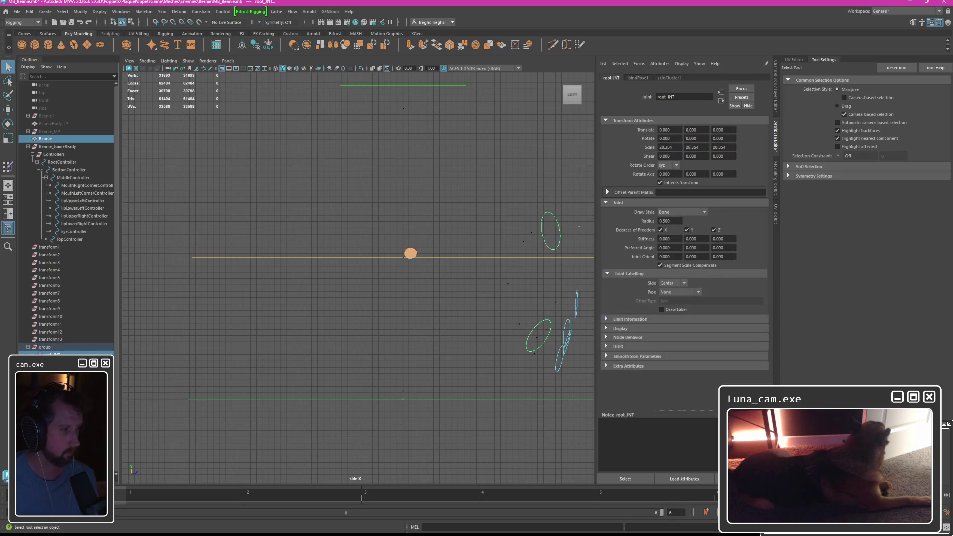
Export the skin weight map, overwriting Weightmaps.weightMap in Beanie > WeightMaps.
click(162, 12)
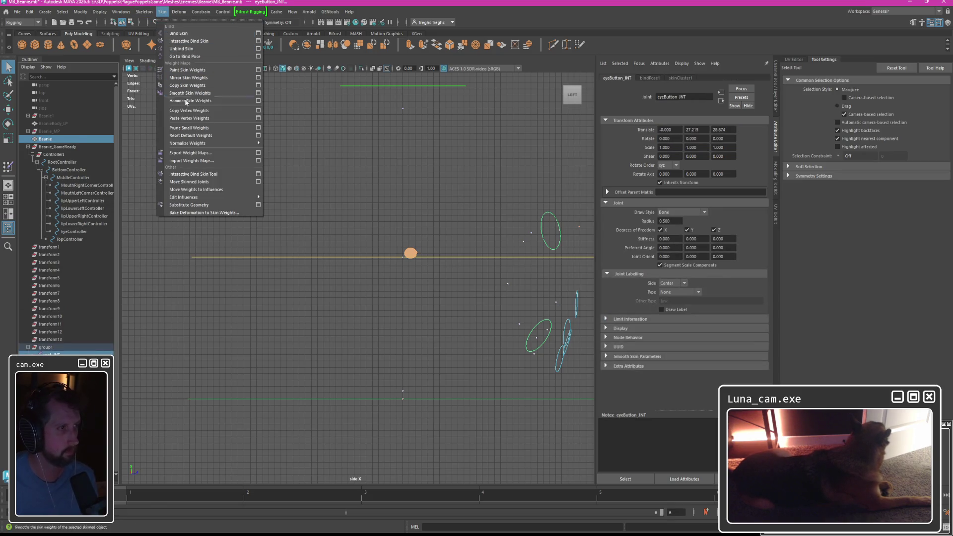
click(259, 154)
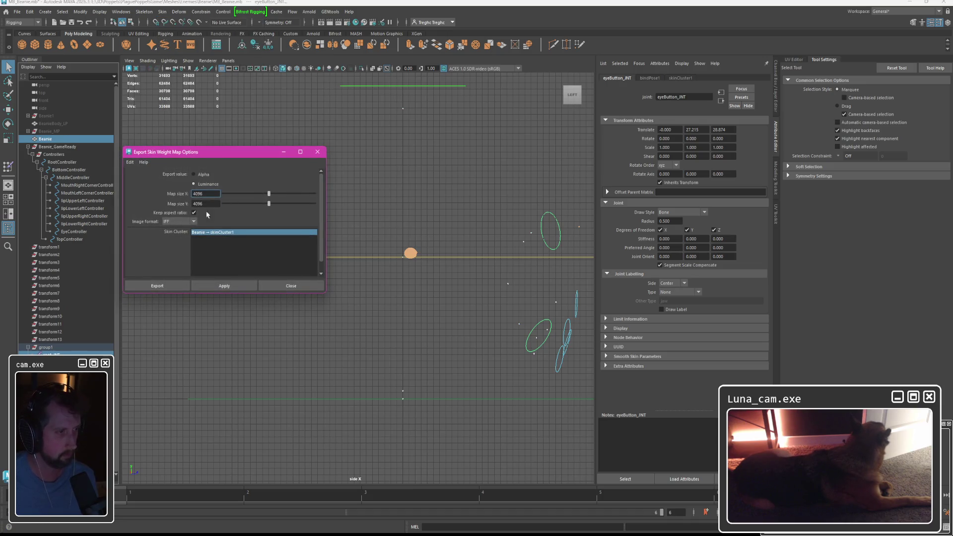
click(157, 286)
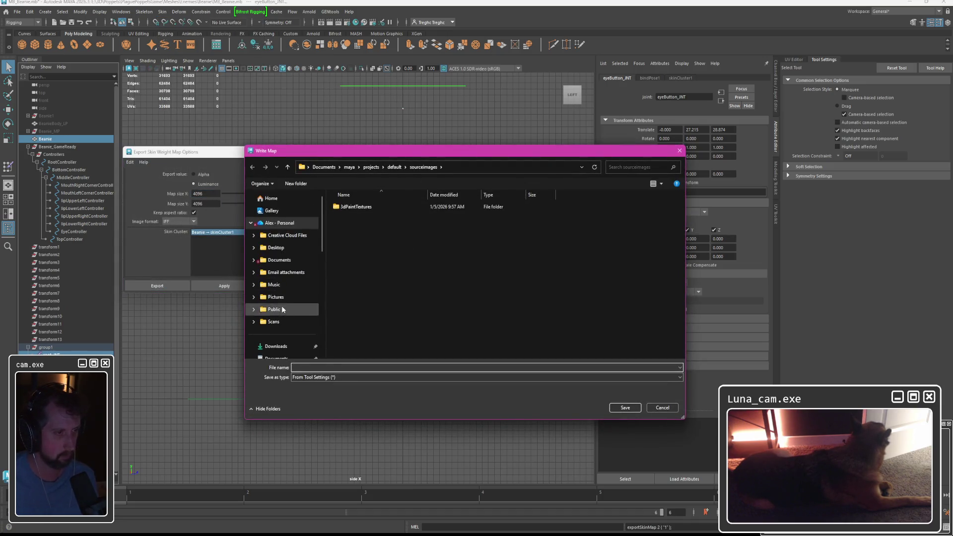
scroll(283, 308, down, 3)
click(271, 295)
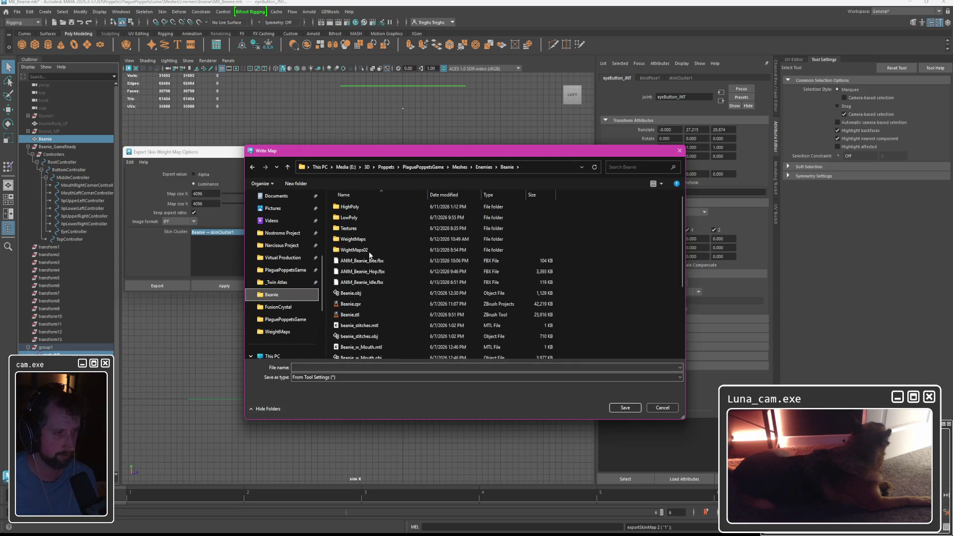
double_click(352, 239)
double_click(363, 217)
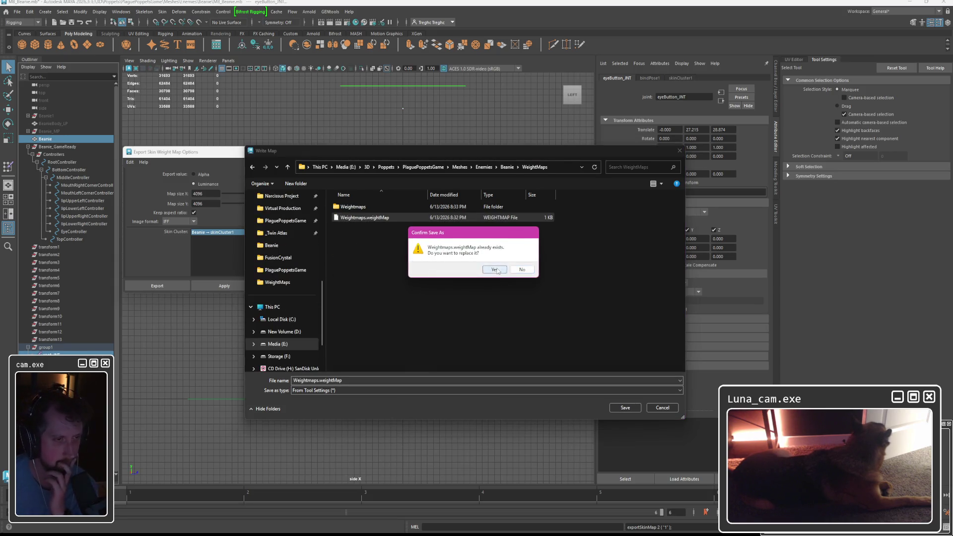
click(495, 269)
click(455, 273)
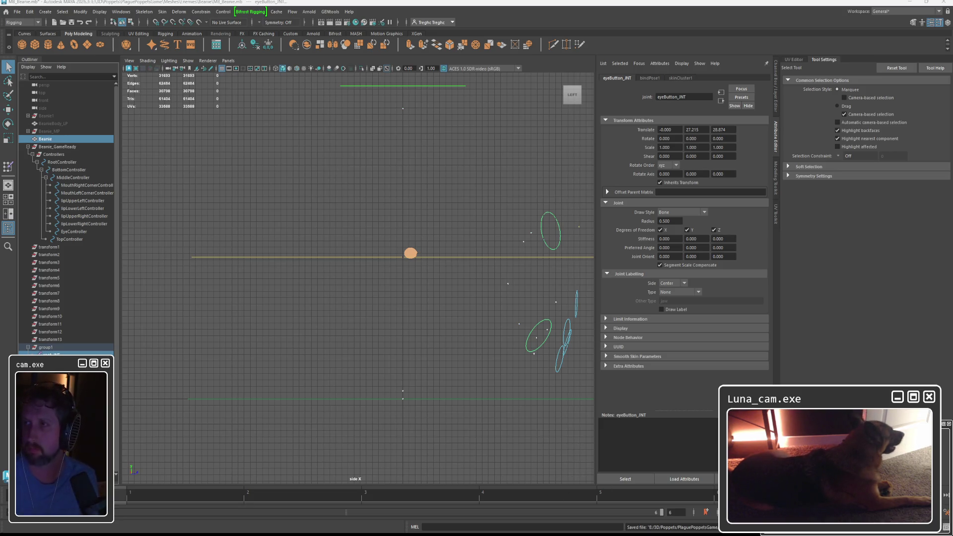
drag(945, 7, 425, 1)
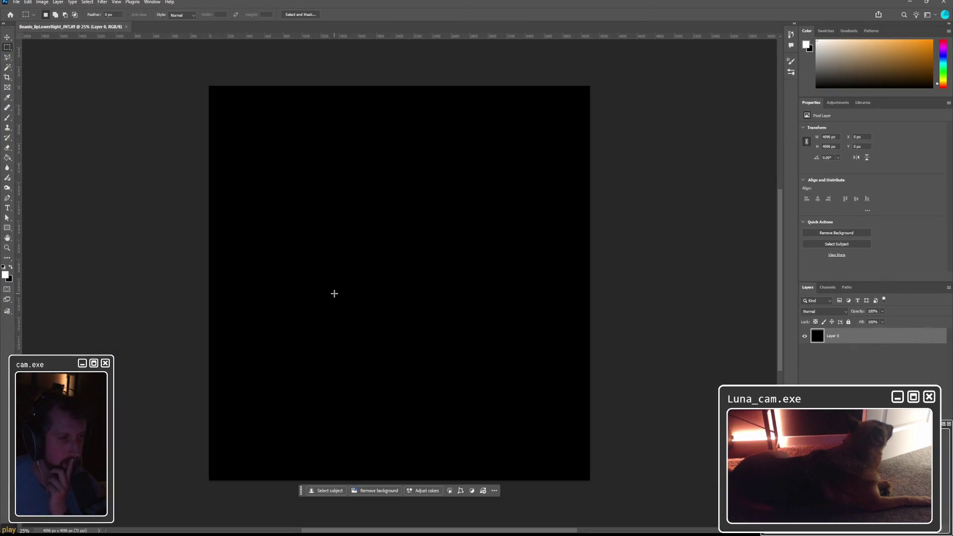
drag(356, 252, 439, 312)
click(344, 229)
drag(283, 312, 402, 291)
click(386, 285)
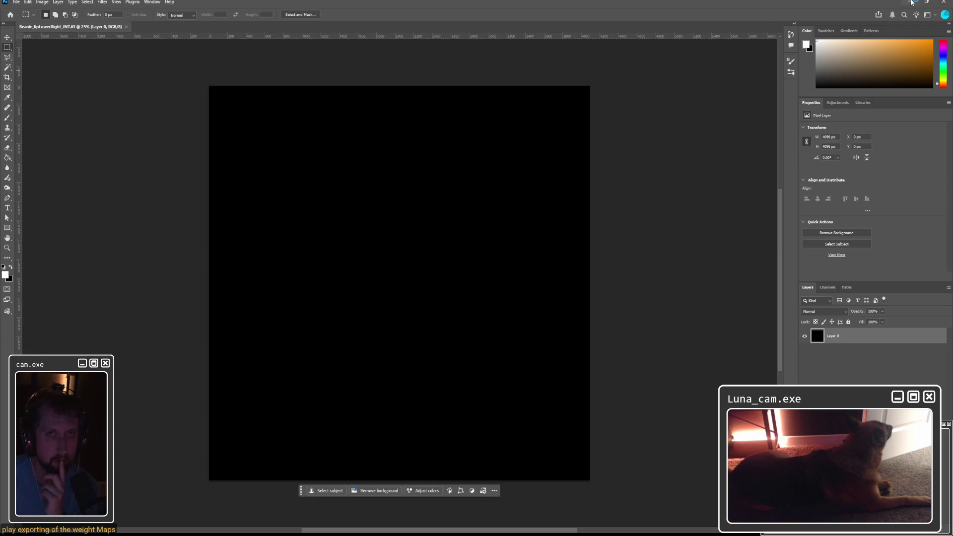
click(911, 3)
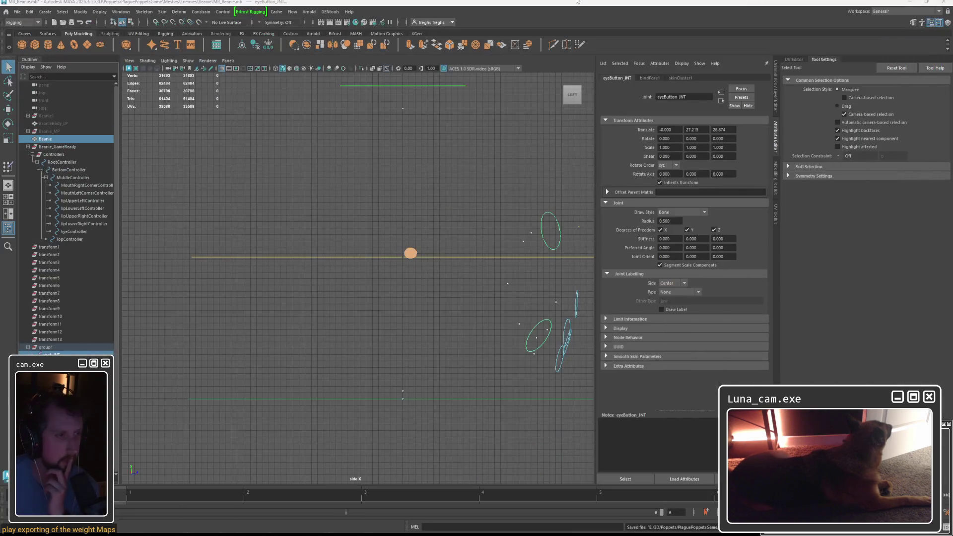
Set the Export Weight Maps image format to TIFF and start the export.
click(163, 12)
click(258, 154)
click(180, 221)
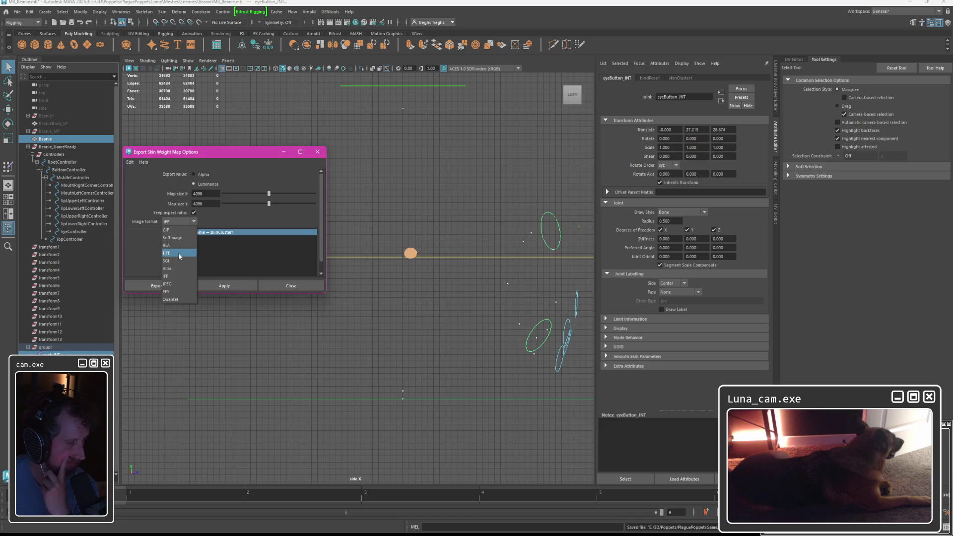
click(179, 252)
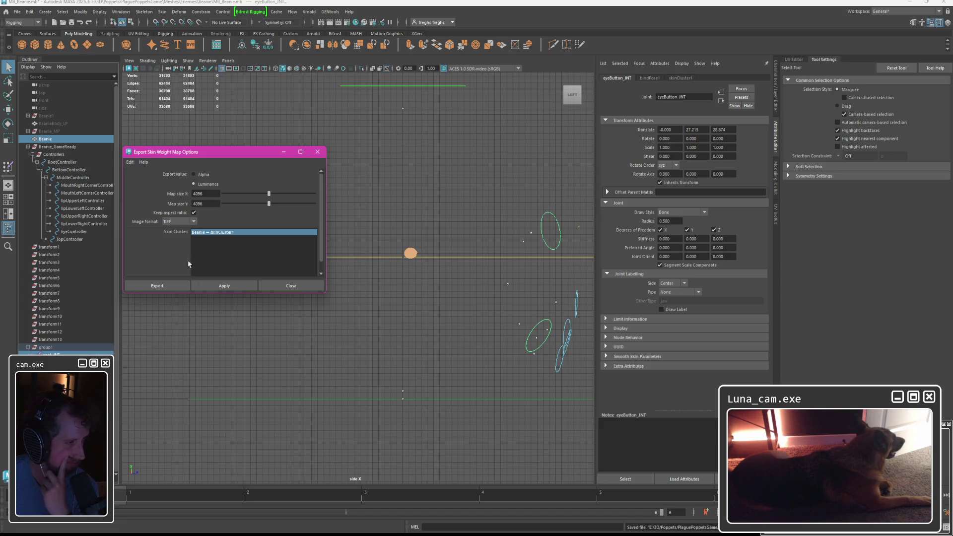
click(164, 287)
scroll(287, 305, down, 2)
scroll(287, 320, down, 2)
scroll(287, 327, down, 2)
scroll(283, 261, down, 1)
scroll(283, 253, up, 2)
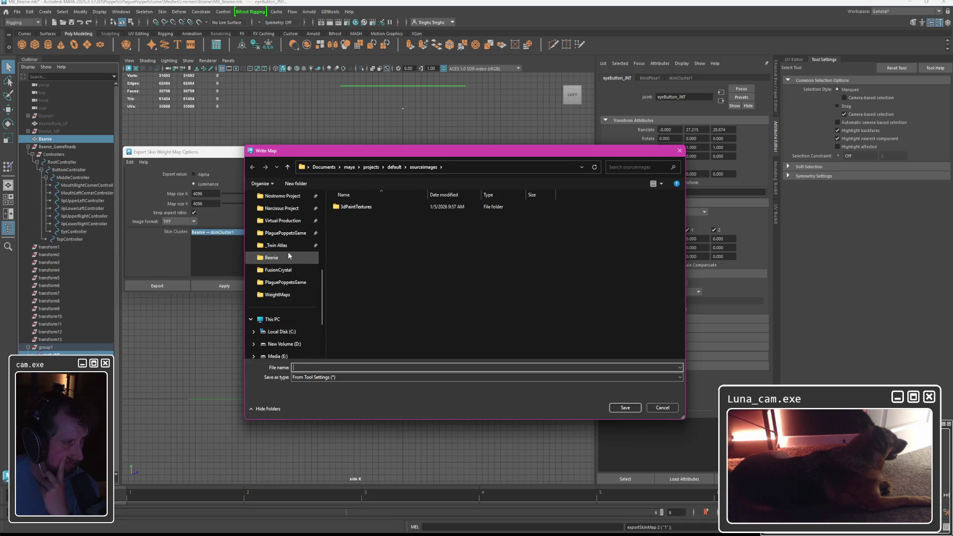
Target WeightMaps.weightMap in Beanie/WeightMaps and confirm replacing the existing file.
click(283, 258)
double_click(353, 238)
double_click(364, 216)
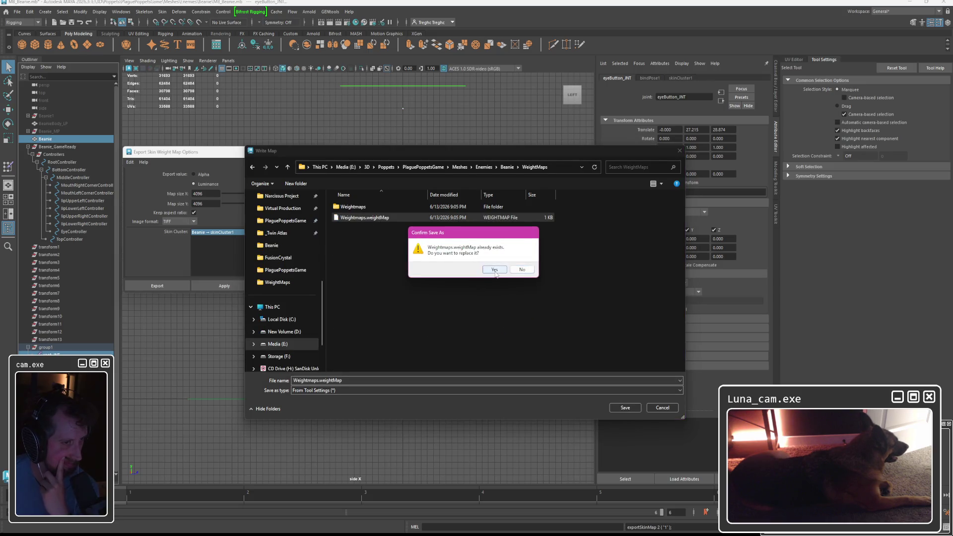
click(493, 269)
click(454, 270)
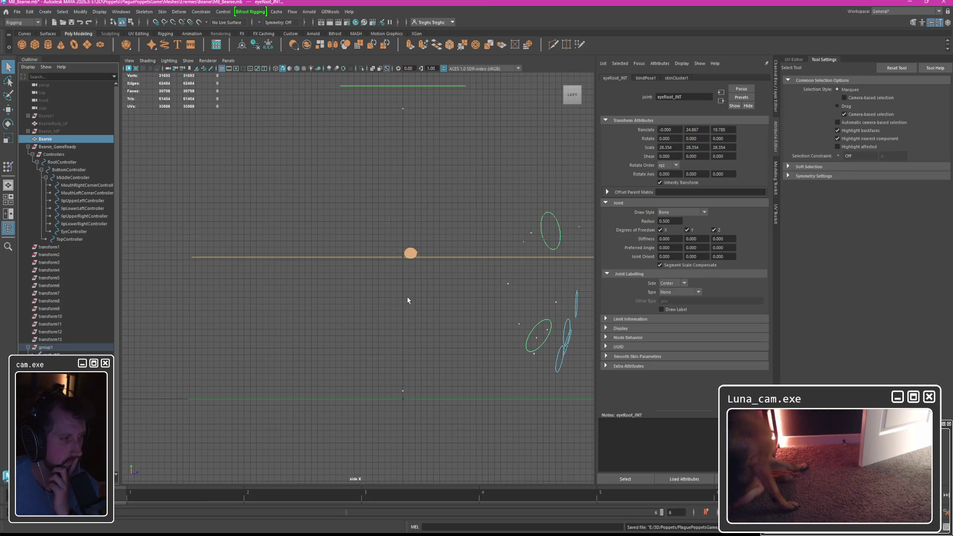
Inspect the root joint's attributes, undo its rename to root_JNT, and bring up the Skin menu.
click(410, 253)
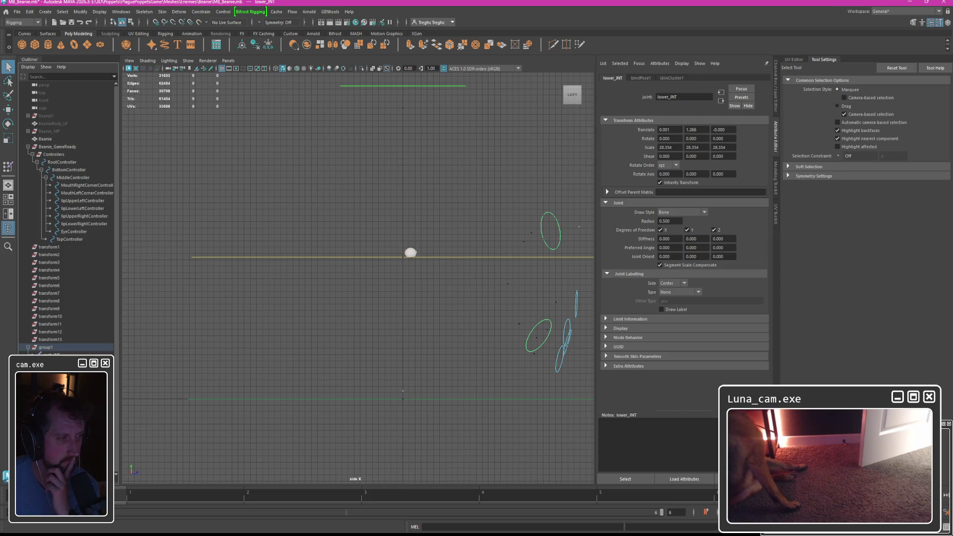
text(eyeRoot_JNT)
key(Return)
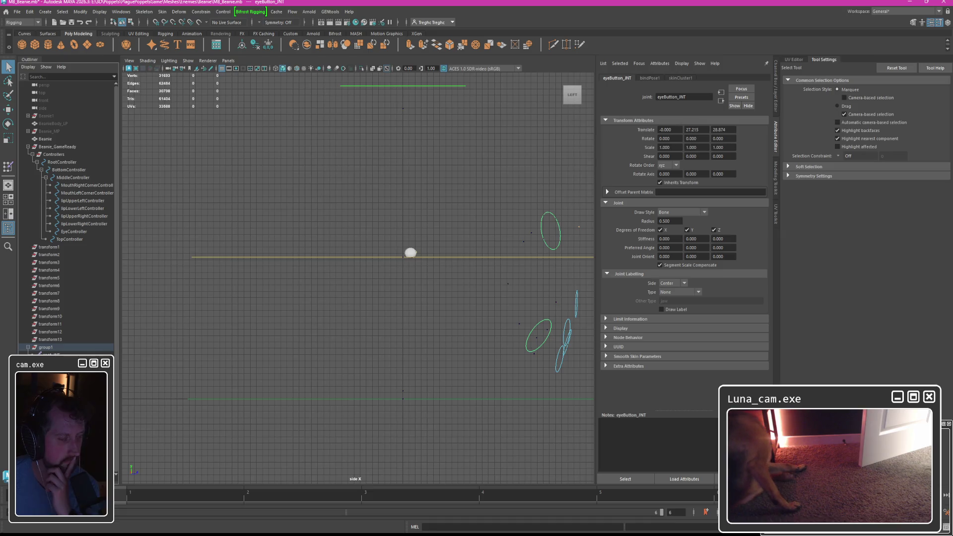
key(ctrl+z)
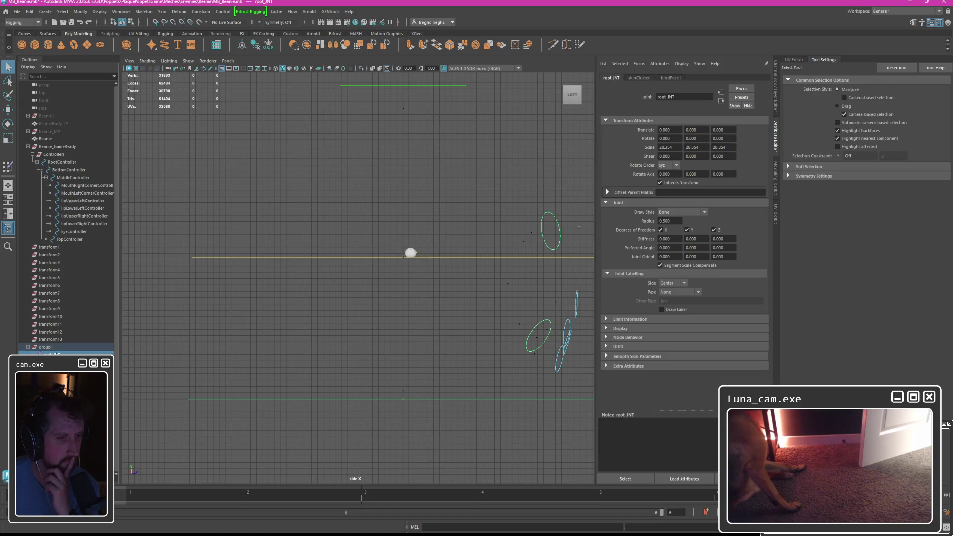
click(162, 12)
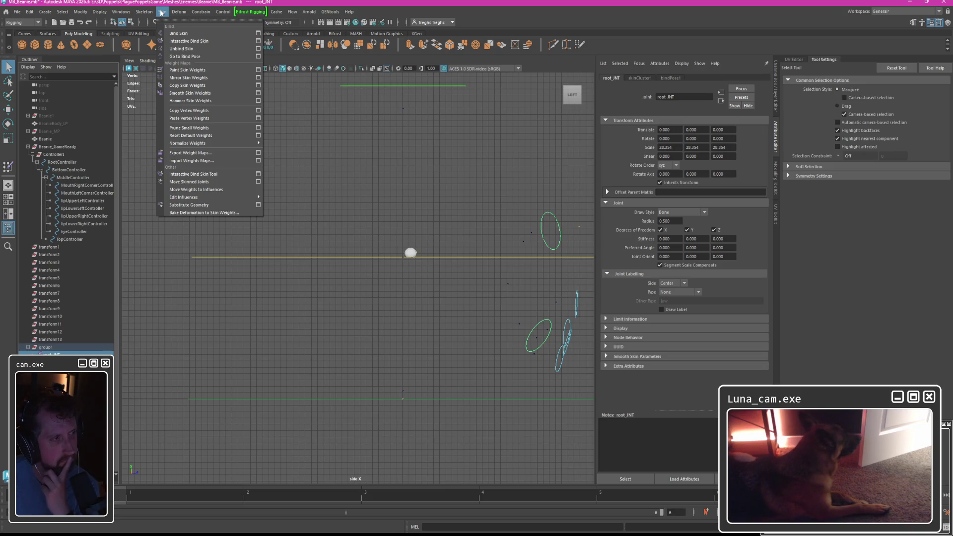
Reopen MB_Beanie.mb from the Home screen's recent files, answering the save prompt.
click(371, 163)
click(370, 163)
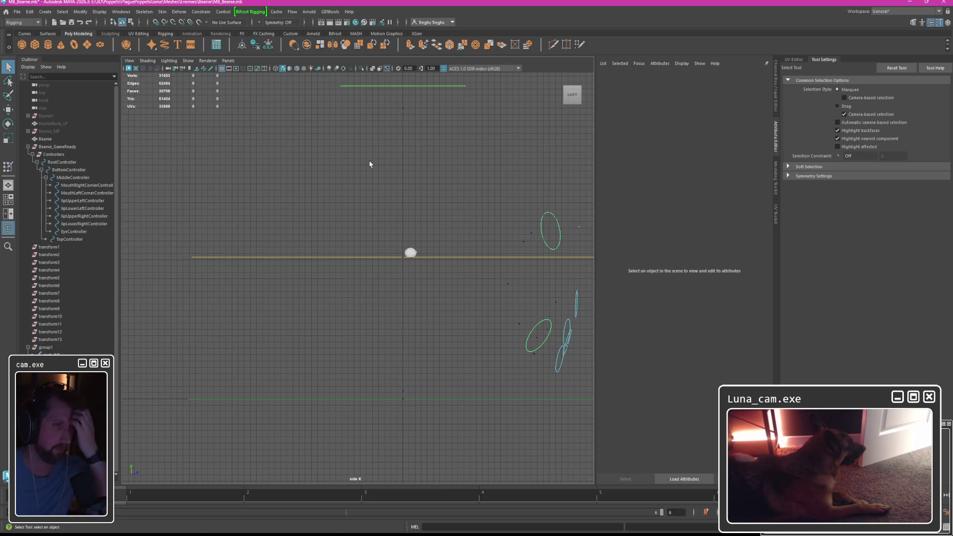
click(17, 12)
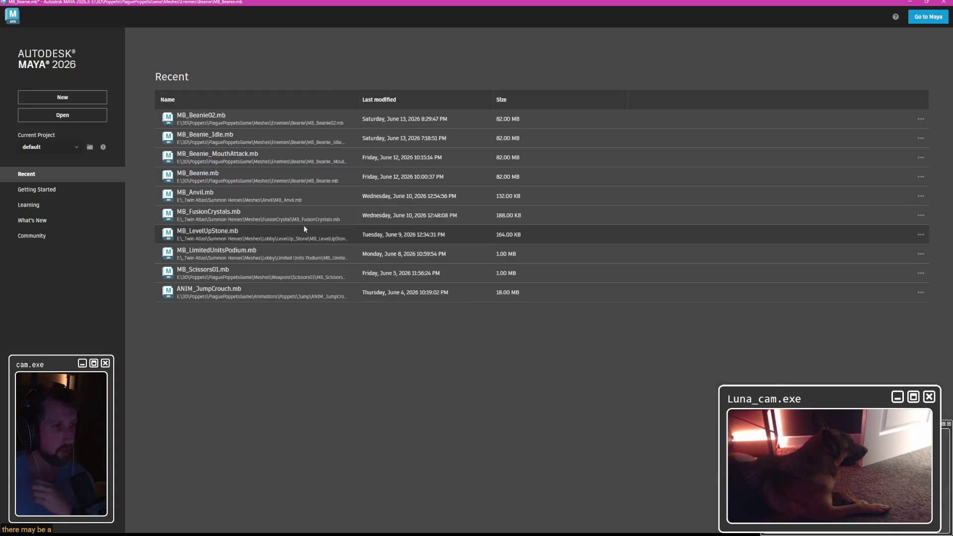
double_click(208, 205)
click(477, 274)
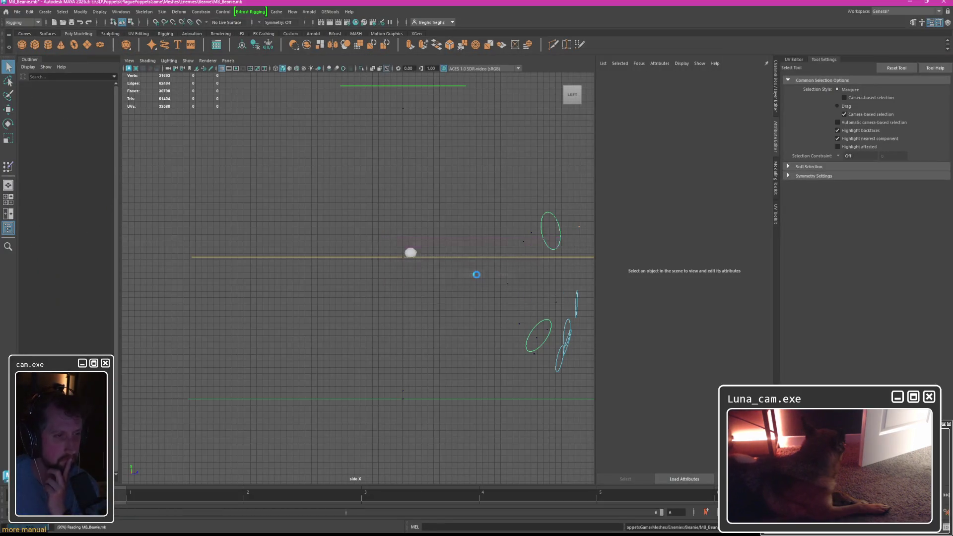
Expand Beanie_GameReady in the Outliner and select its root joint.
click(56, 140)
click(24, 139)
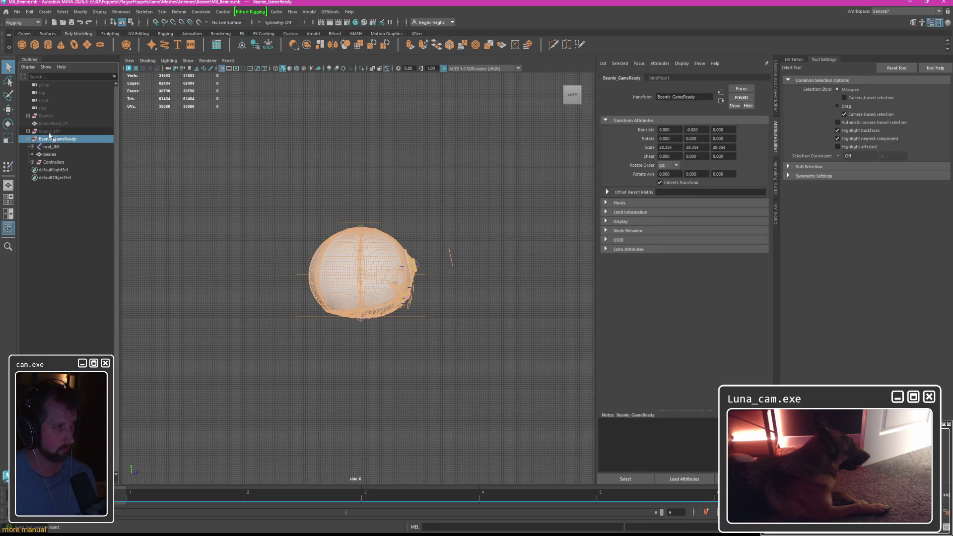
click(52, 147)
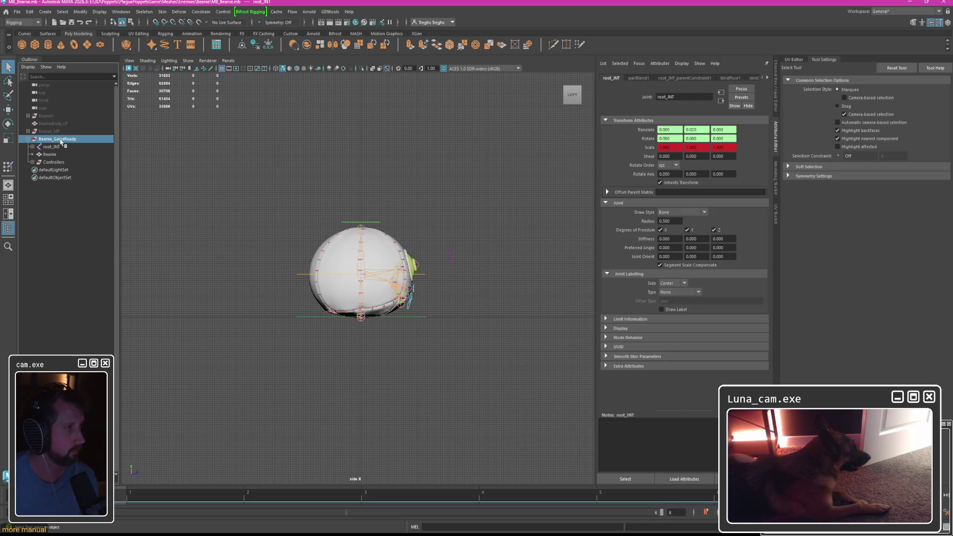
Duplicate Beanie_GameReady and try Unbind Skin on the copy's Beanie mesh.
key(ctrl+d)
click(29, 170)
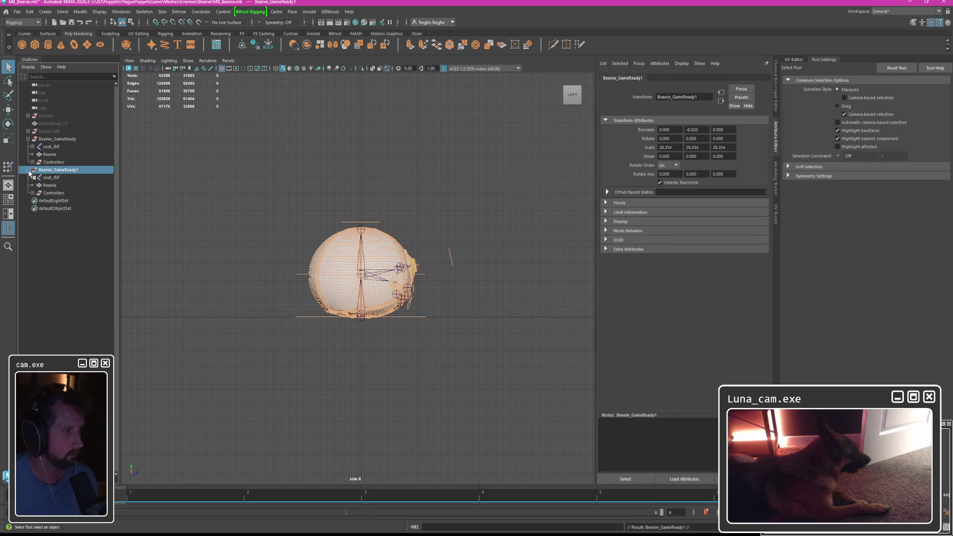
click(50, 184)
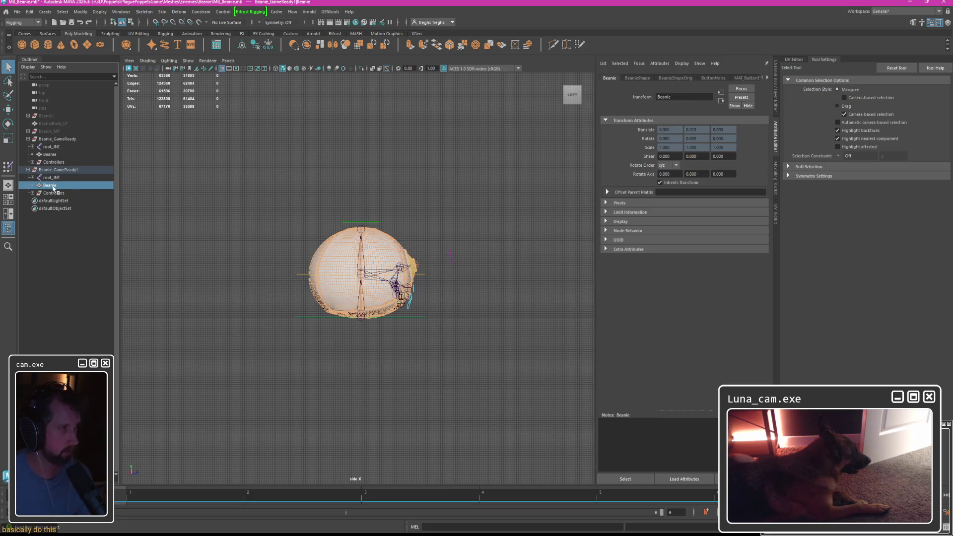
click(161, 12)
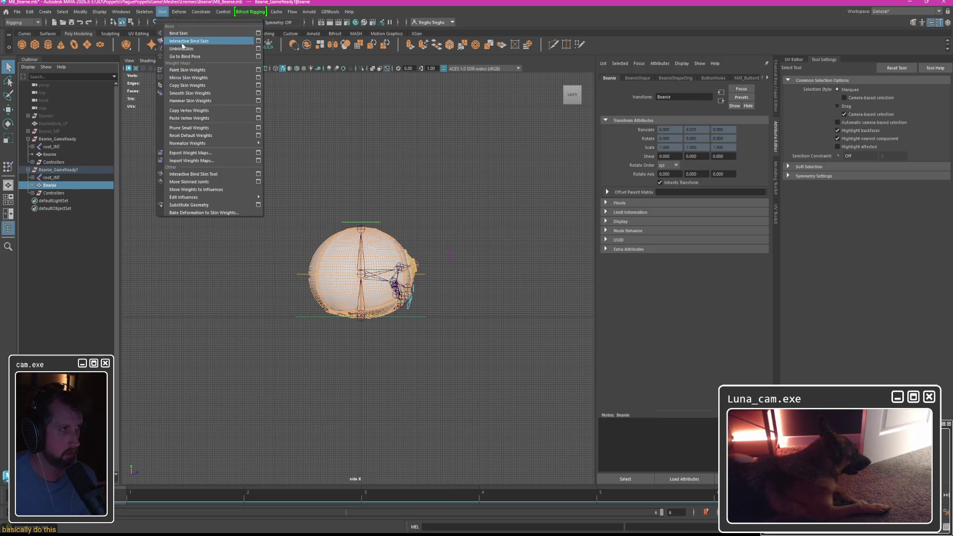
click(194, 43)
Select the duplicate's root joint with its mesh and try Unbind Skin again.
click(51, 177)
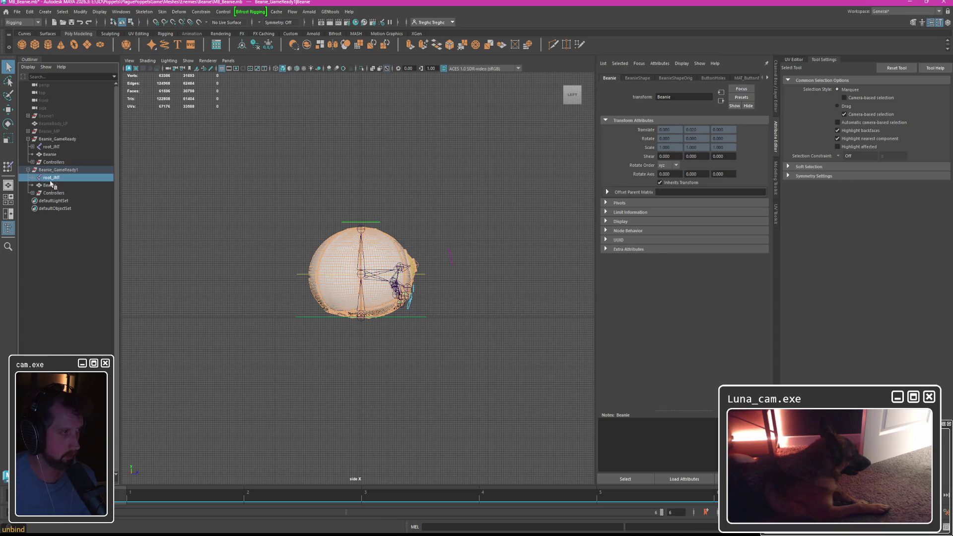
click(59, 12)
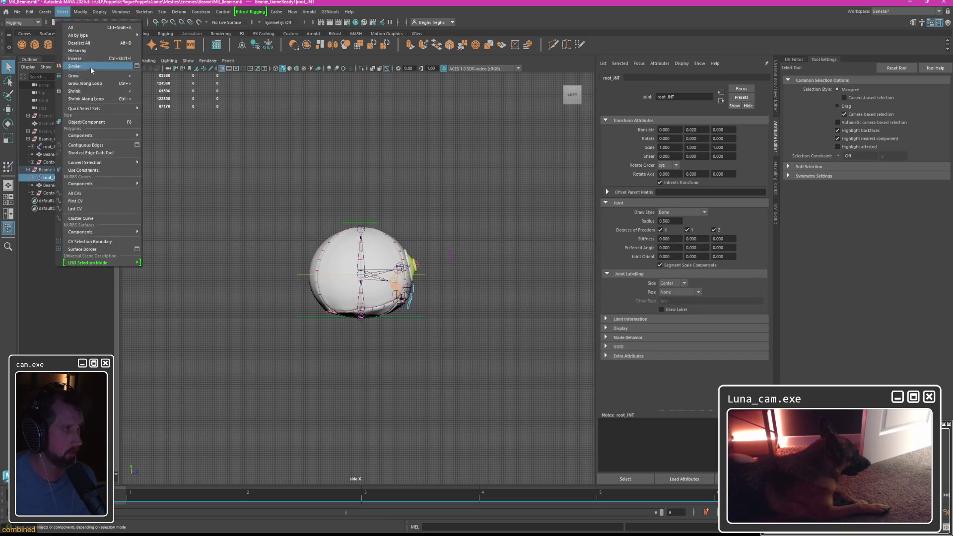
click(89, 59)
ctrl+click(50, 185)
click(161, 12)
click(193, 44)
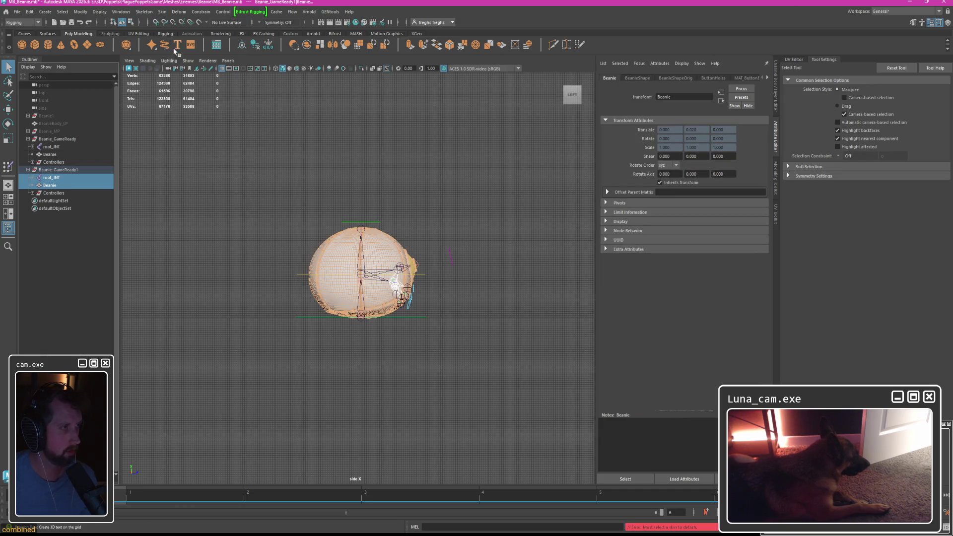
Drag the copied mesh Beanie2 out of Beanie_GameReady1 to the scene's top level.
click(50, 185)
mouse_move(49, 185)
mouse_down()
mouse_move(52, 170)
mouse_move(58, 195)
mouse_up()
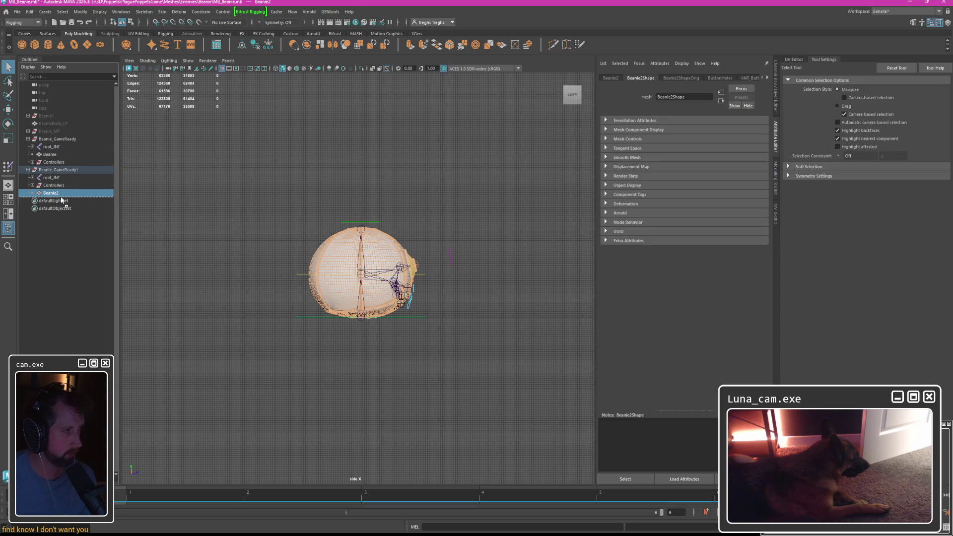
click(59, 193)
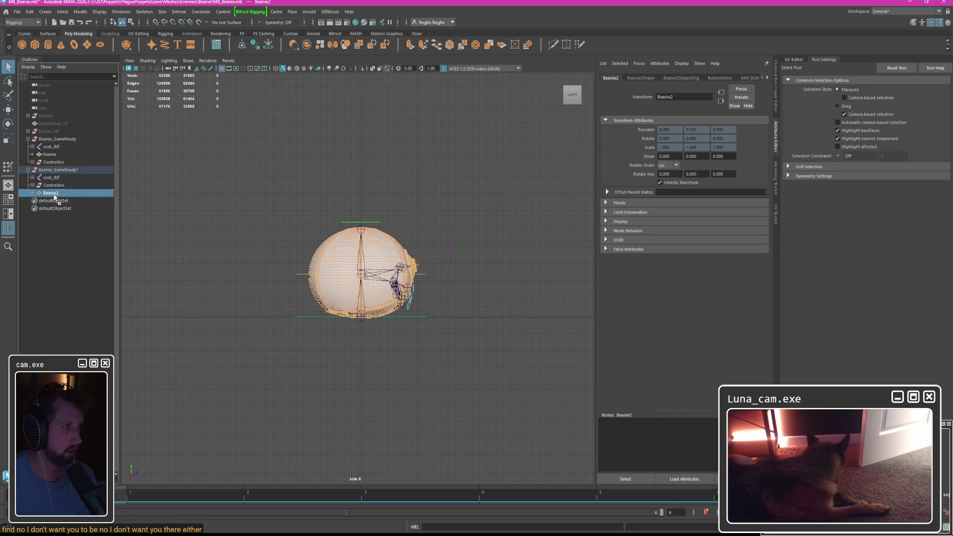
drag(59, 193, 63, 103)
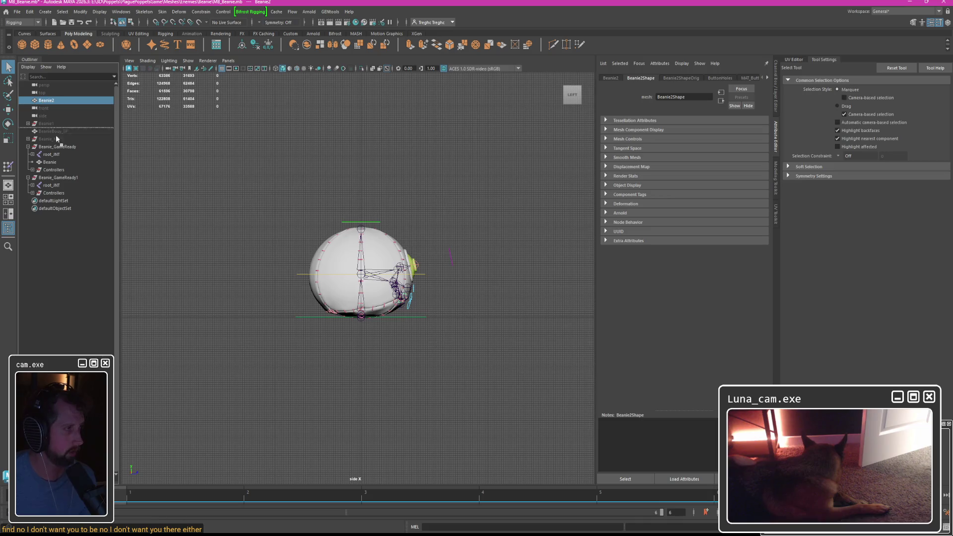
mouse_move(45, 100)
middle_down()
mouse_move(55, 197)
mouse_move(62, 96)
middle_up()
click(223, 187)
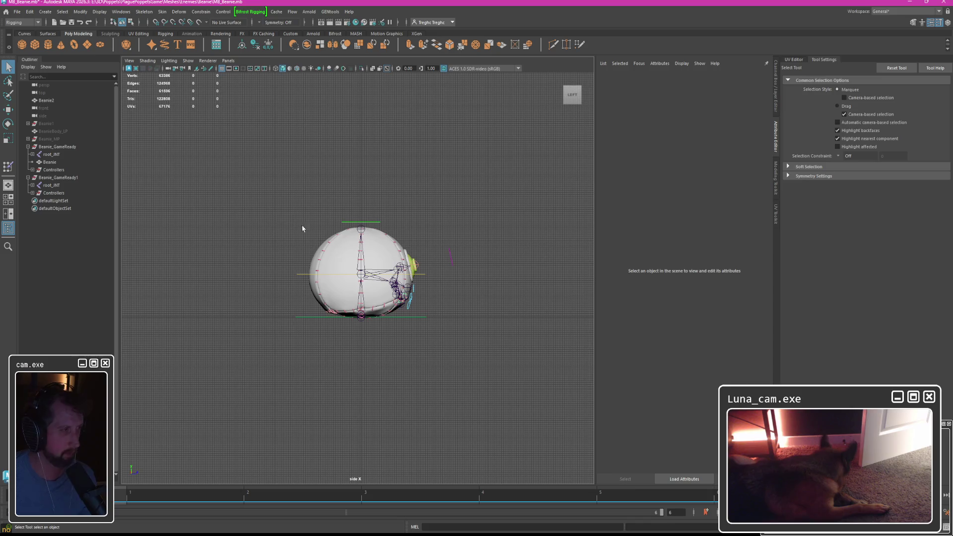
Hide Beanie_GameReady and try Unbind Skin on the copied rig's root_JNT.
click(57, 146)
key(h)
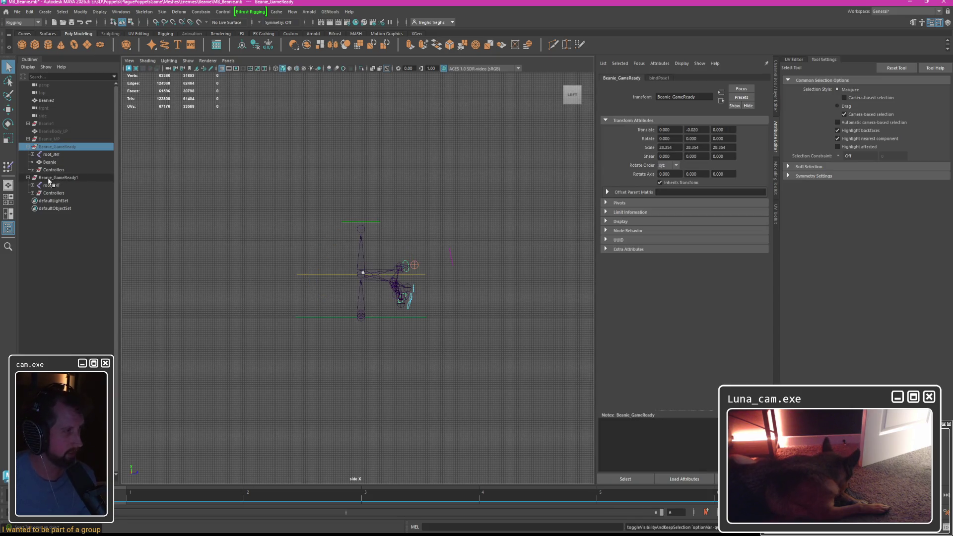
click(45, 100)
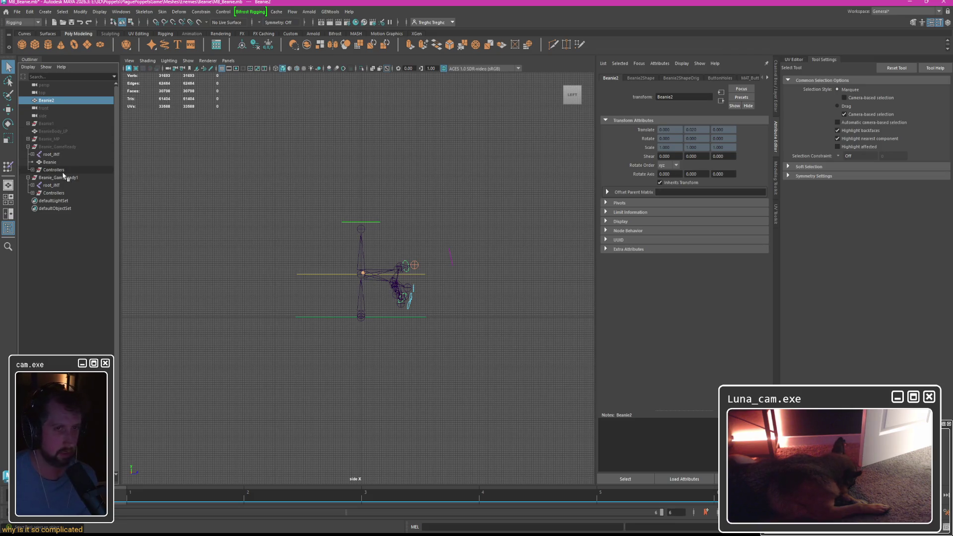
click(48, 185)
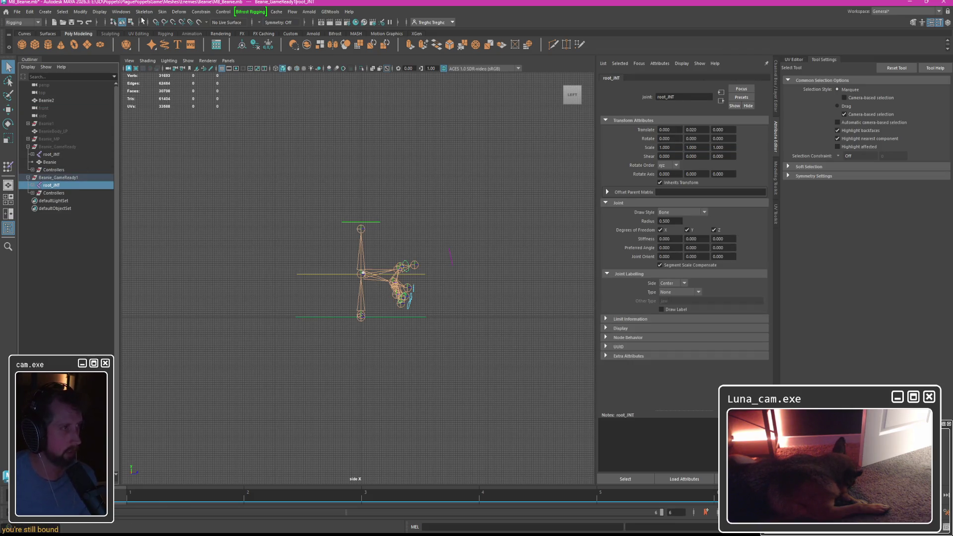
click(175, 13)
click(178, 45)
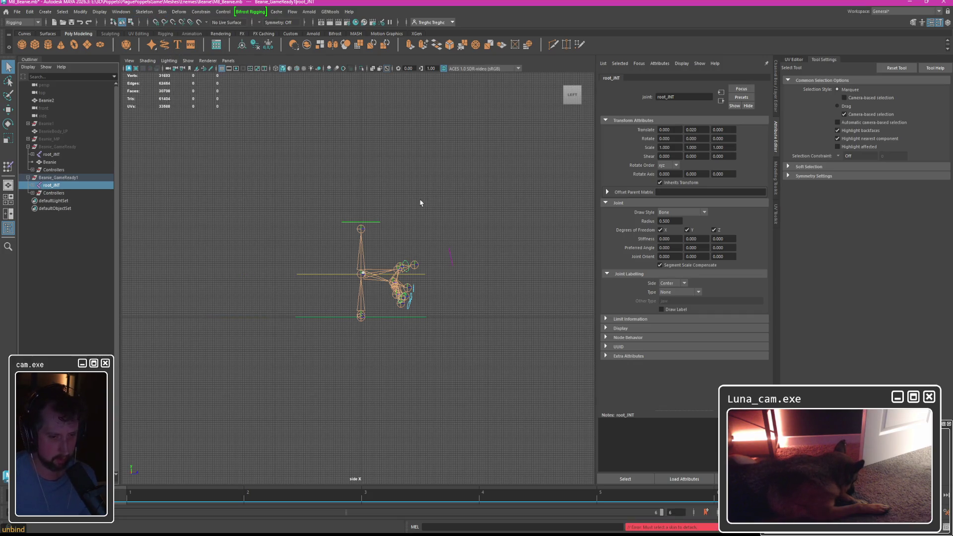
Select the expanded root_JNT hierarchy together with Beanie2 and unbind the skin.
click(46, 99)
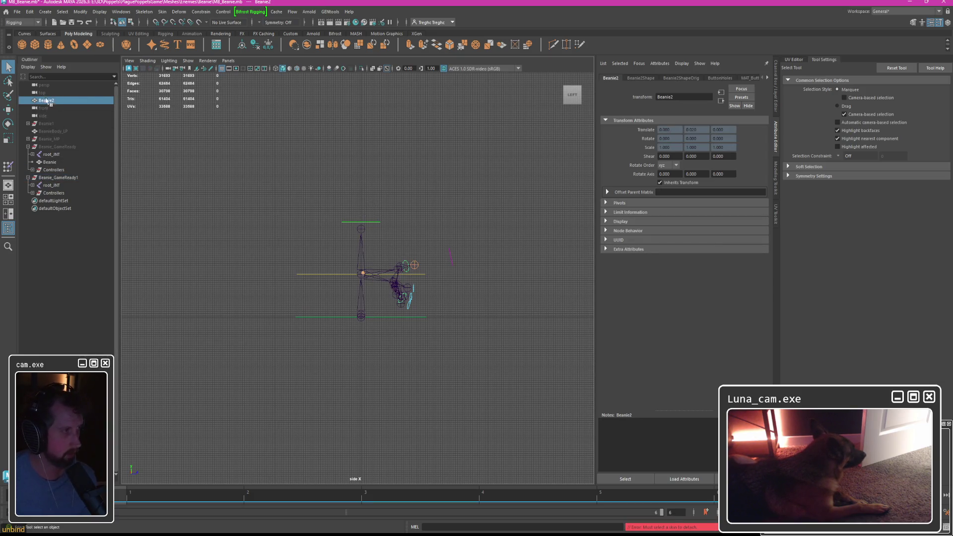
key(r)
click(362, 277)
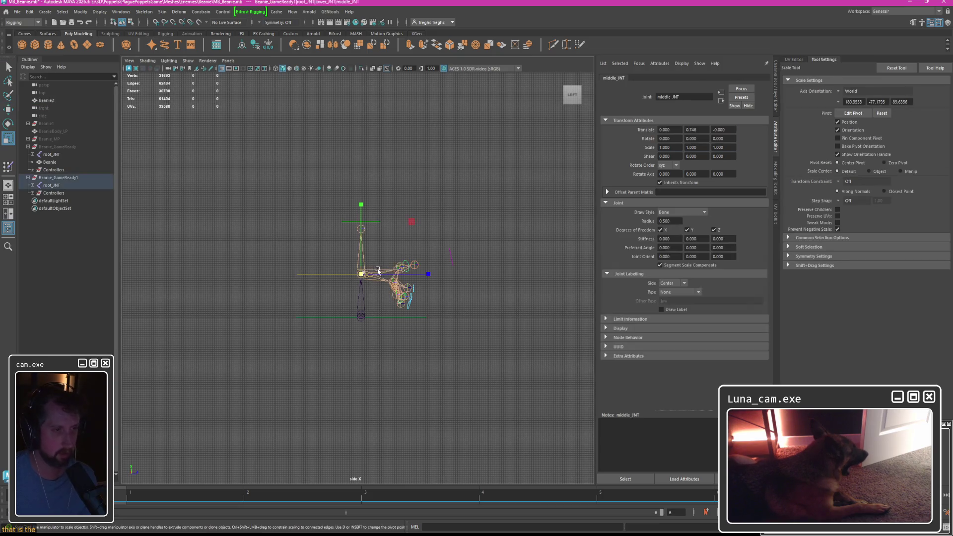
click(52, 185)
click(36, 185)
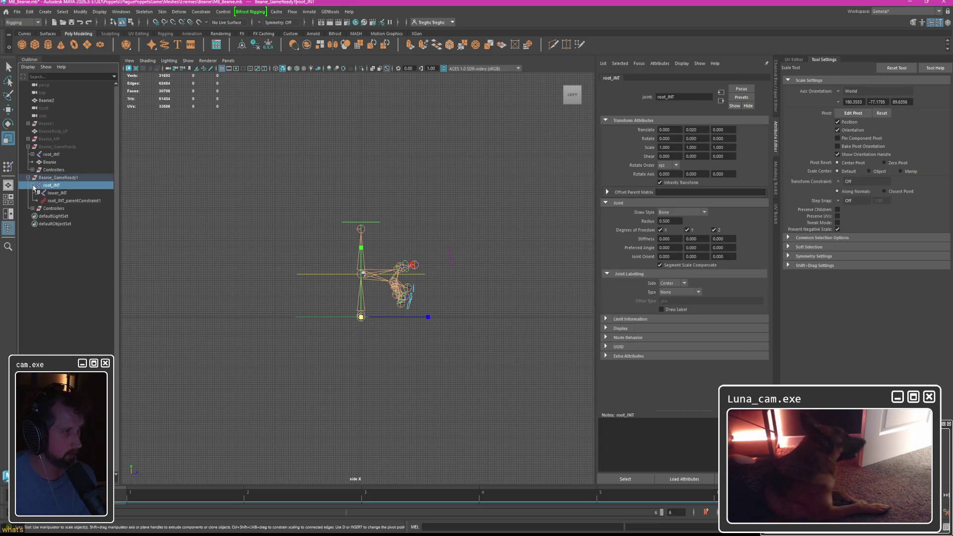
click(36, 185)
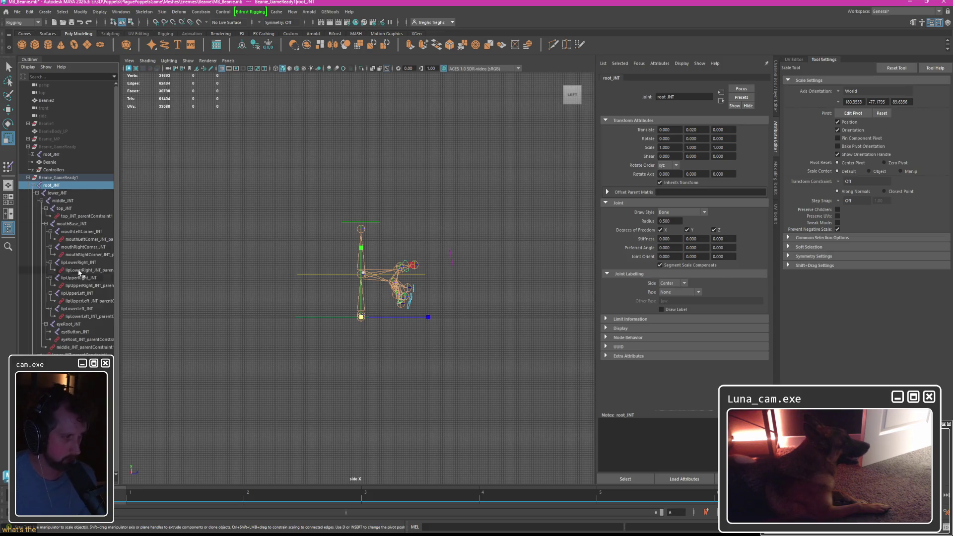
shift+click(68, 346)
ctrl+click(46, 99)
click(161, 11)
click(183, 49)
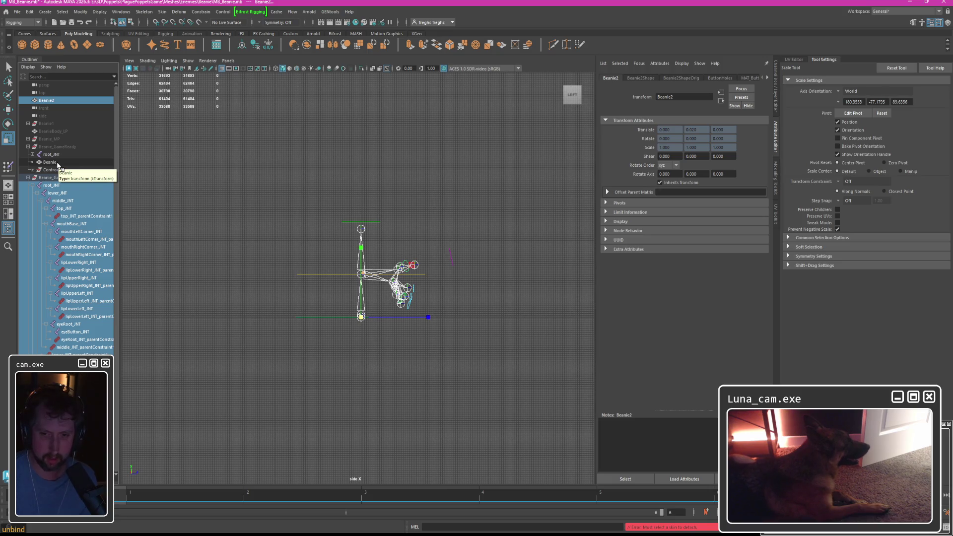
Toggle Beanie_GameReady's visibility to compare it against Beanie2.
click(63, 162)
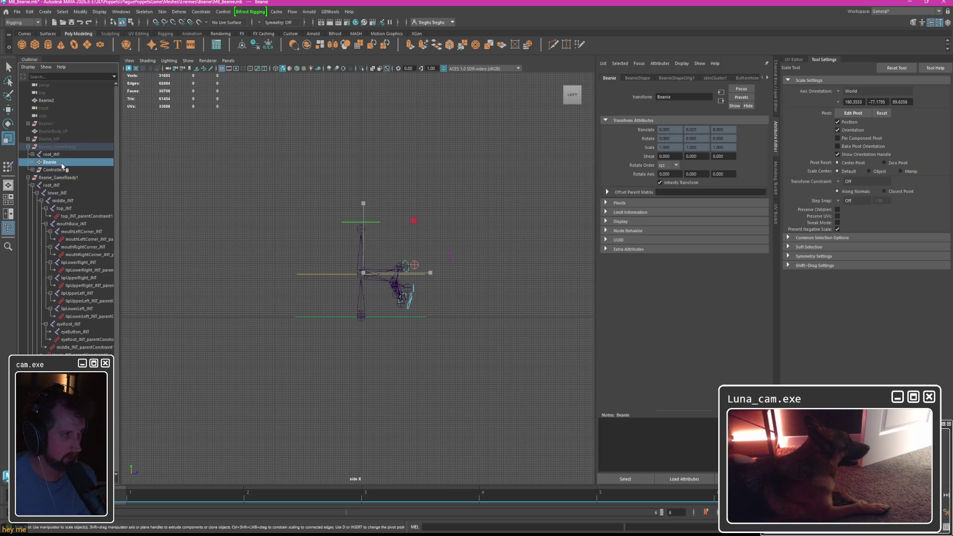
click(60, 148)
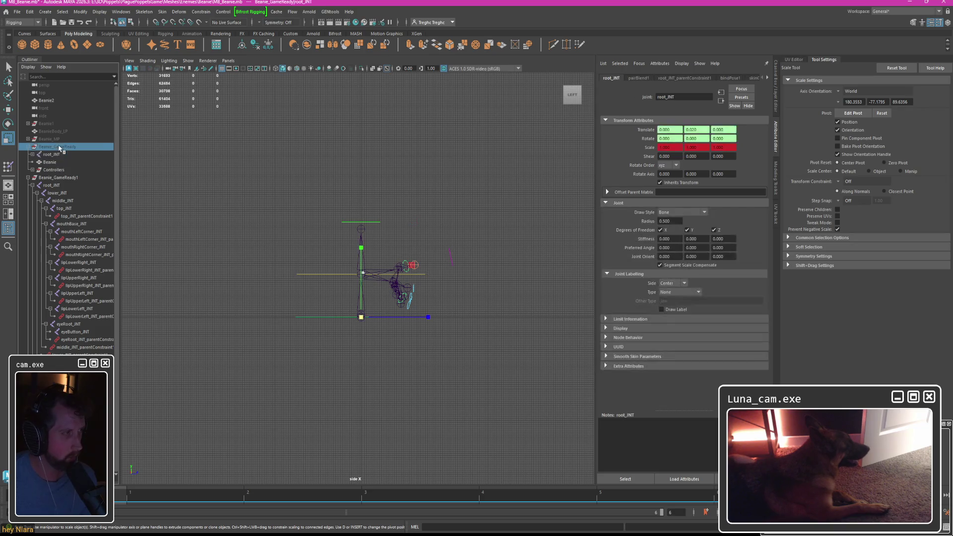
key(h)
key(h)
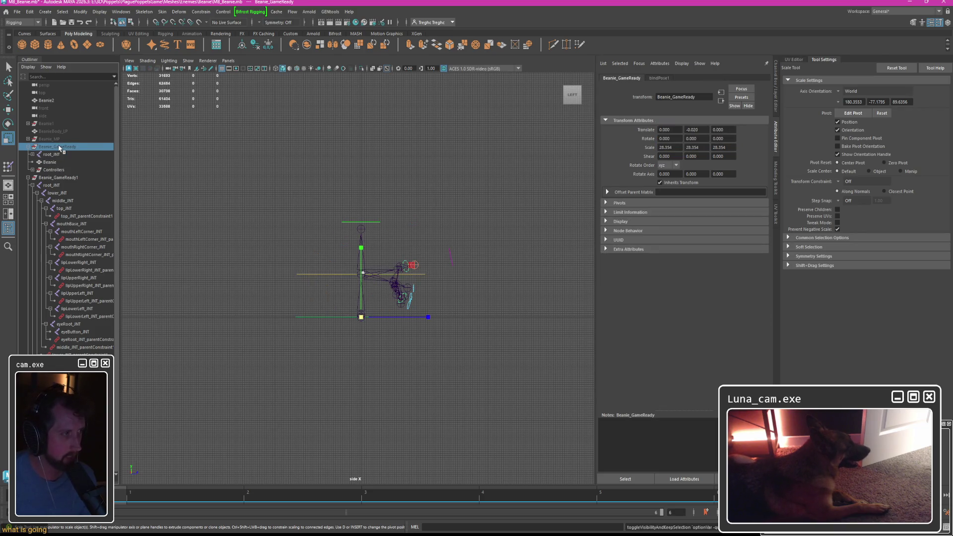
key(shift+h)
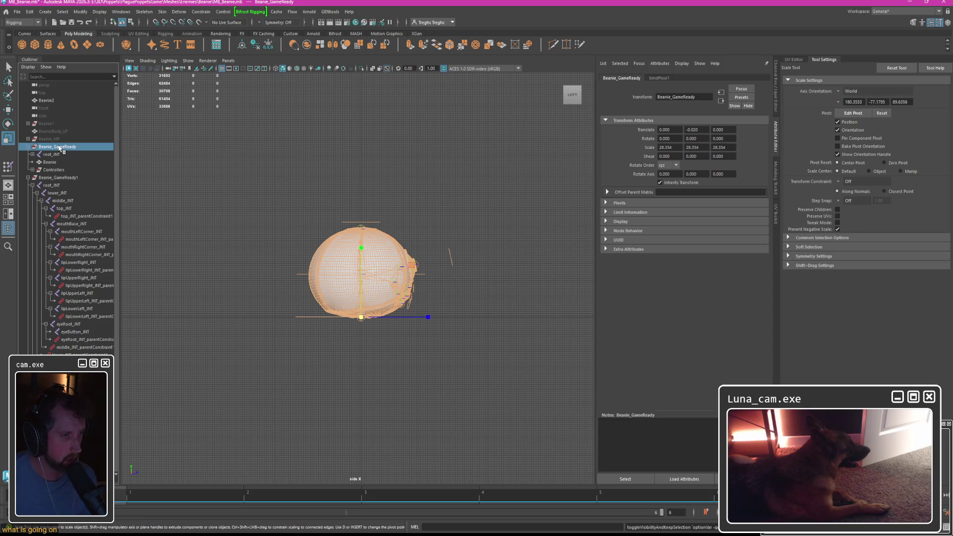
key(h)
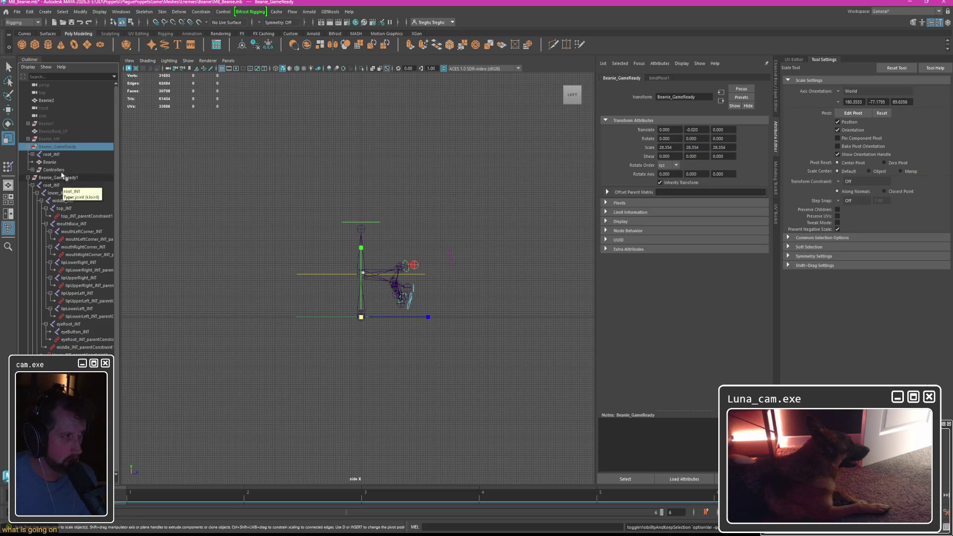
key(h)
key(h)
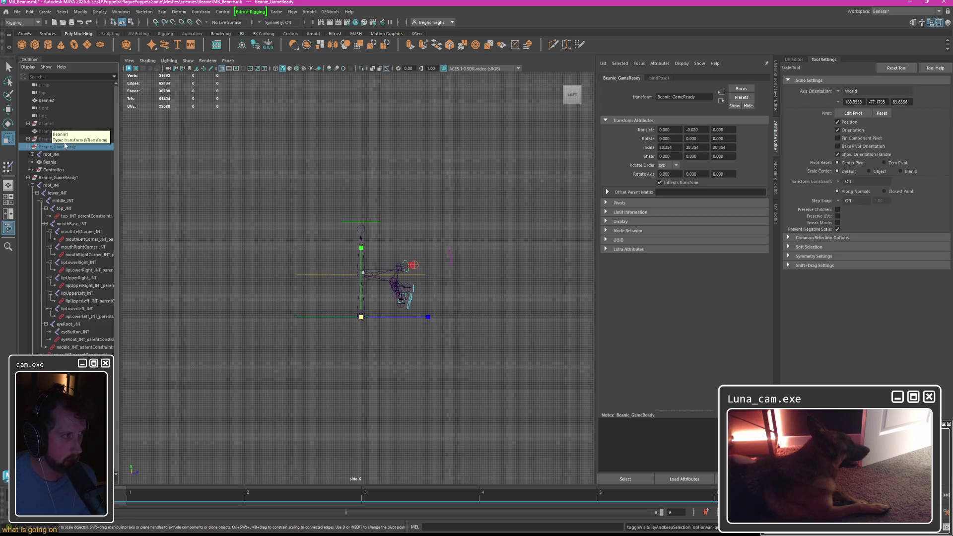
Duplicate Beanie2 into Beanie3, delete the original Beanie2, and select Beanie3.
click(47, 106)
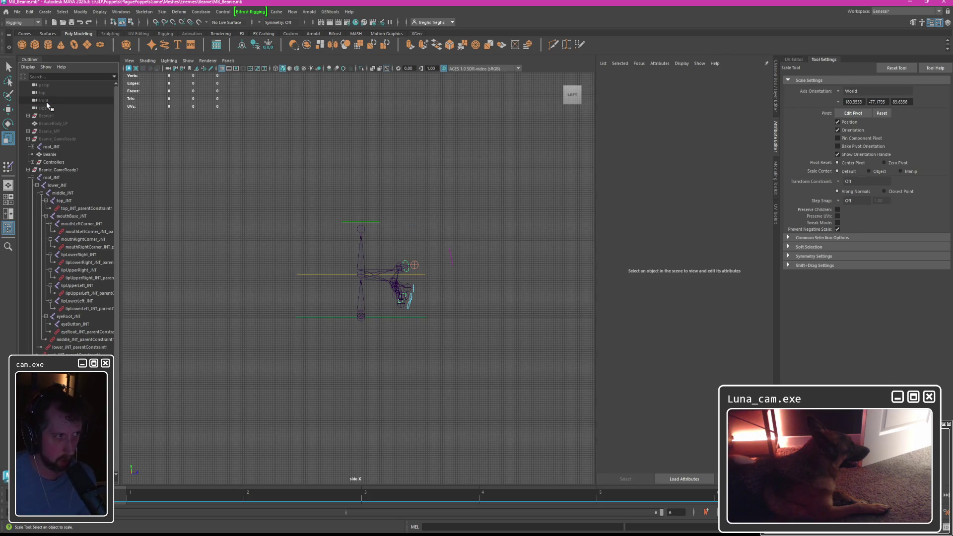
click(47, 100)
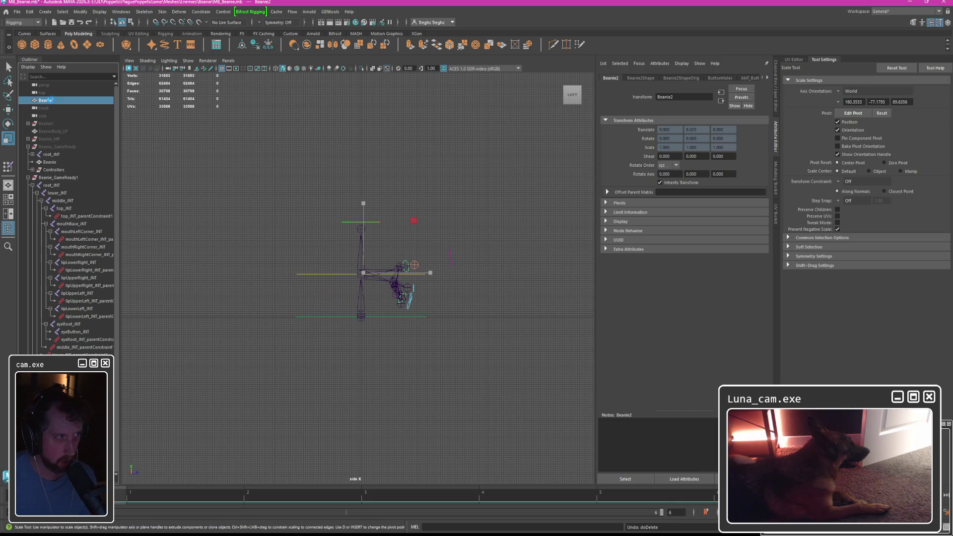
key(ctrl+d)
key(Delete)
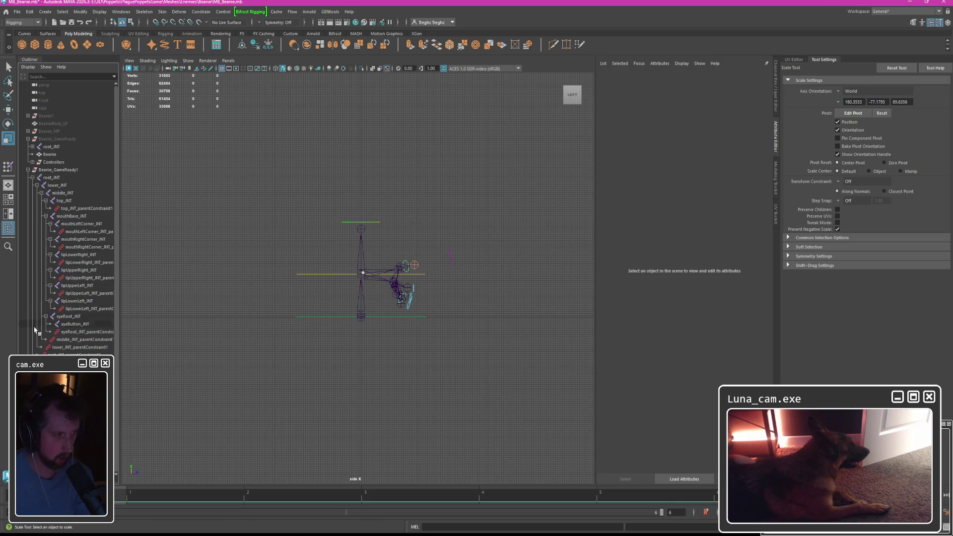
click(414, 266)
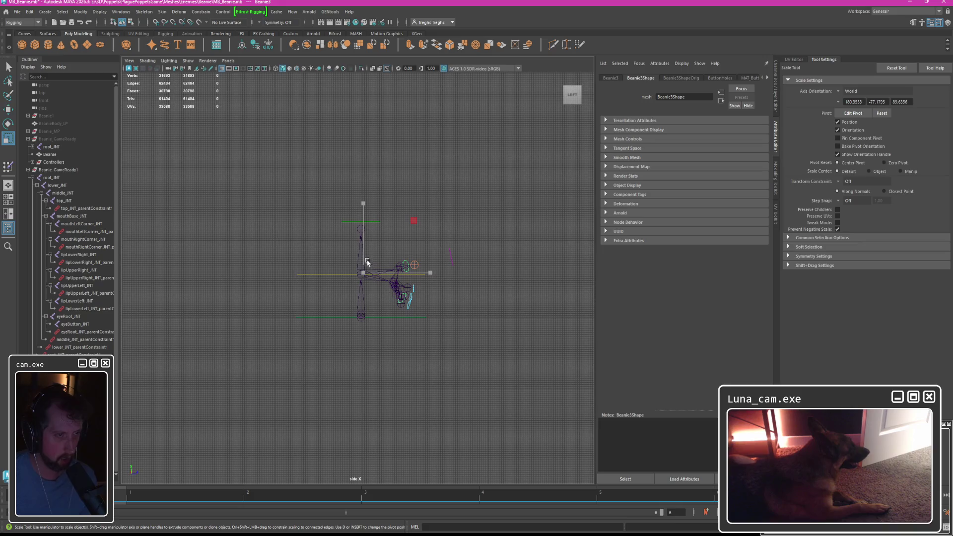
click(201, 11)
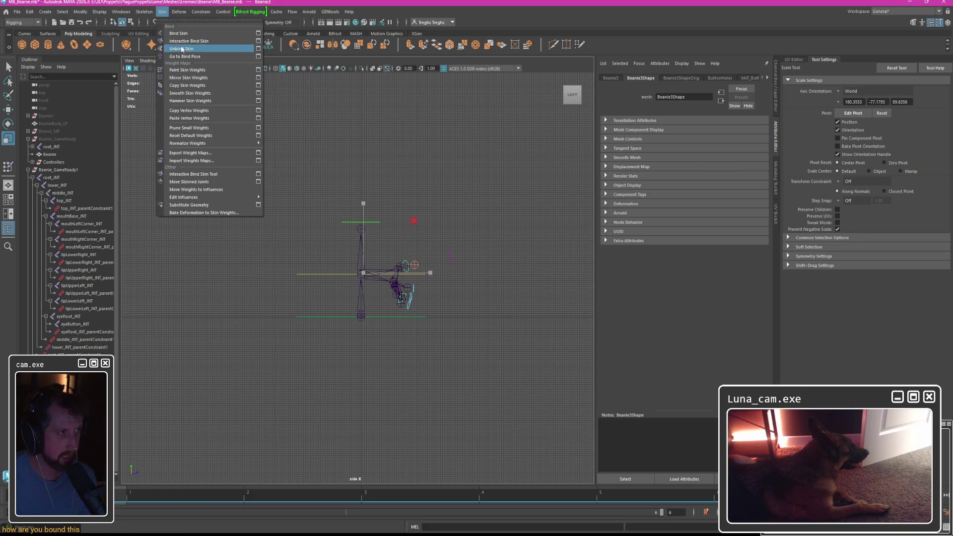
Apply the Unbind Skin options to Beanie3.
click(189, 50)
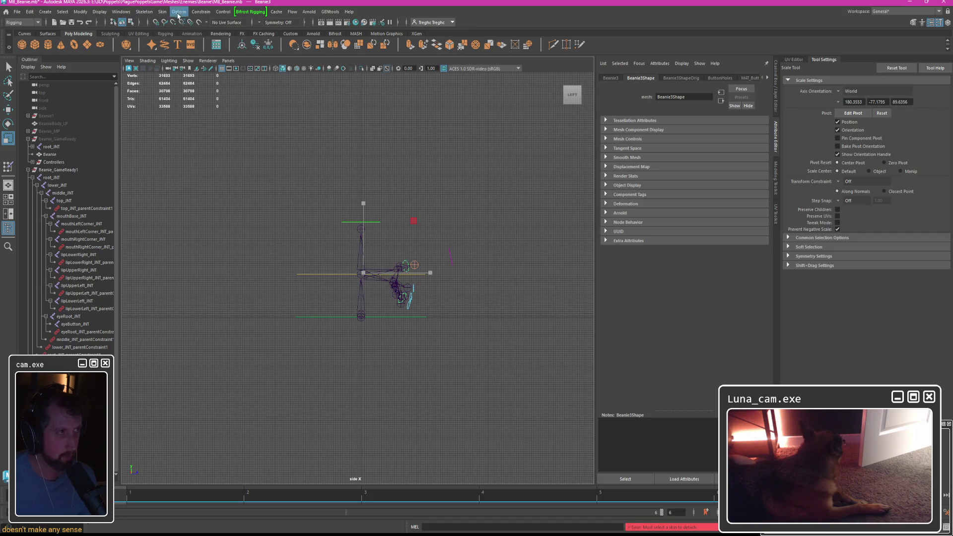
click(161, 11)
click(258, 49)
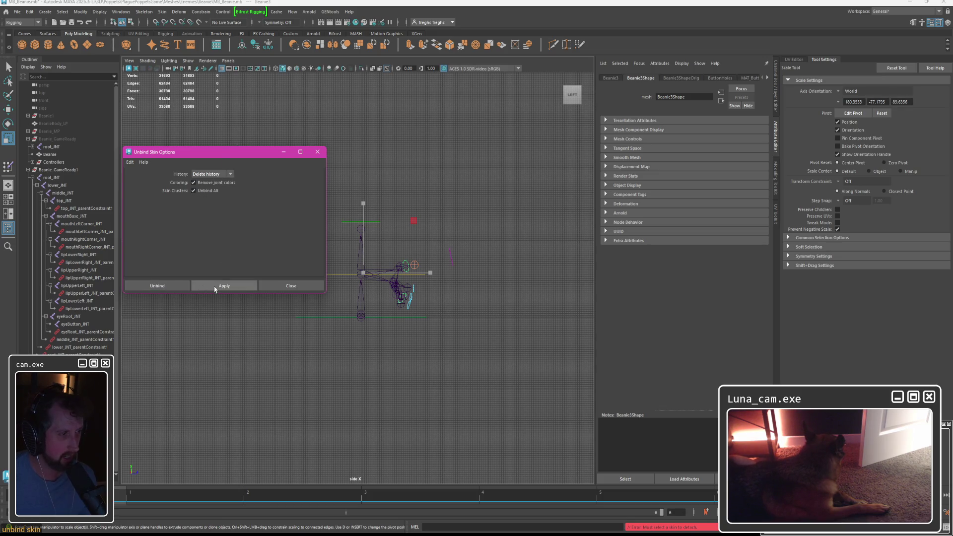
click(290, 286)
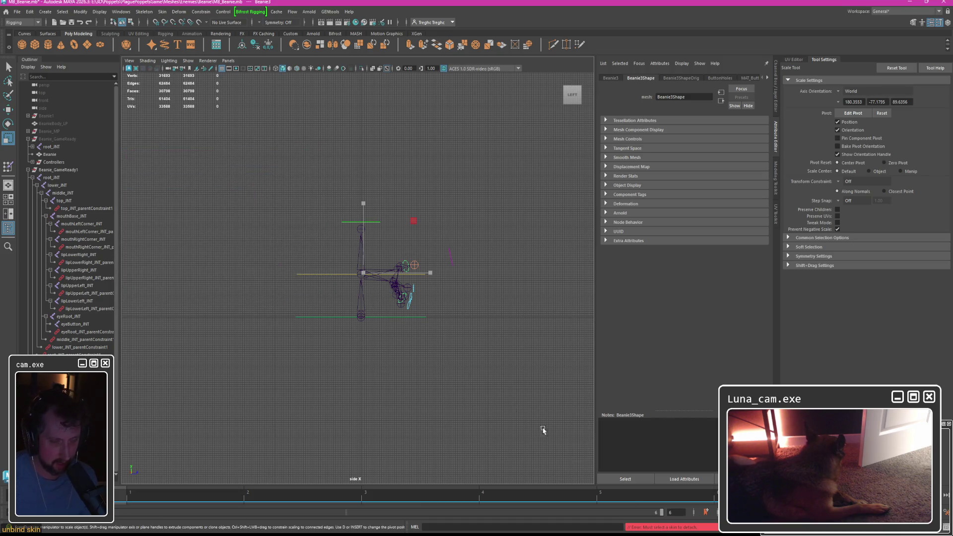
scroll(395, 246, up, 8)
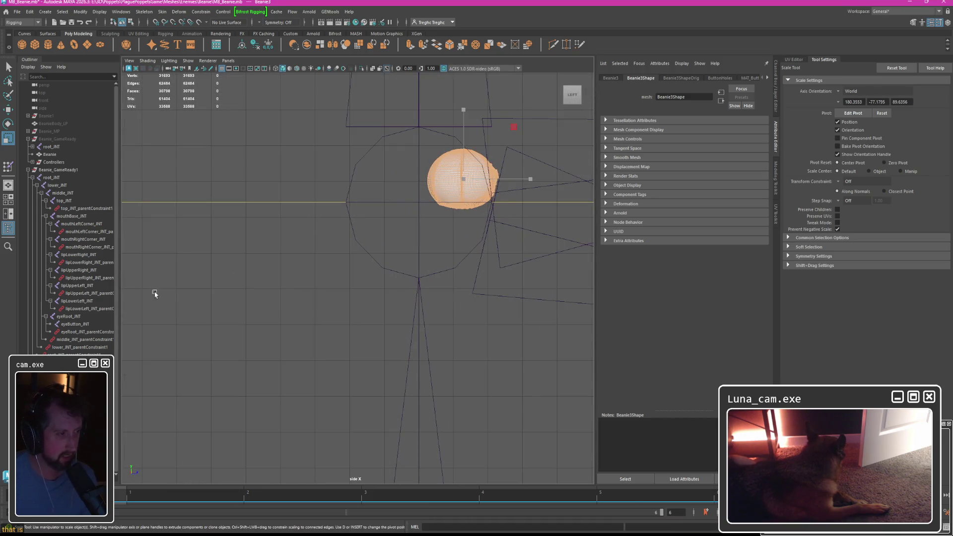
Toggle Beanie_GameReady visibility, then undo back to before the rig was duplicated.
click(112, 337)
key(h)
key(h)
key(Up)
key(Up)
key(Up)
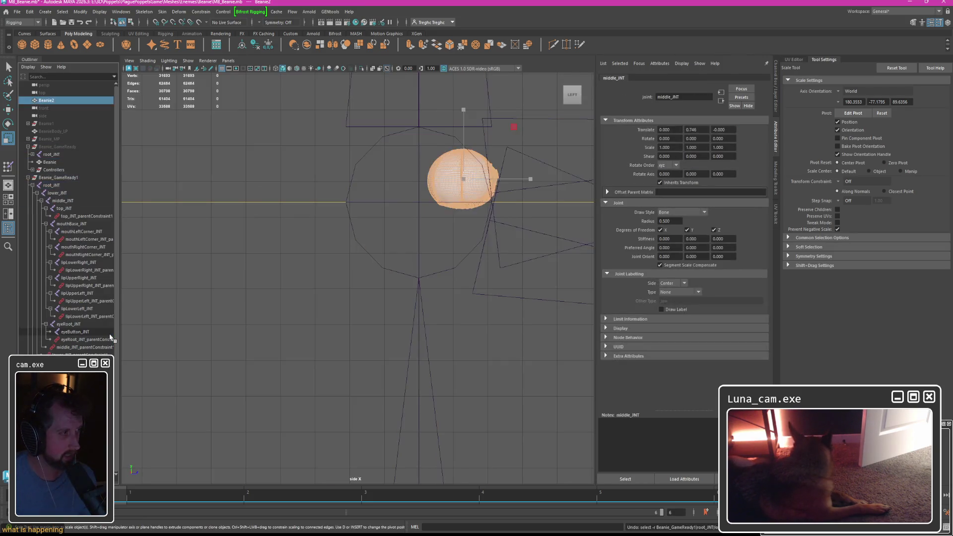
key(ctrl+z)
key(ctrl+z)
key(ctrl+z)
key(ctrl+z)
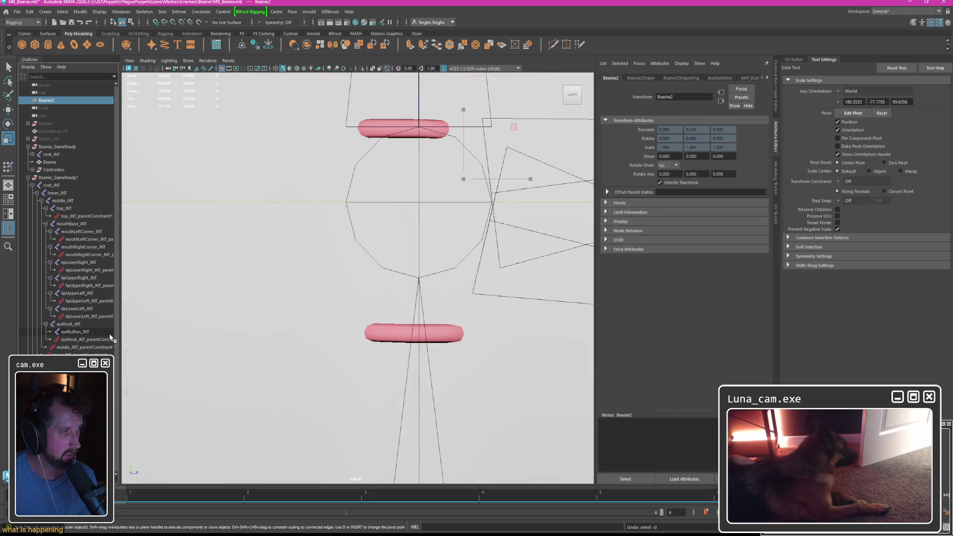
key(ctrl+z)
key(ctrl+z)
key(ctrl+z)
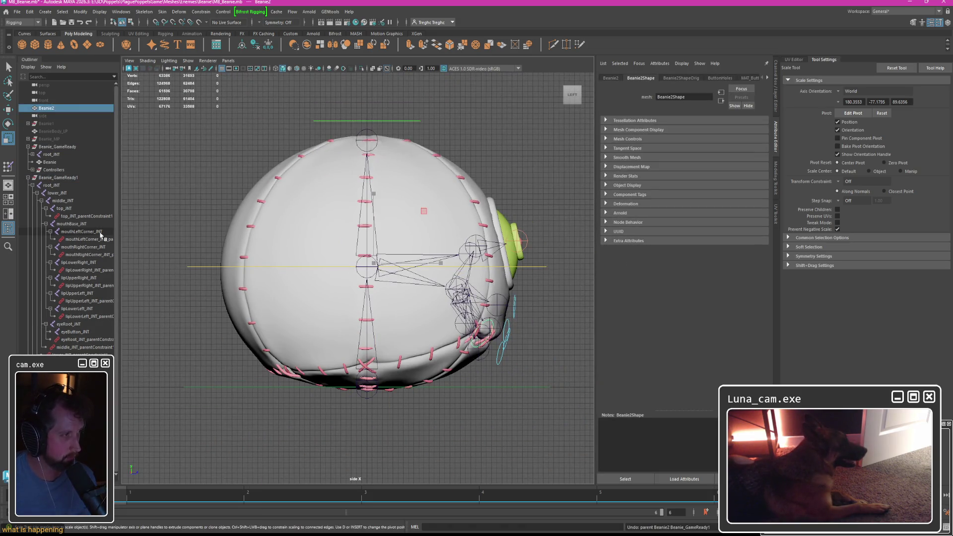
key(ctrl+z)
key(ctrl+z)
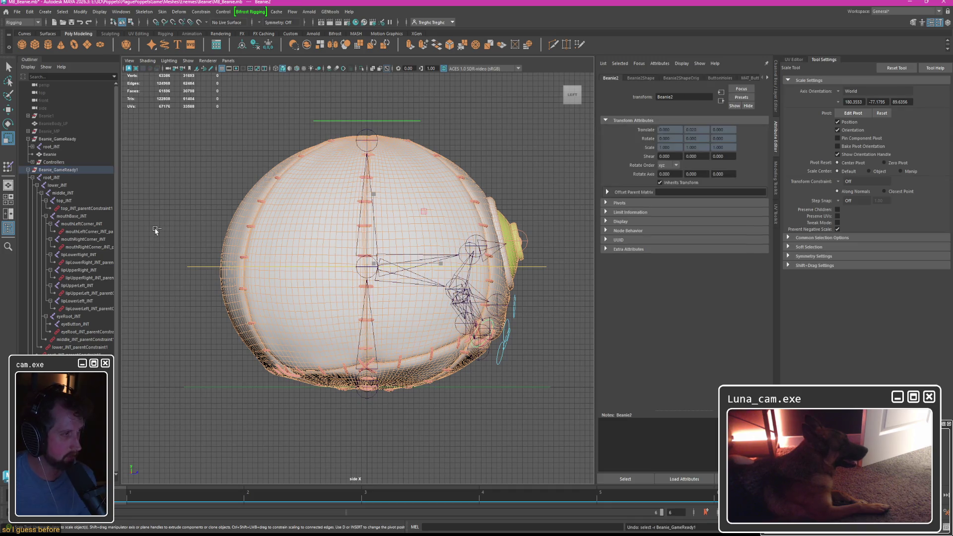
key(ctrl+z)
key(ctrl+z)
key(ctrl+z)
key(ctrl+z)
key(ctrl+z)
key(ctrl+z)
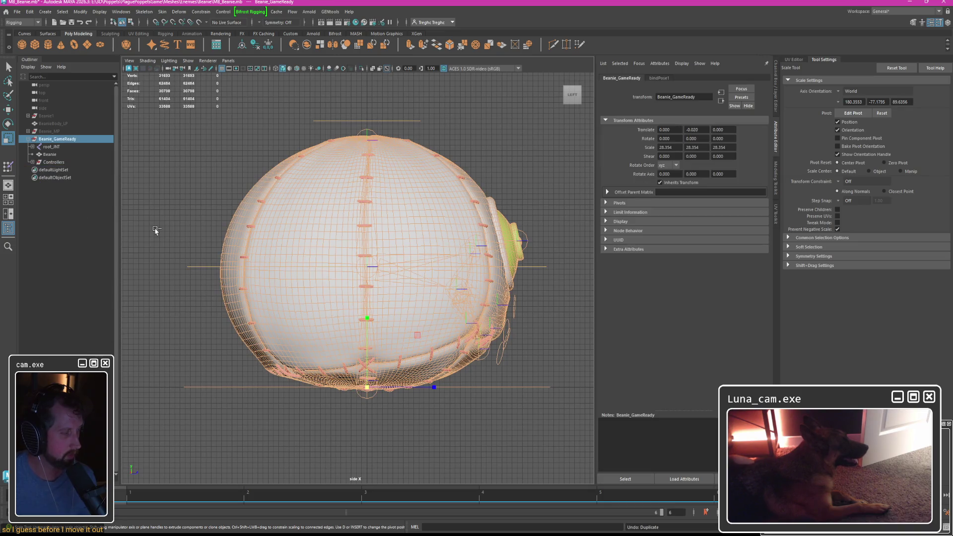
Detach the skin from the Beanie mesh.
click(49, 154)
click(162, 12)
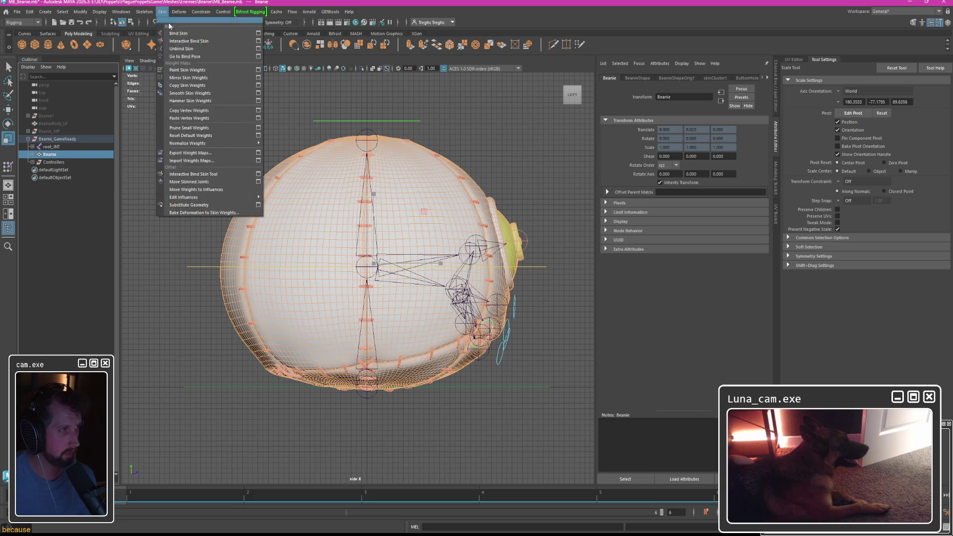
click(181, 49)
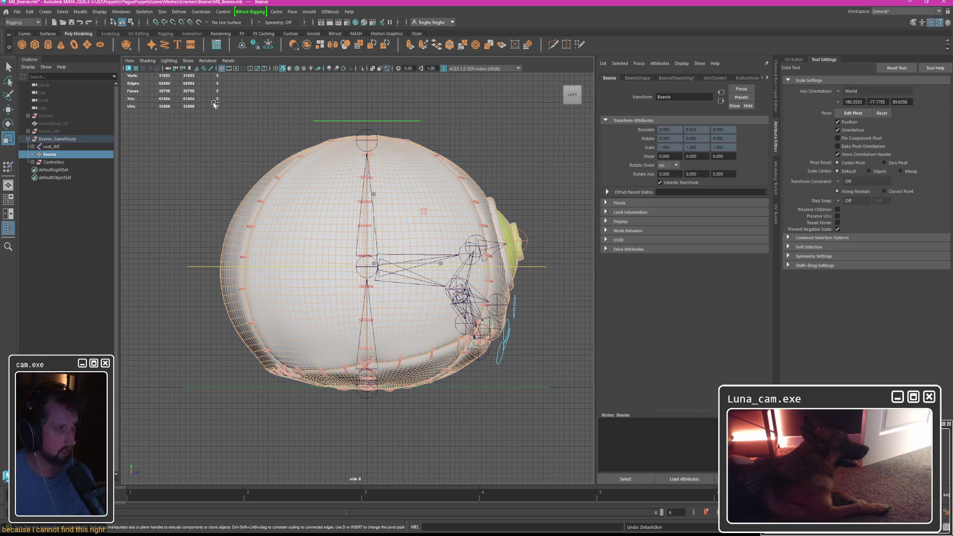
Duplicate Beanie_GameReady, try moving the copy, then undo the move and duplicate.
key(ctrl+d)
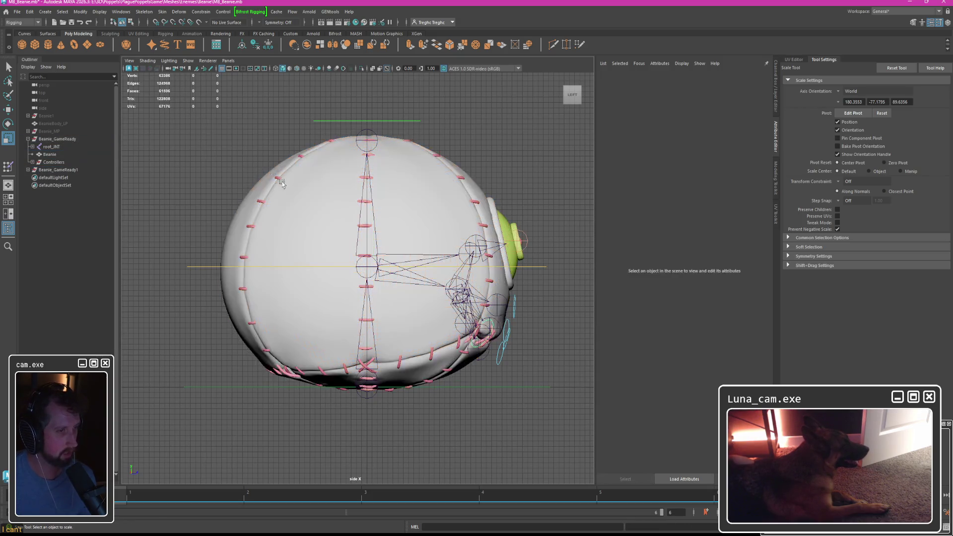
key(w)
drag(224, 144, 271, 209)
key(ctrl+z)
key(ctrl+z)
key(ctrl+z)
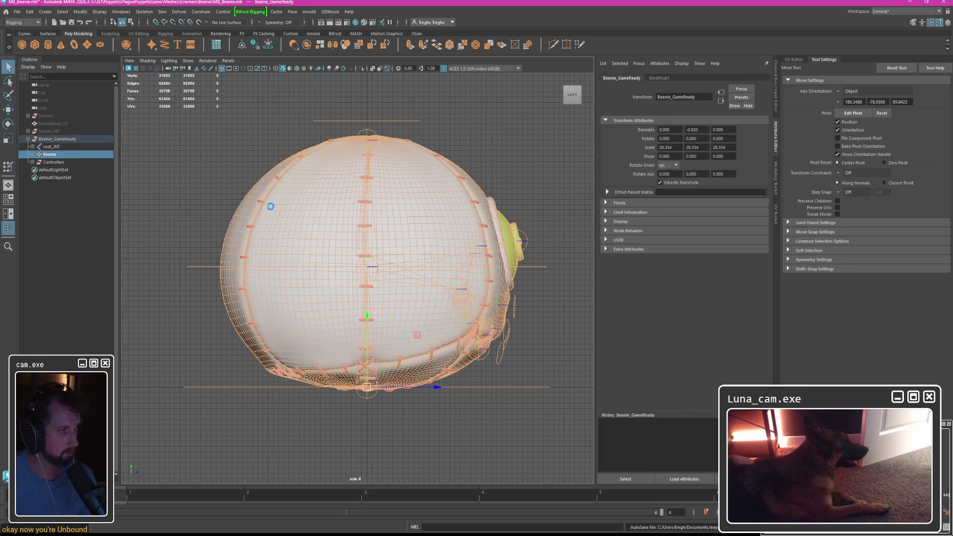
key(ctrl+z)
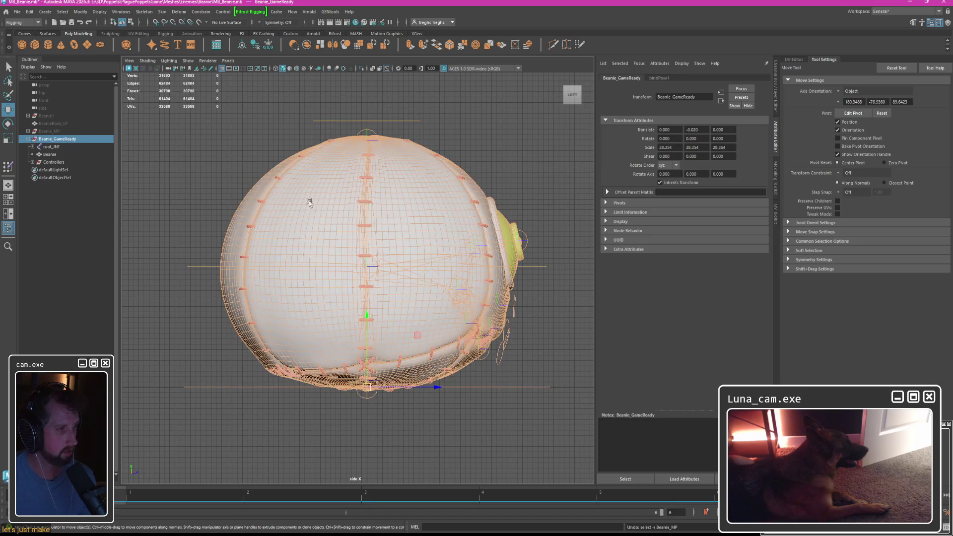
Duplicate Beanie_GameReady again into Beanie_GameReady1 and select the Beanie mesh.
key(Down)
click(162, 11)
click(60, 138)
key(ctrl+d)
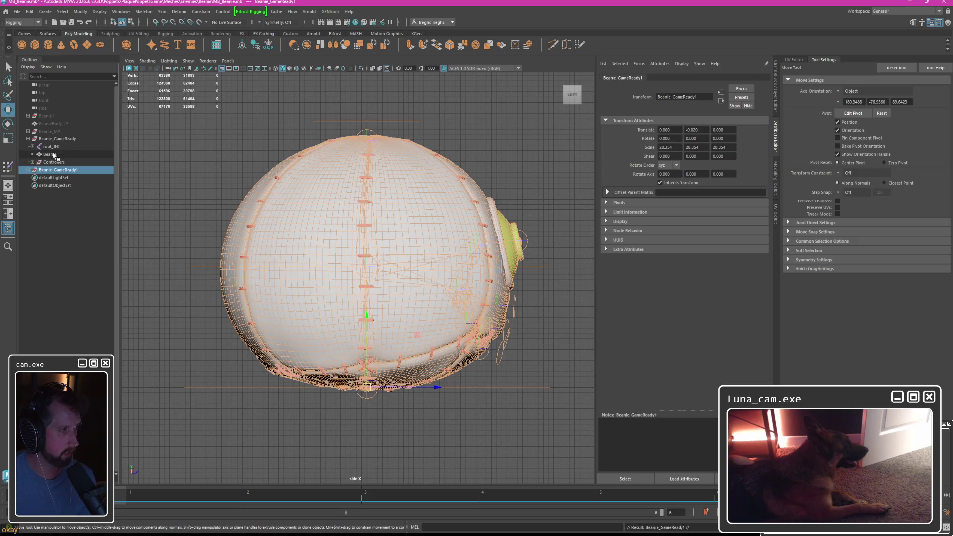
click(50, 154)
click(161, 11)
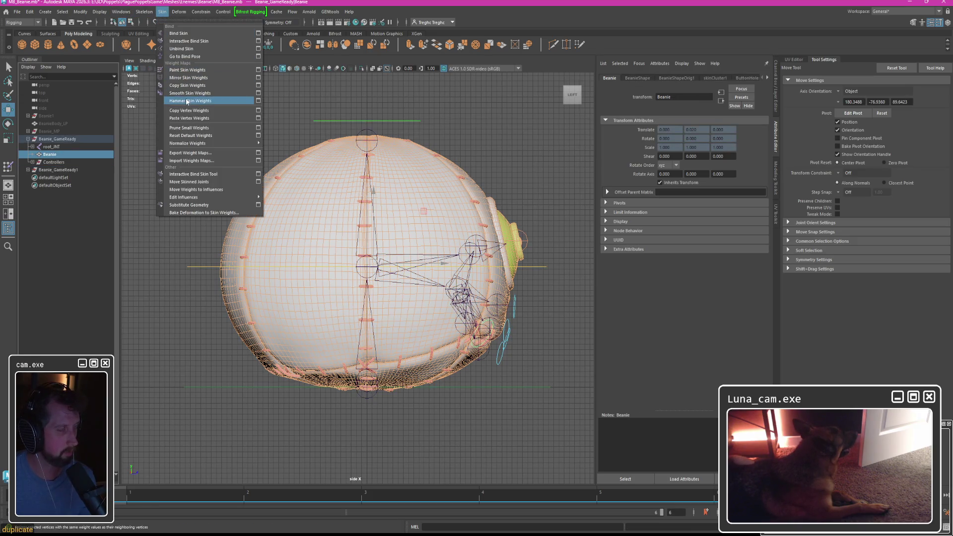
Unbind the Beanie mesh's skin and expand the Beanie_GameReady1 copy.
click(179, 48)
click(56, 139)
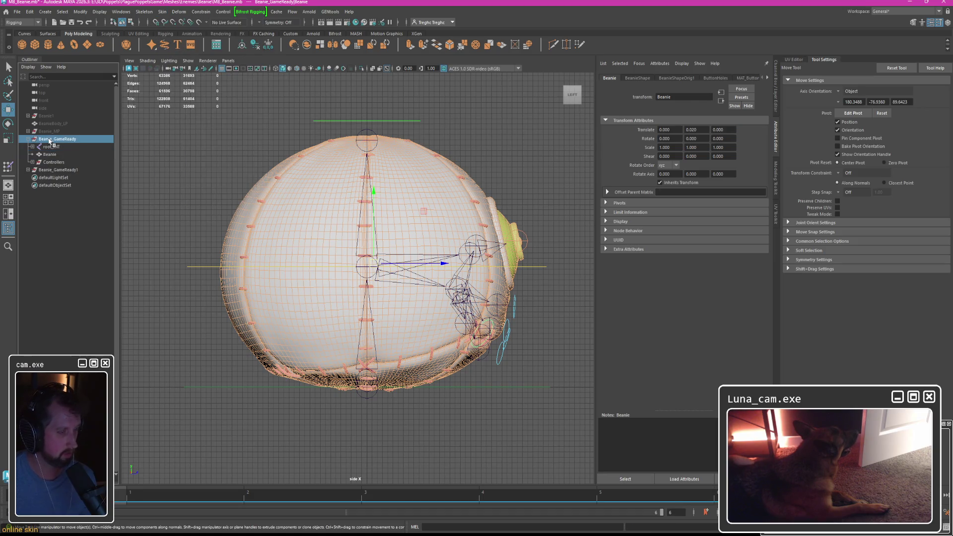
click(29, 170)
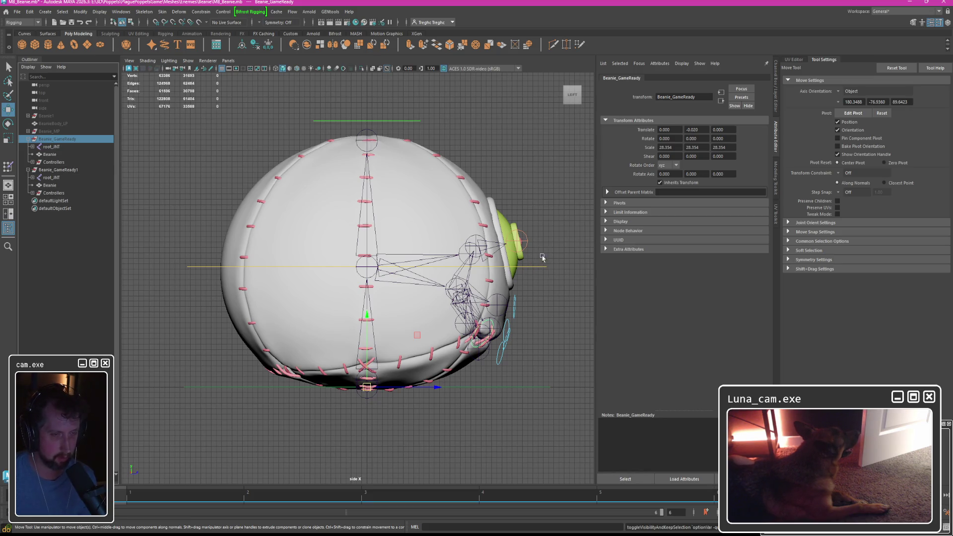
Test-rotate the EyeController curve and undo it.
alt+middle_drag(541, 261, 429, 272)
click(437, 255)
key(e)
drag(469, 246, 454, 223)
key(ctrl+z)
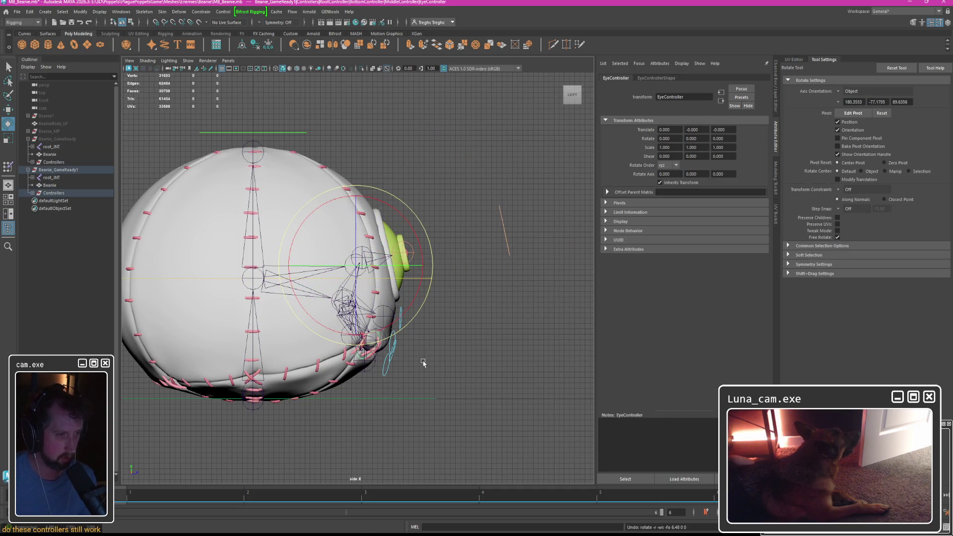
Test-rotate the eyeRoot_JNT joint and undo it.
key(w)
click(345, 350)
click(366, 252)
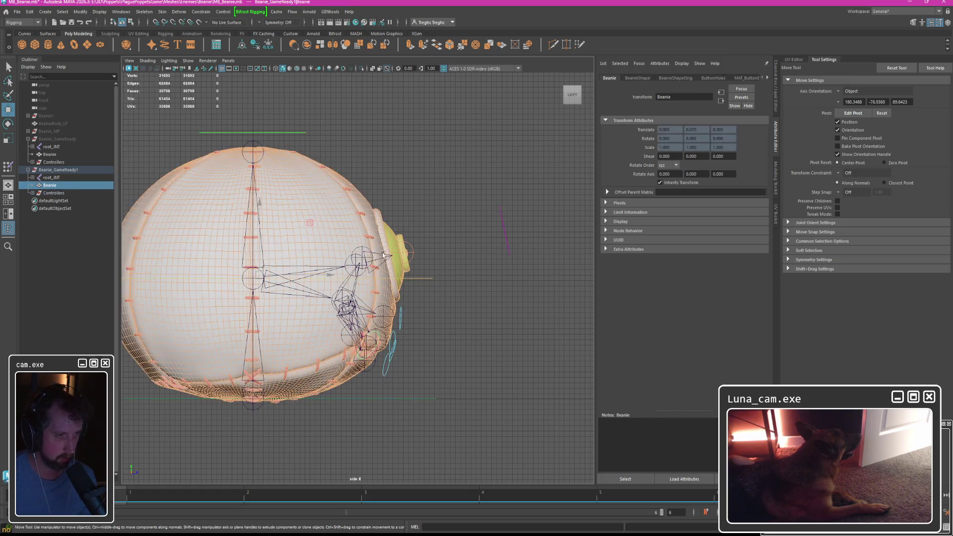
click(369, 252)
key(e)
drag(416, 253, 461, 227)
key(ctrl+z)
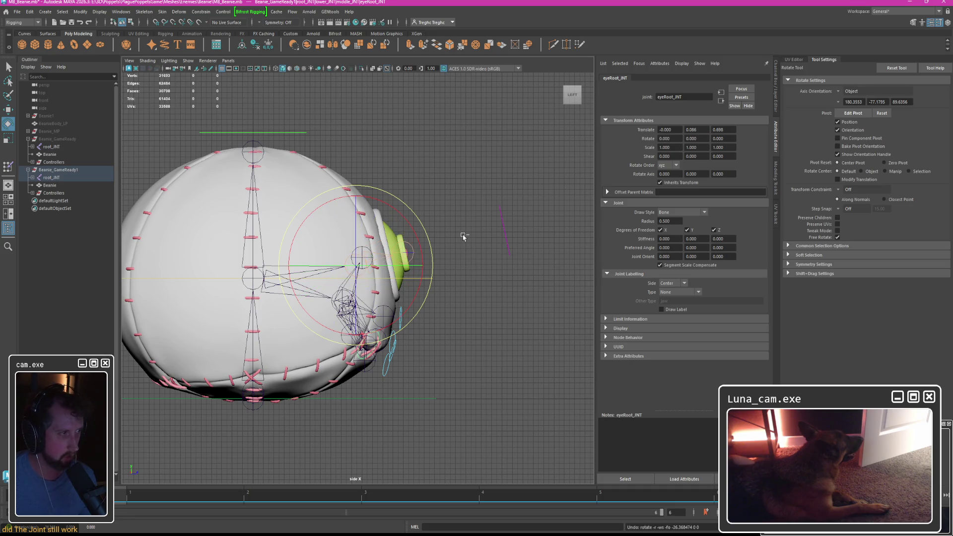
key(ctrl+z)
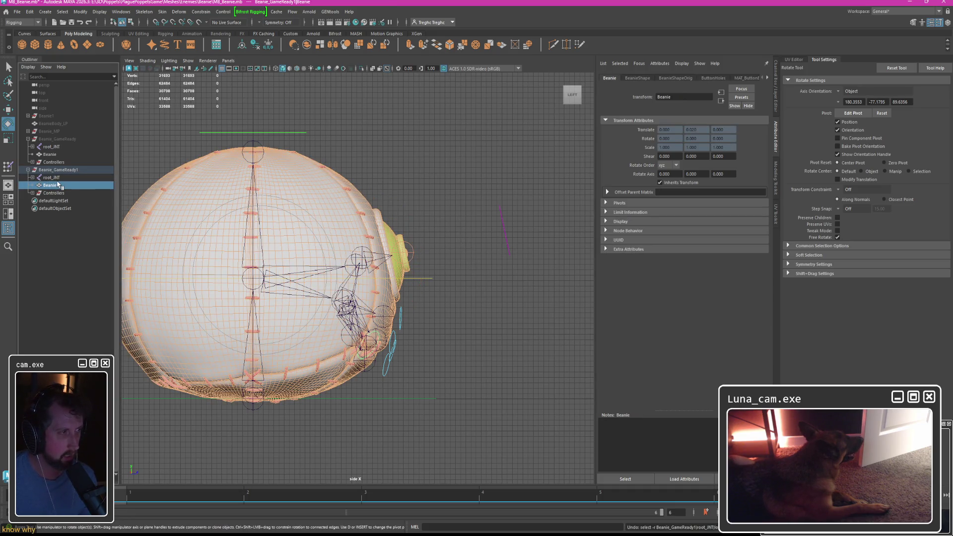
Undo the root_JNT trial move and the duplicate, leaving only Beanie_GameReady.
click(53, 177)
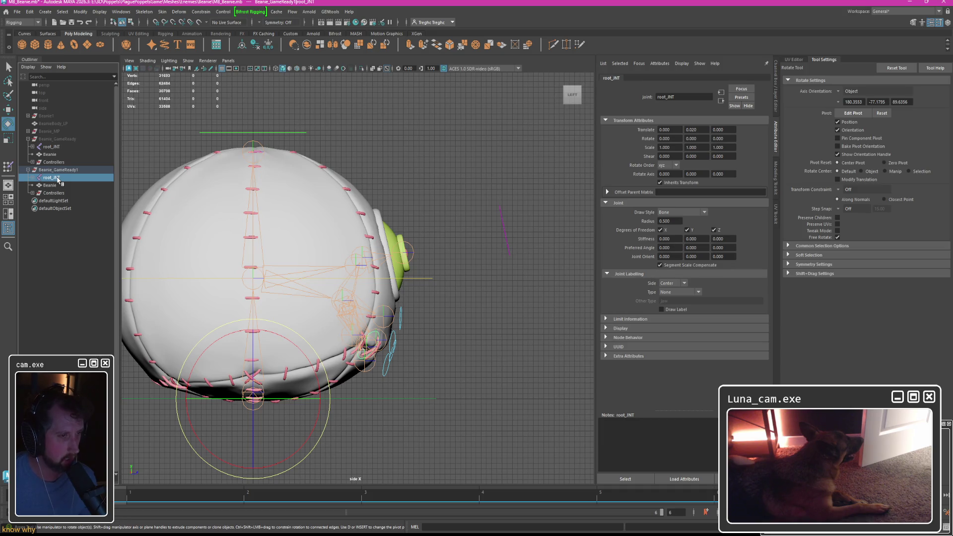
key(w)
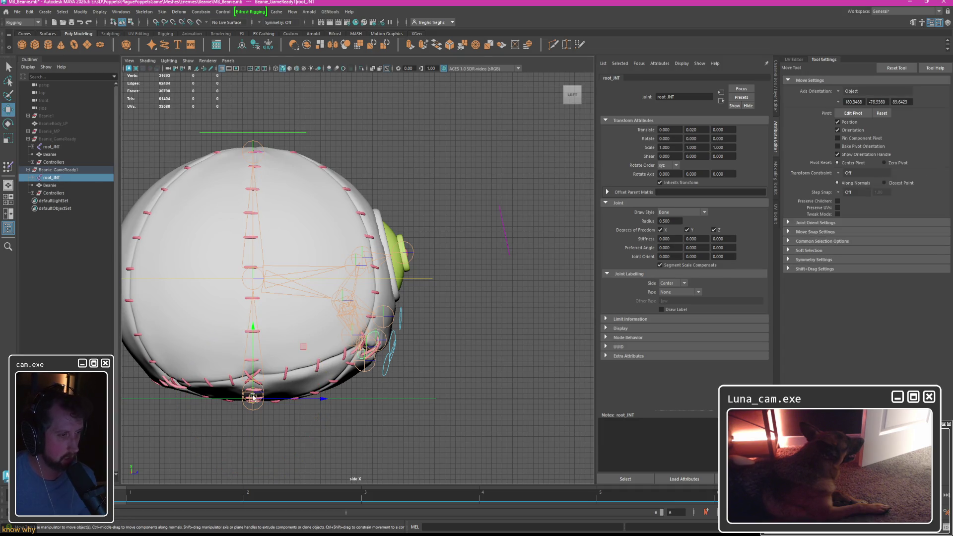
key(ctrl+z)
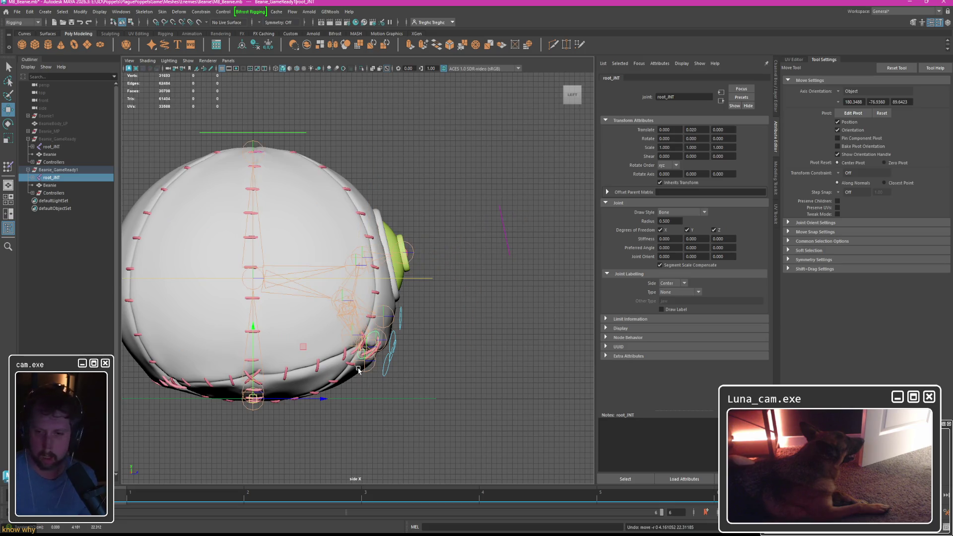
click(52, 170)
click(55, 139)
key(ctrl+z)
key(ctrl+z)
click(75, 153)
click(56, 138)
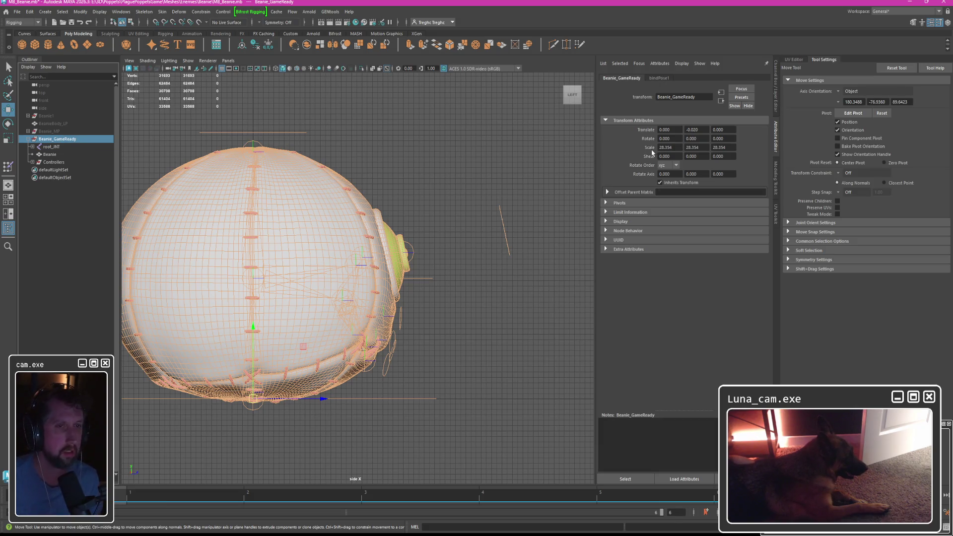
text(1)
key(Return)
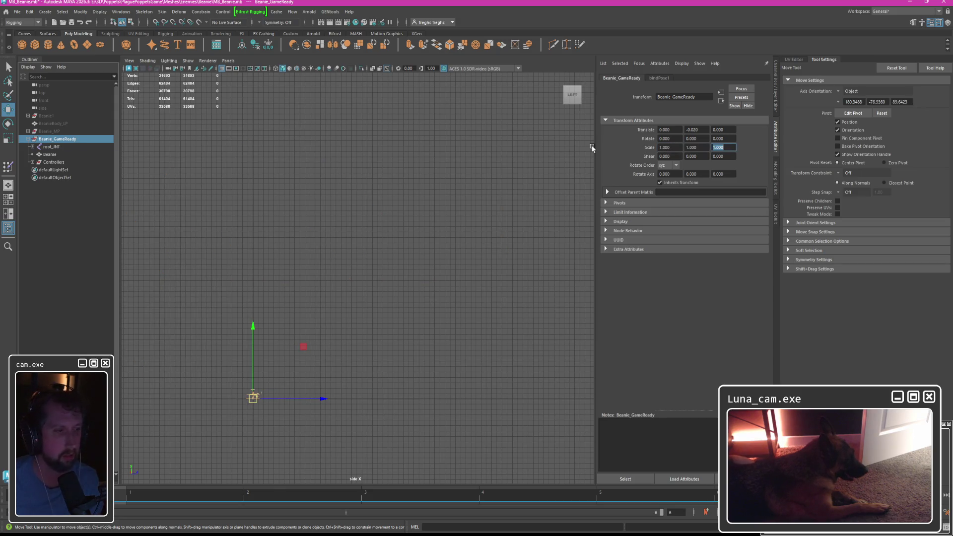
scroll(342, 242, down, 5)
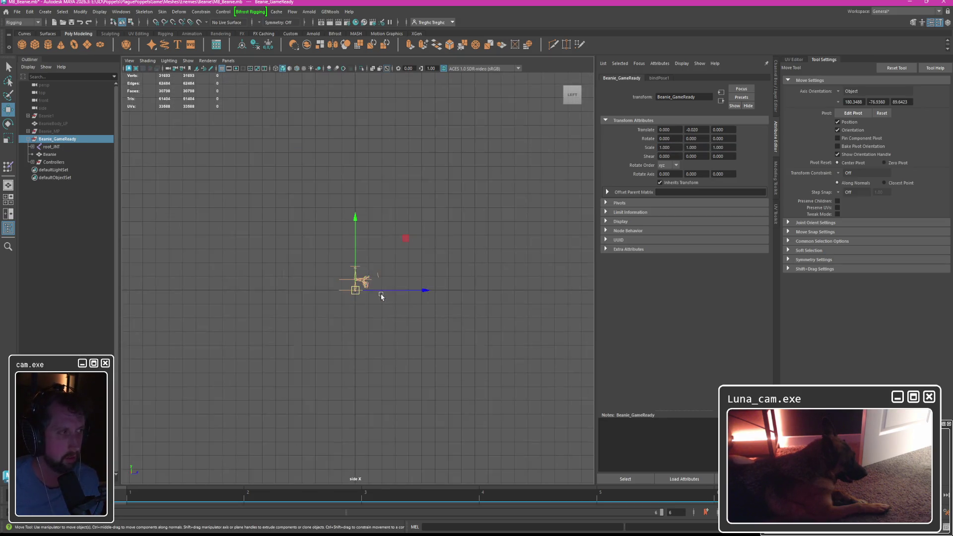
scroll(381, 296, up, 5)
scroll(381, 297, down, 8)
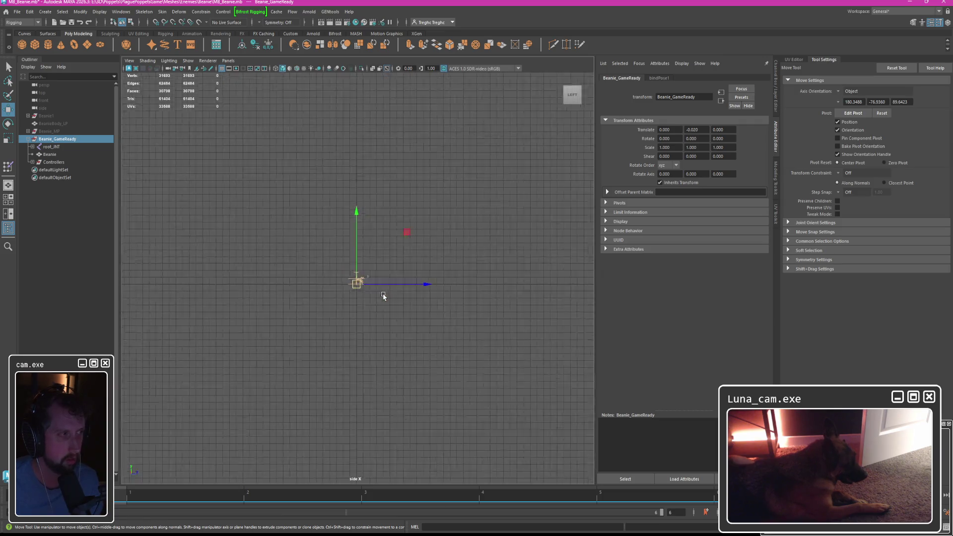
scroll(382, 296, up, 6)
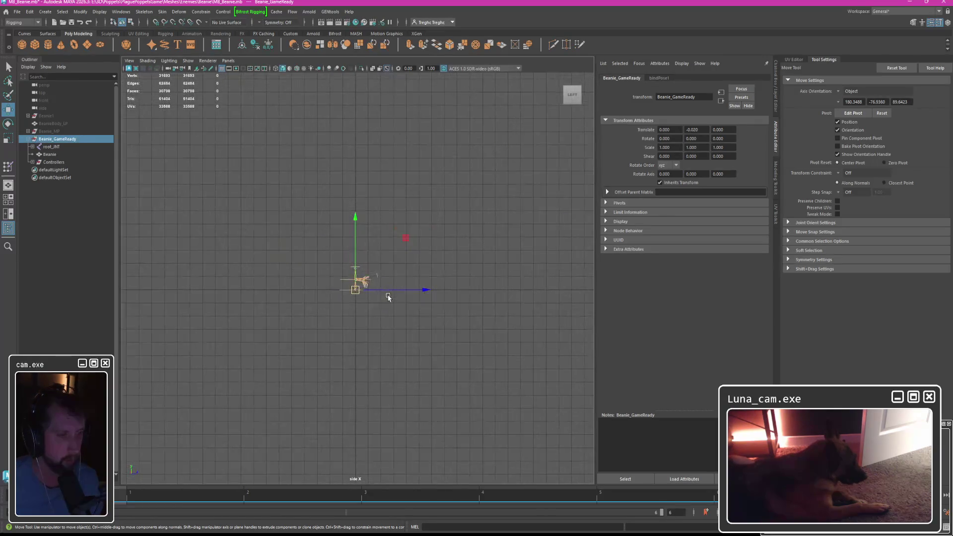
scroll(388, 296, up, 2)
click(51, 155)
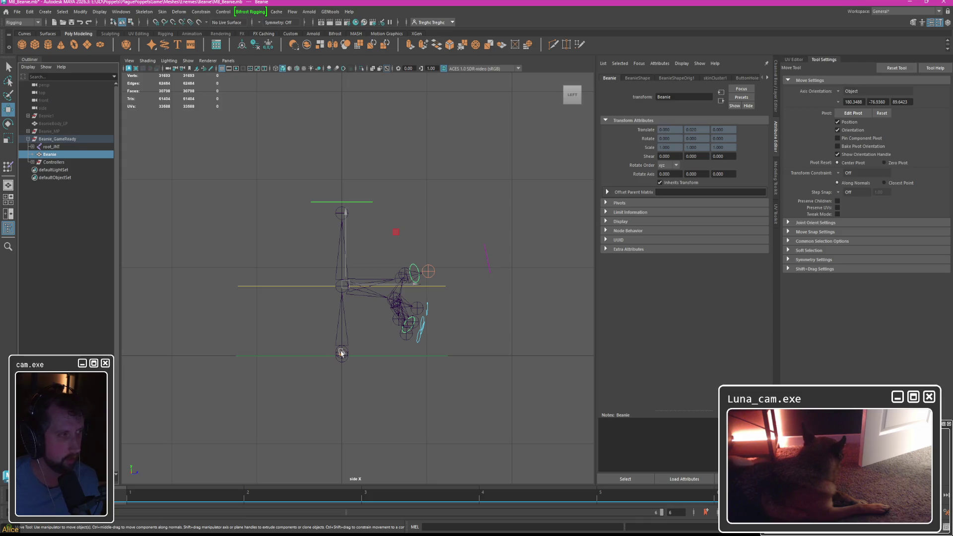
click(49, 147)
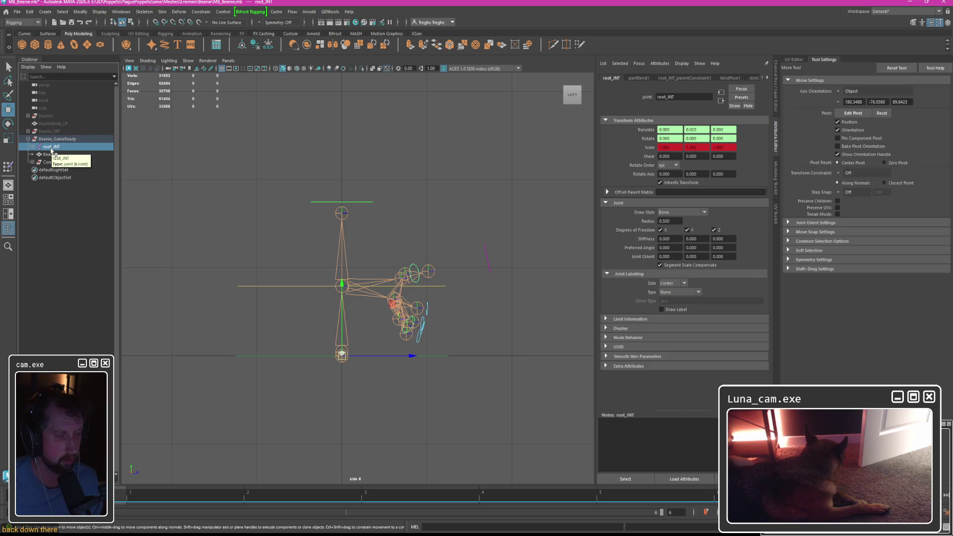
click(57, 138)
key(shift+h)
key(f)
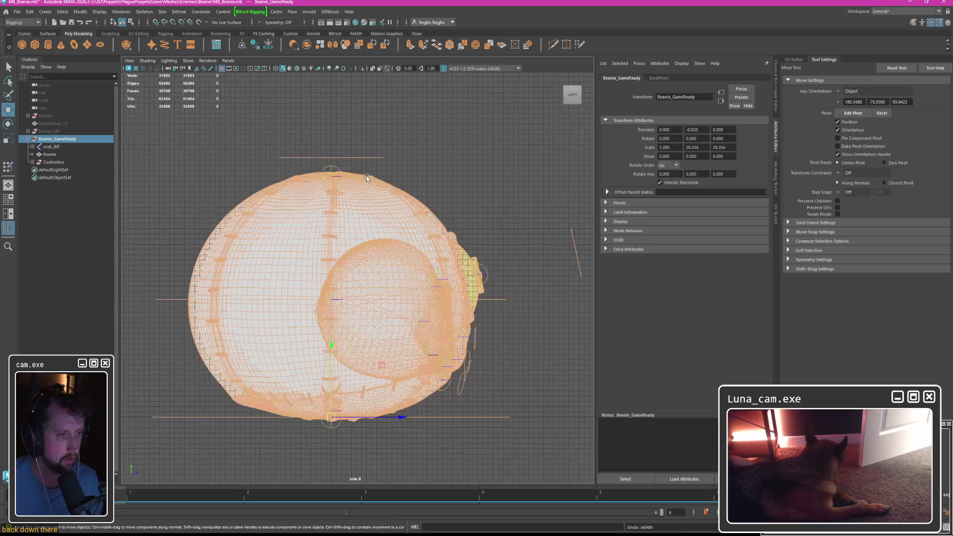
click(489, 180)
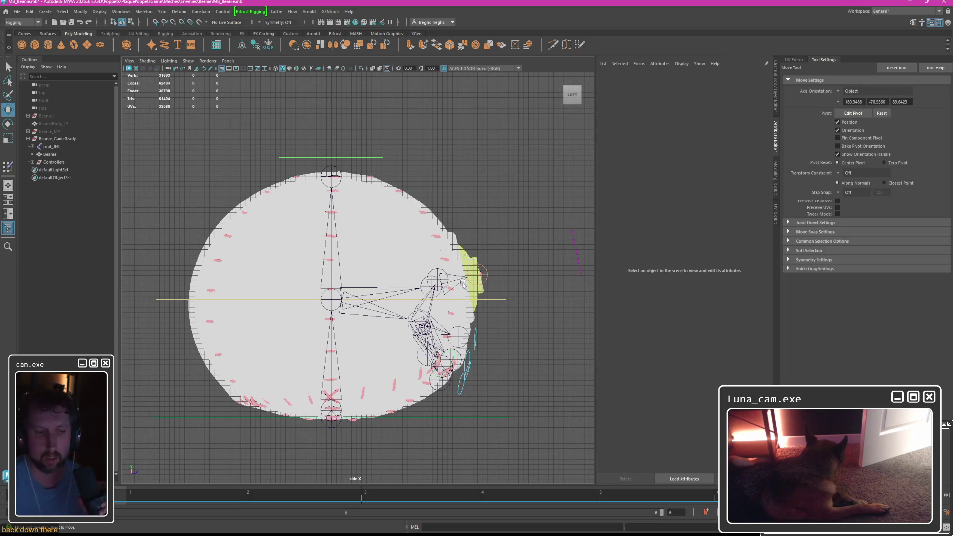
key(alt+Tab)
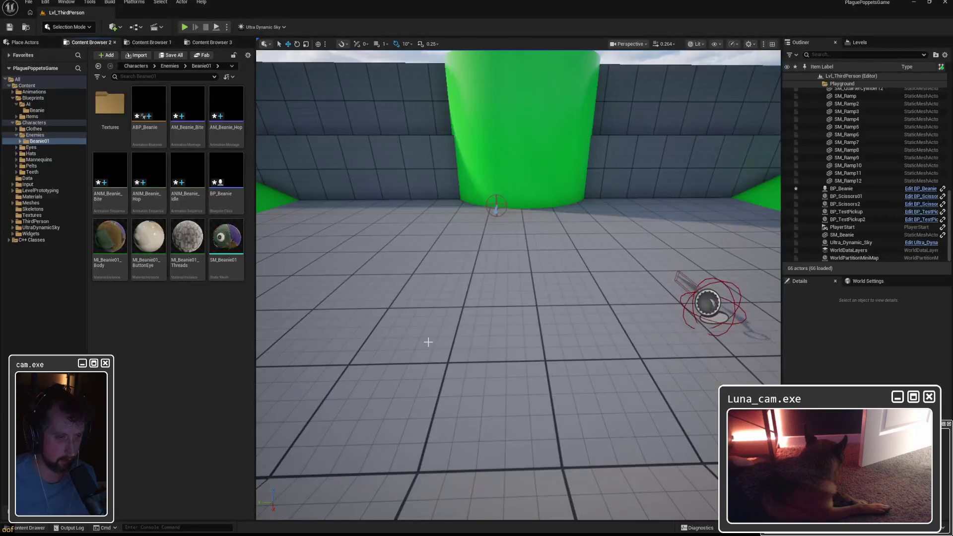
right_drag(521, 298, 492, 336)
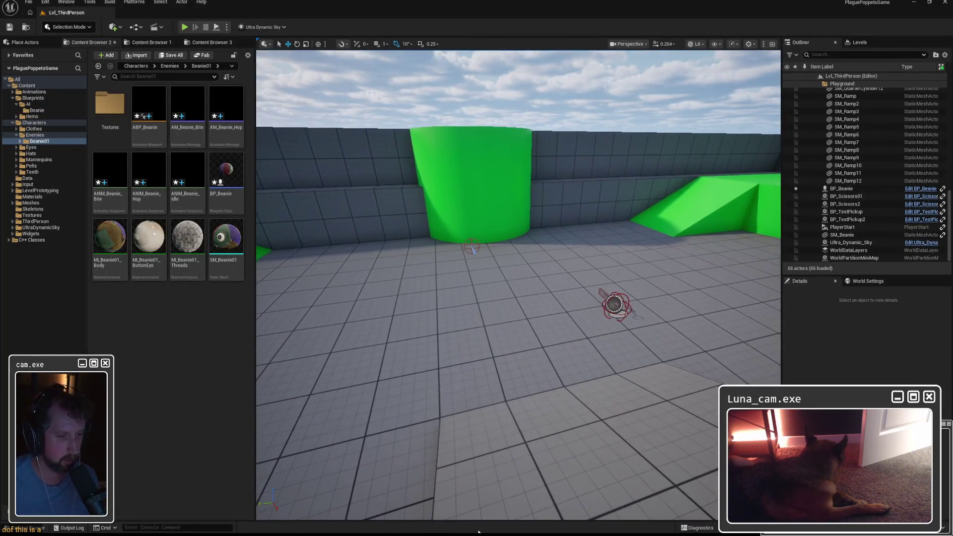
key(alt+Tab)
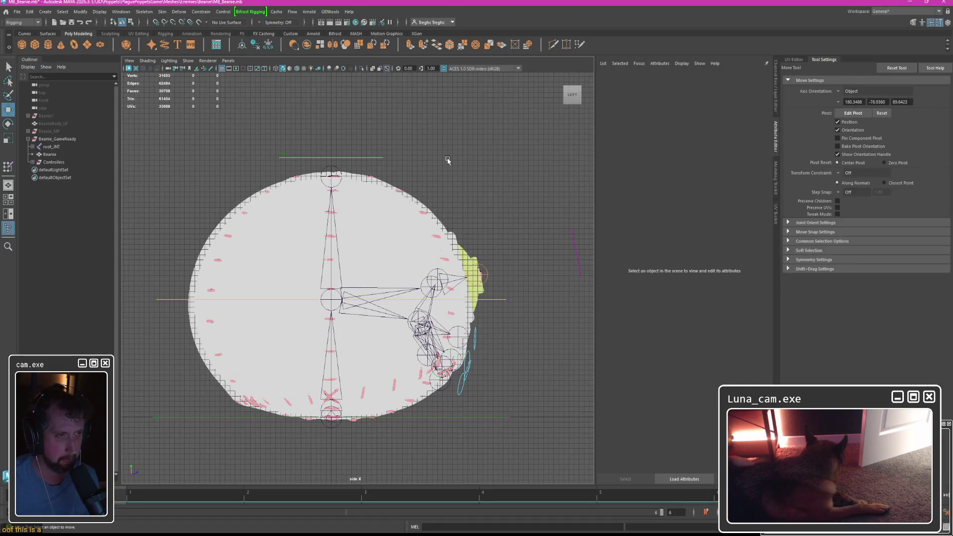
key(space)
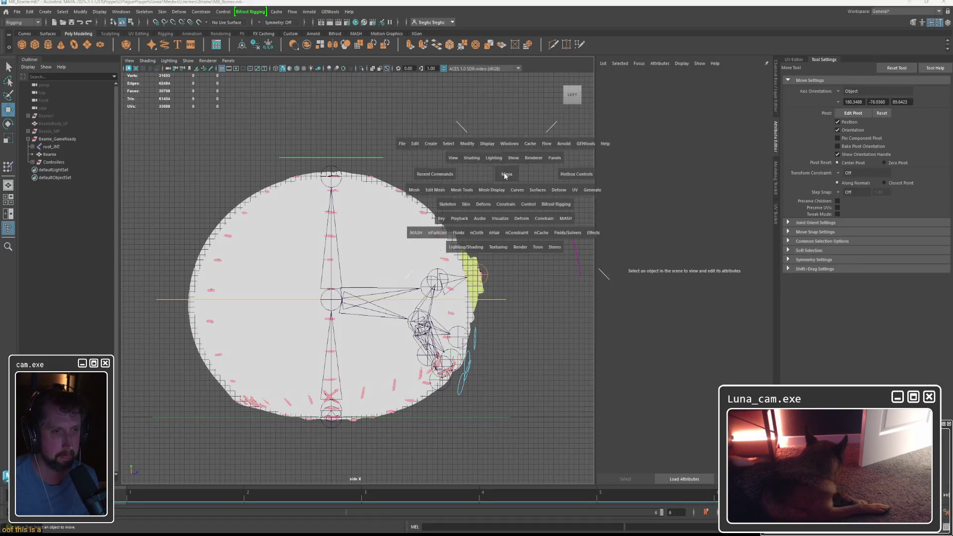
key(space)
key(space)
key(q)
mouse_move(464, 202)
alt+mouse_down()
mouse_move(412, 211)
mouse_move(337, 202)
mouse_move(469, 209)
mouse_move(416, 179)
alt+mouse_up()
click(312, 223)
click(427, 195)
click(424, 183)
click(51, 154)
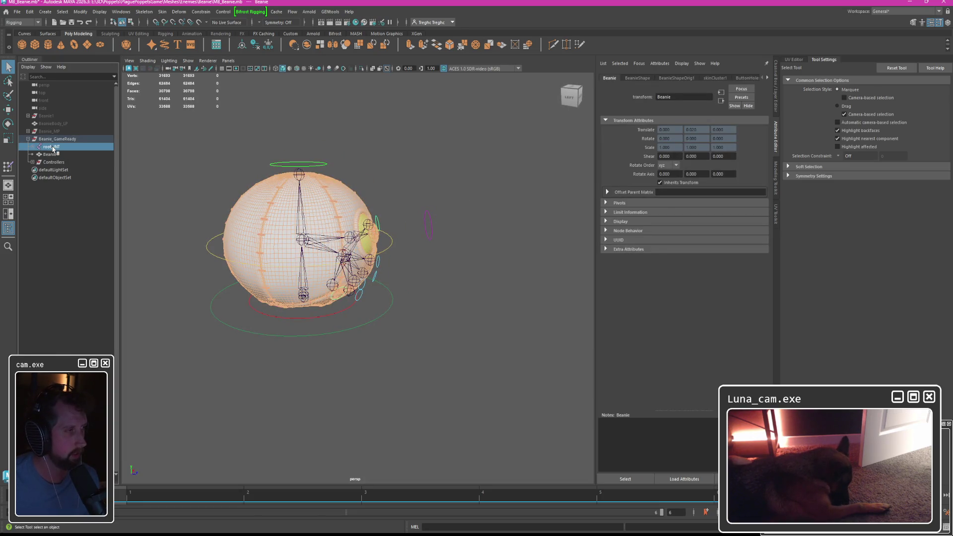
click(53, 147)
middle_drag(52, 146, 51, 154)
click(50, 147)
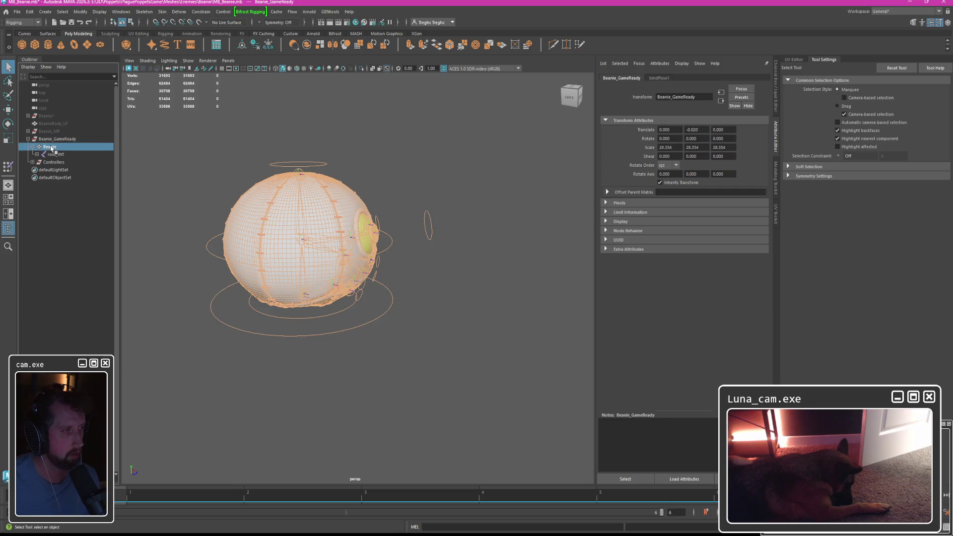
key(shift+p)
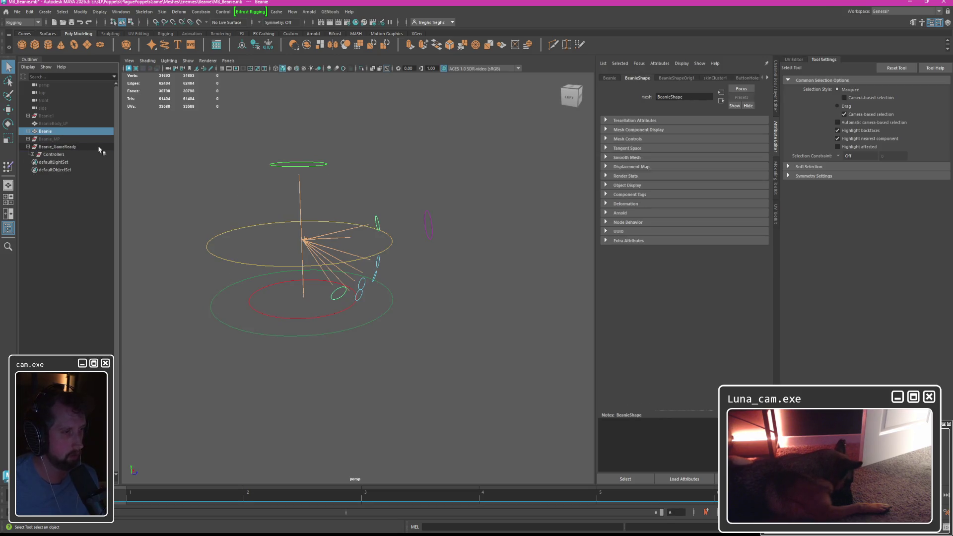
click(29, 131)
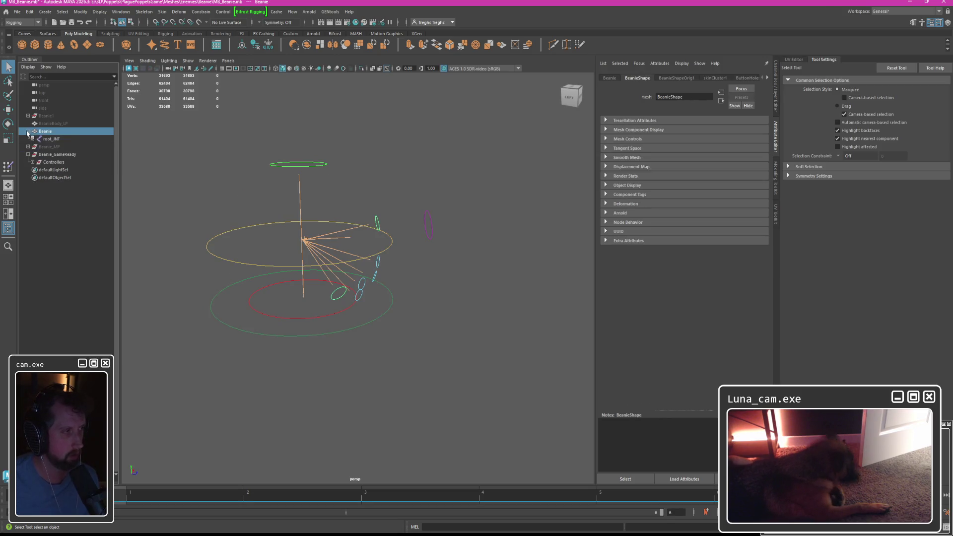
shift+click(33, 139)
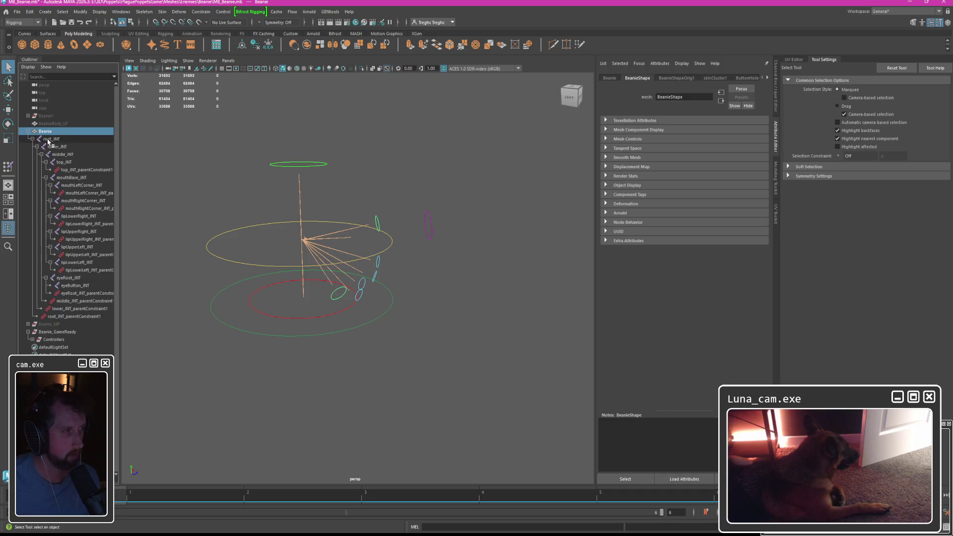
shift+click(74, 316)
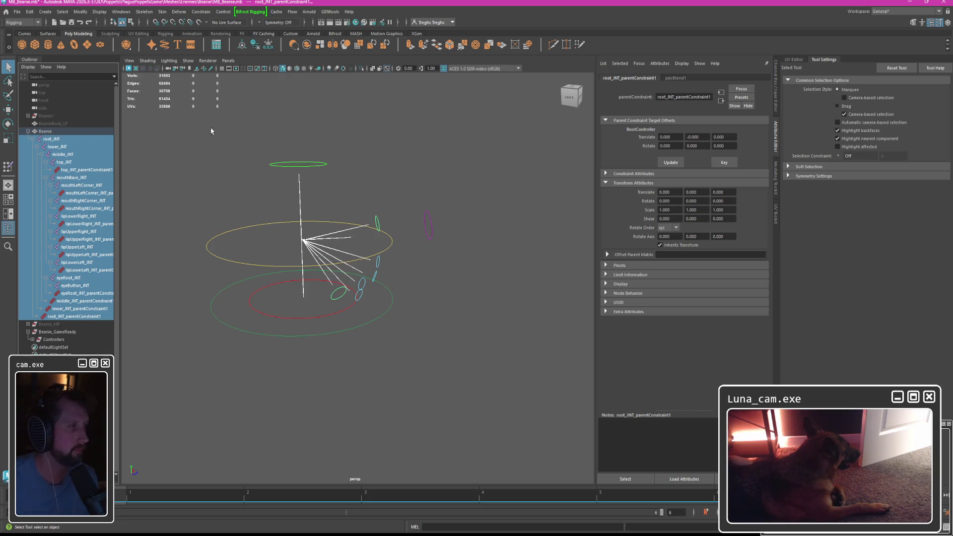
click(54, 148)
shift+click(68, 163)
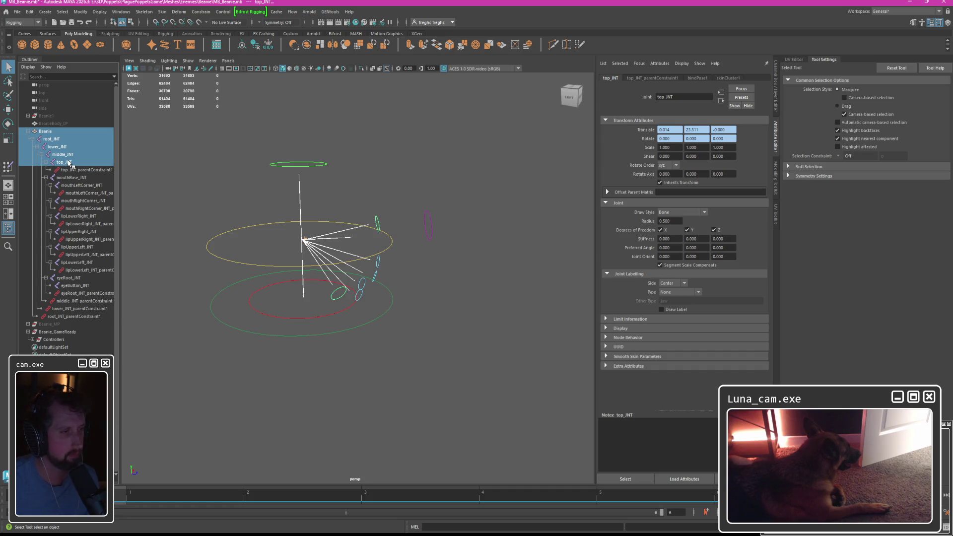
click(46, 132)
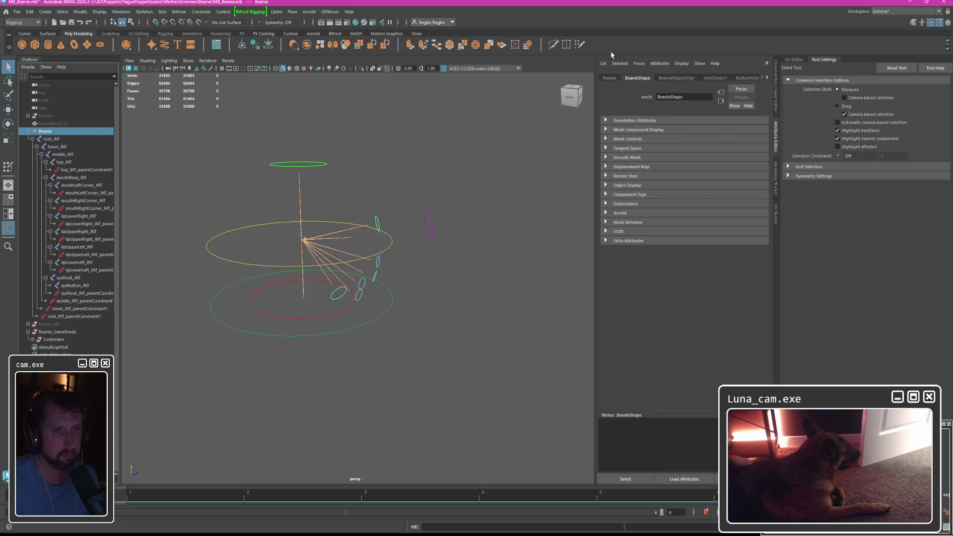
click(608, 78)
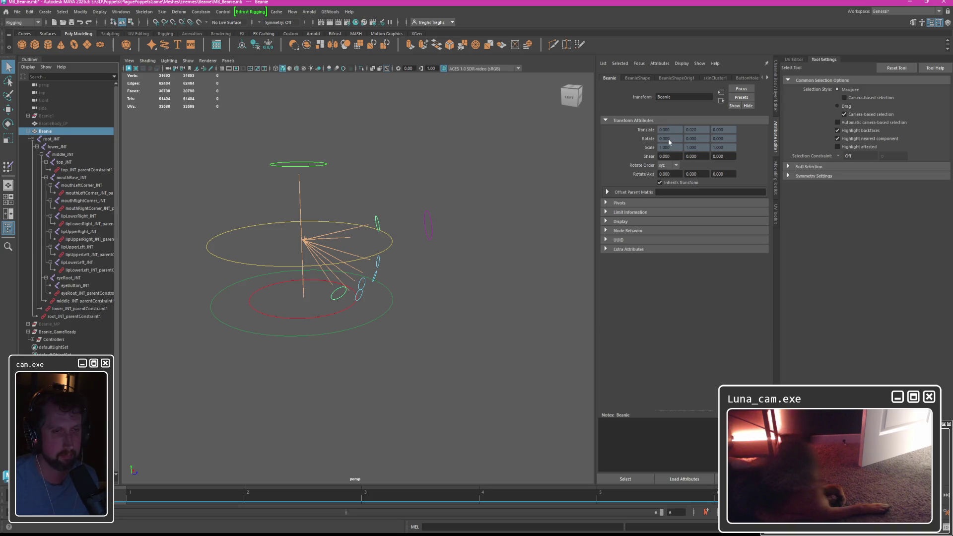
key(ctrl+z)
key(ctrl+z)
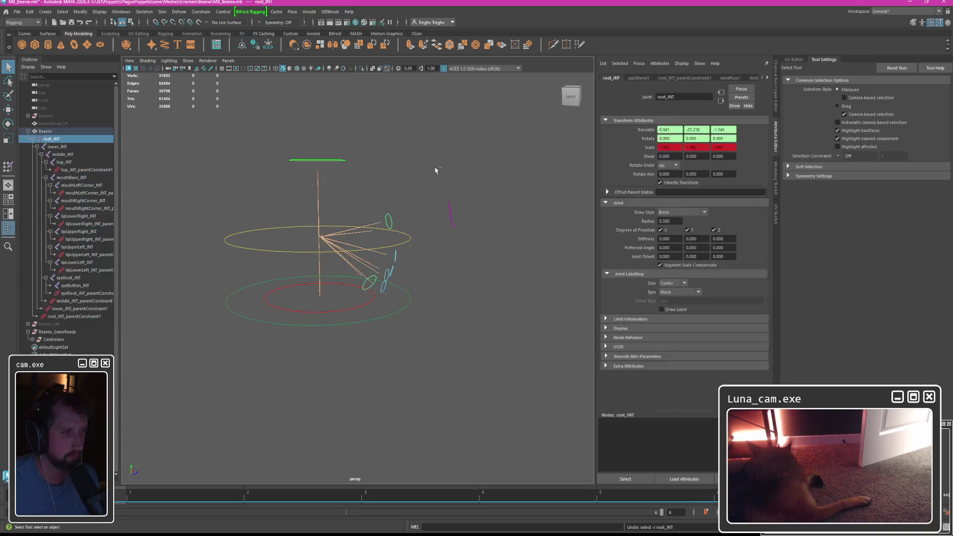
key(ctrl+z)
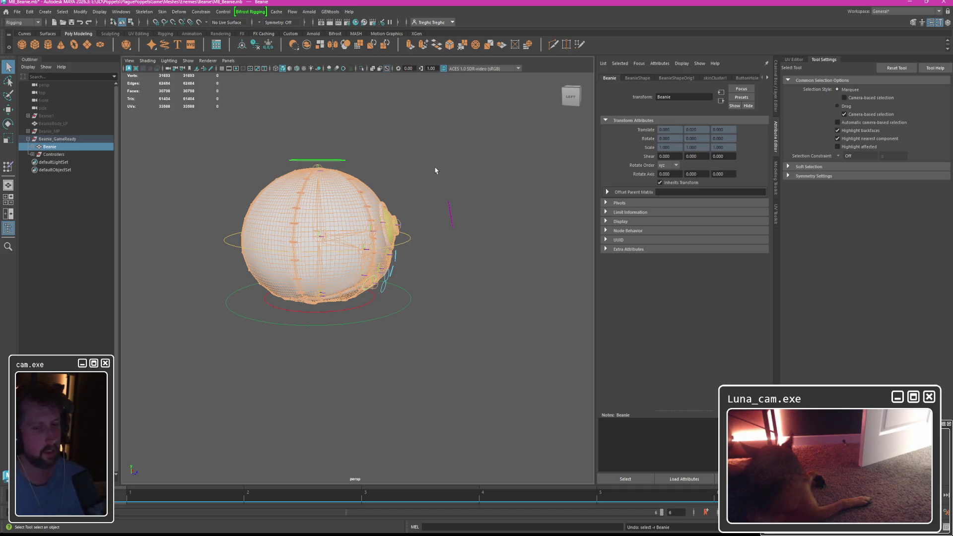
click(435, 170)
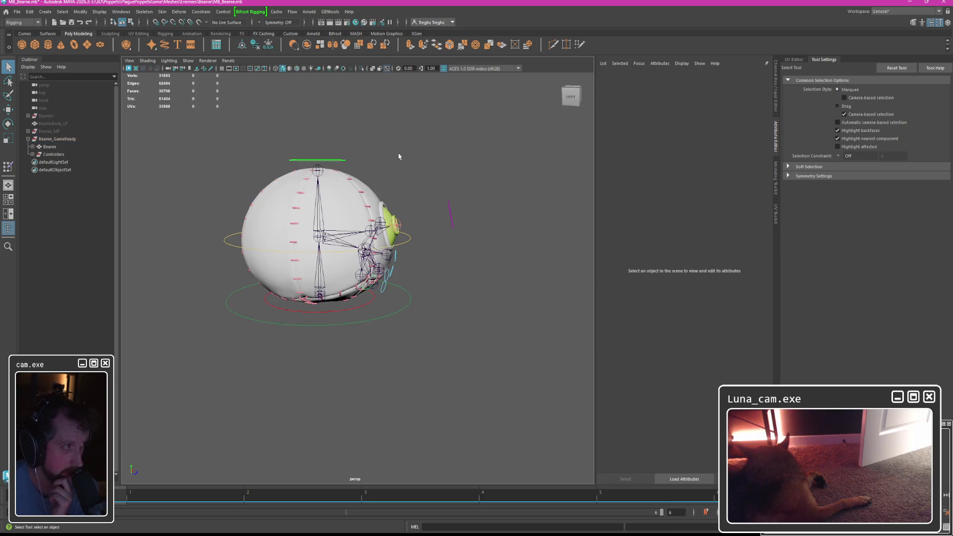
Expand Beanie and the full joint hierarchy under root_JNT in the Outliner.
click(58, 139)
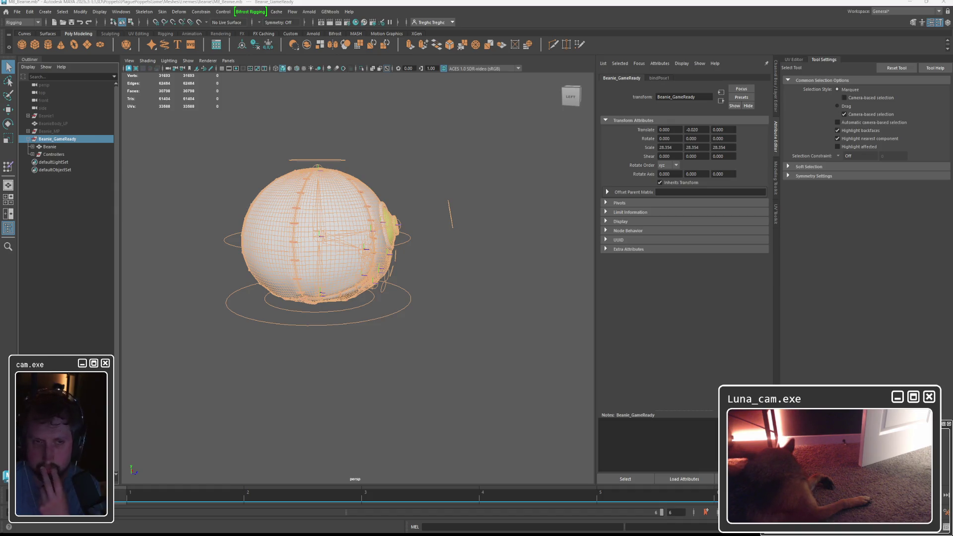
click(53, 131)
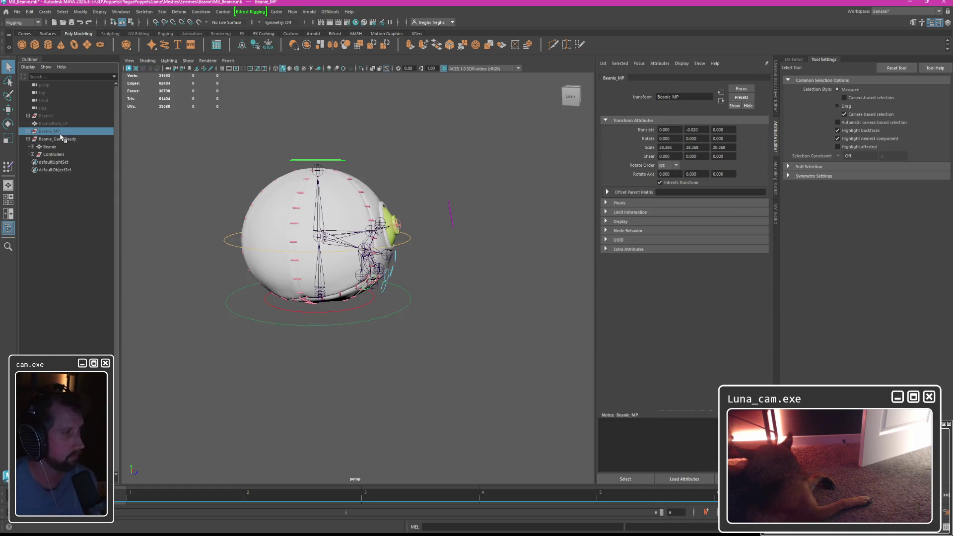
click(32, 146)
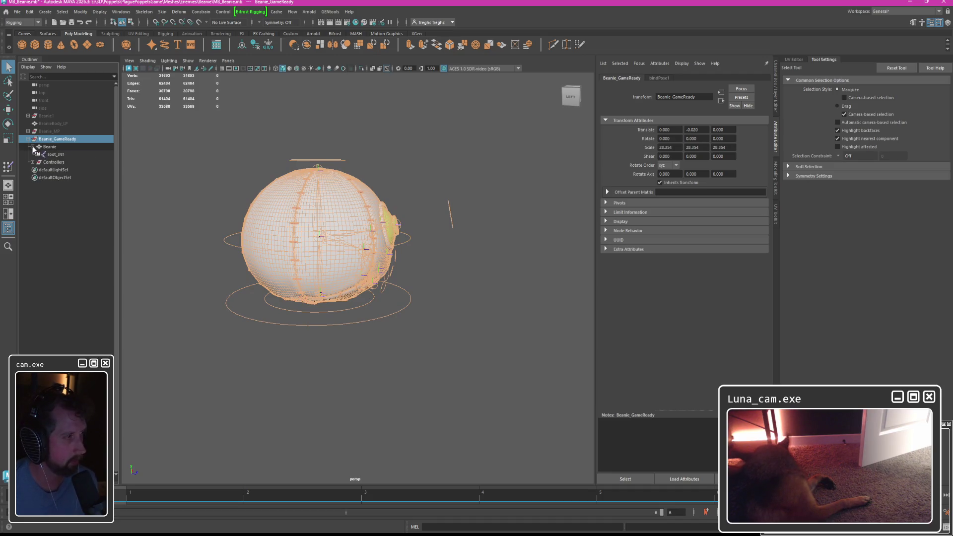
shift+click(38, 154)
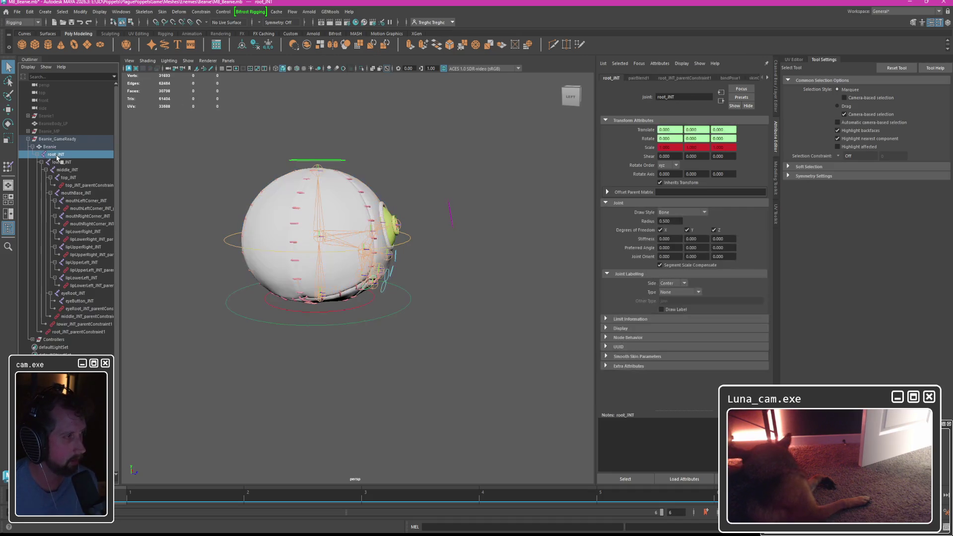
Select the root, body, mouth corner, lip, eyeRoot and eyeButton joints together.
drag(59, 162, 82, 208)
ctrl+click(87, 216)
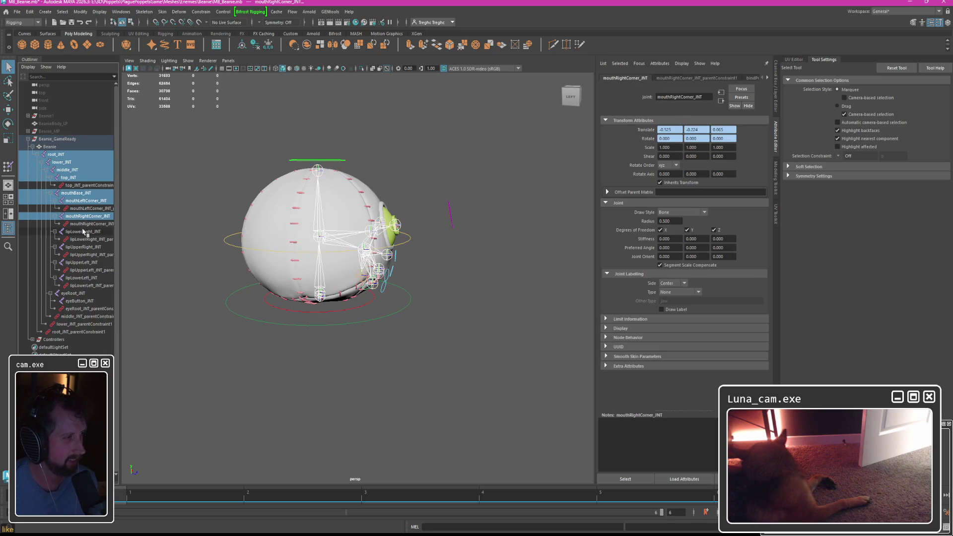
ctrl+click(82, 247)
ctrl+click(80, 263)
ctrl+click(80, 278)
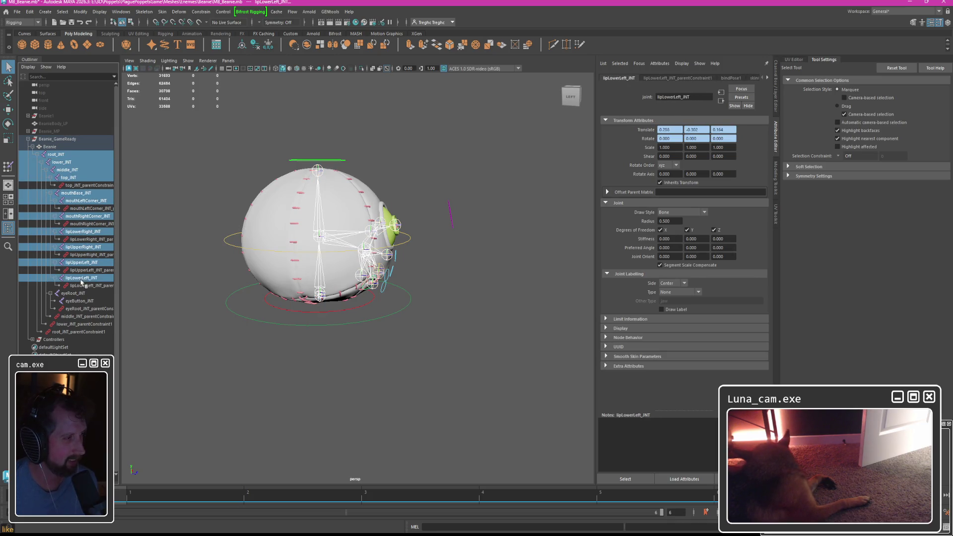
ctrl+click(79, 301)
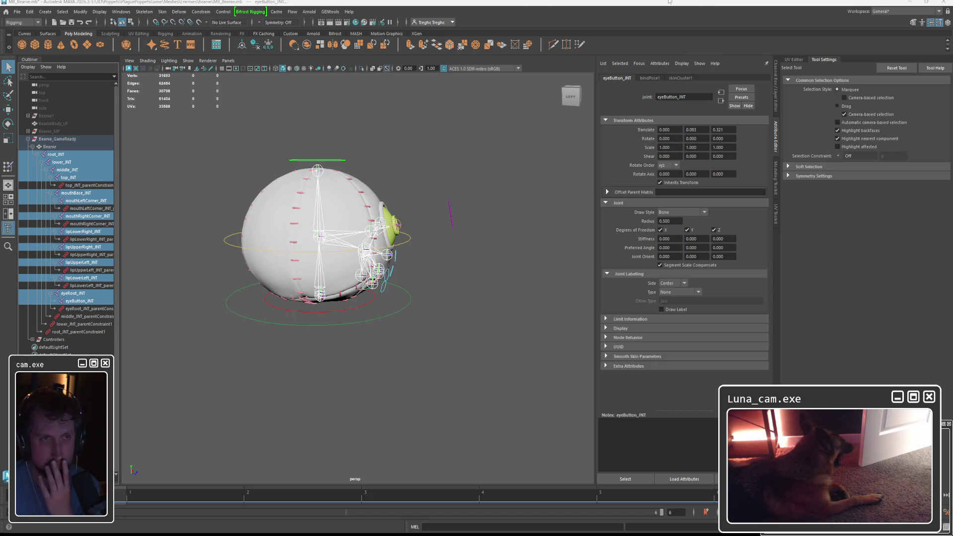
click(691, 8)
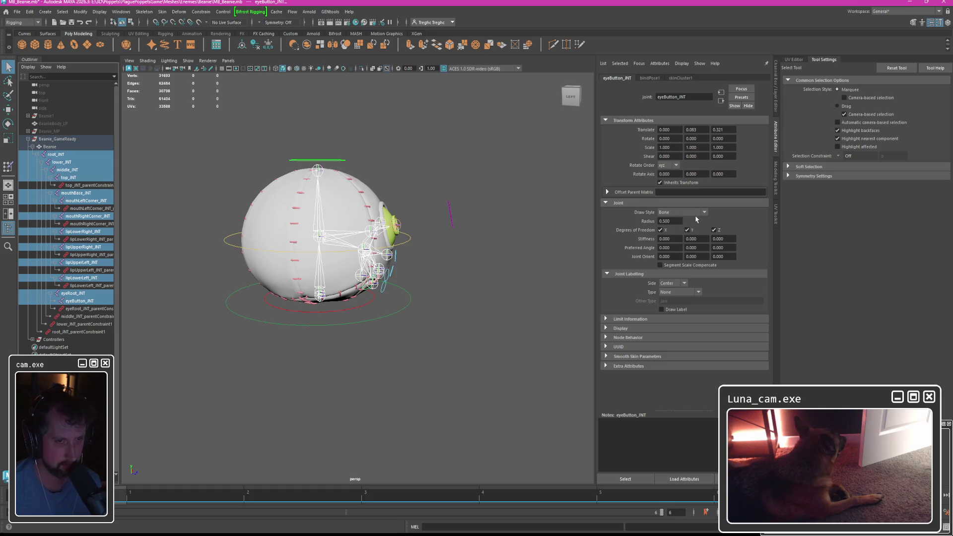
Uncheck Segment Scale Compensate on the joints, then inspect the new transform13 node.
click(676, 265)
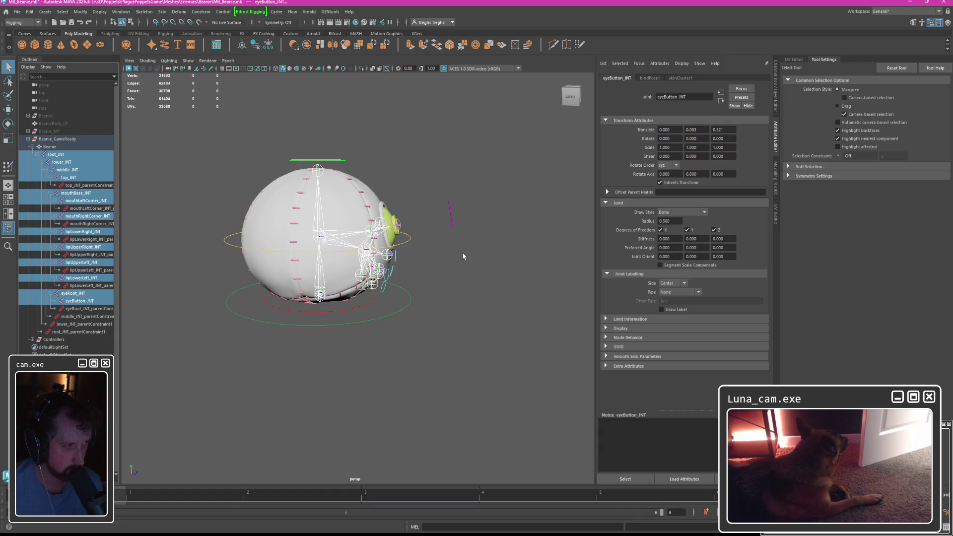
click(38, 146)
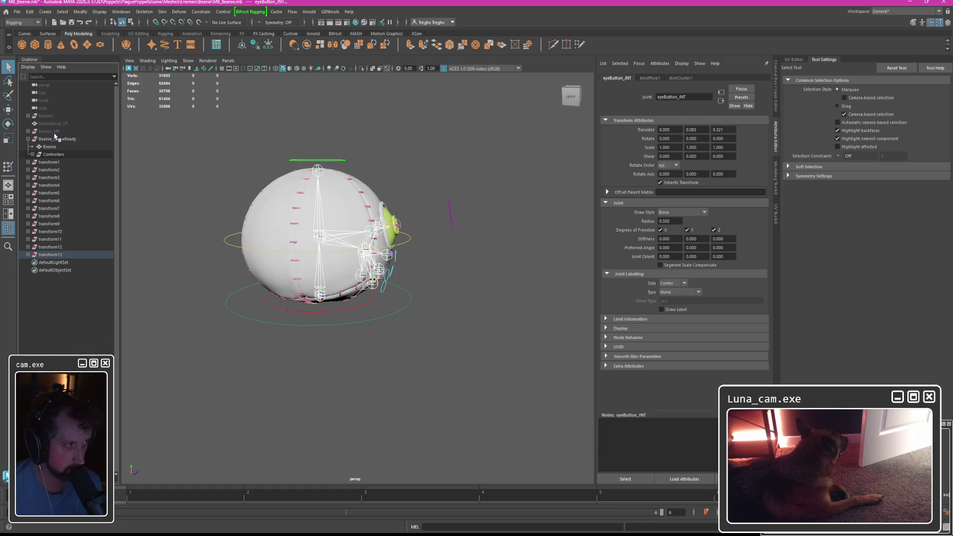
click(28, 255)
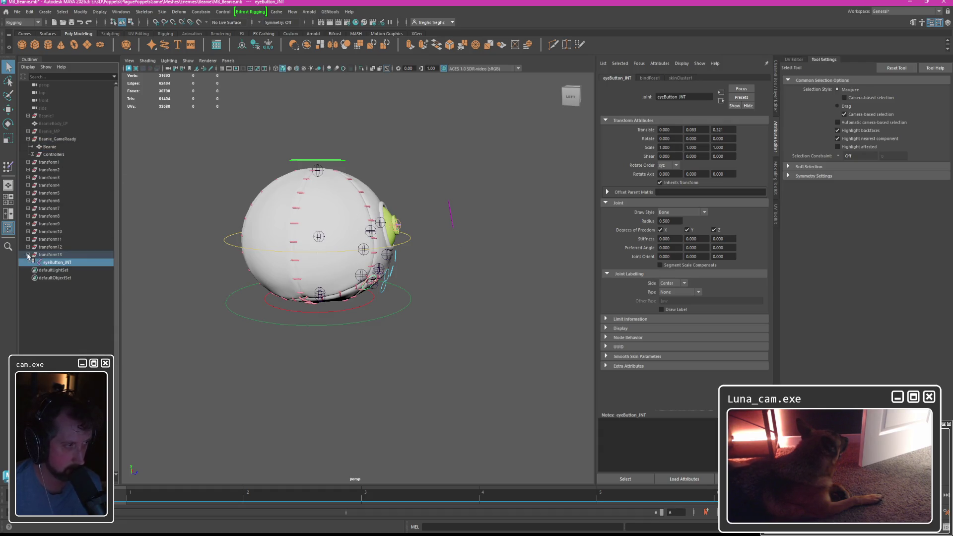
click(52, 255)
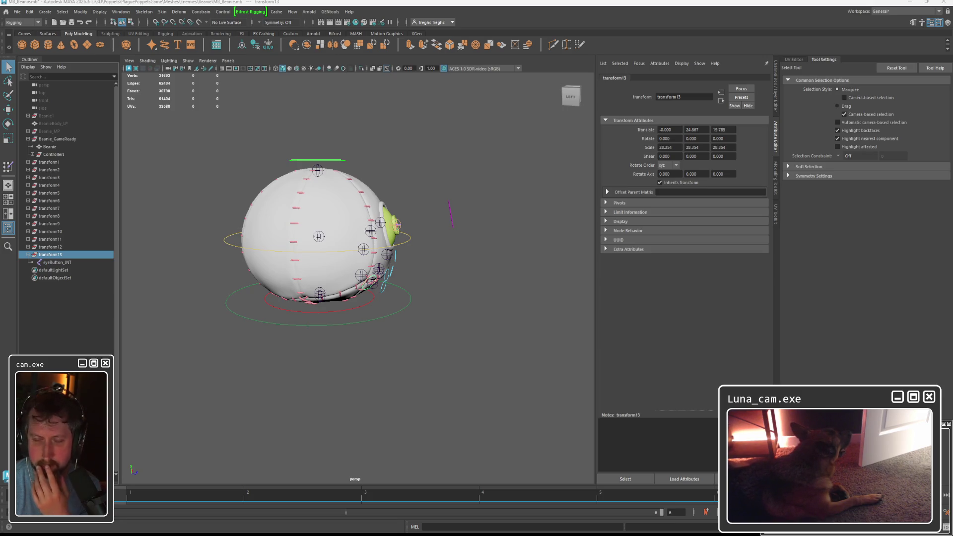
click(49, 146)
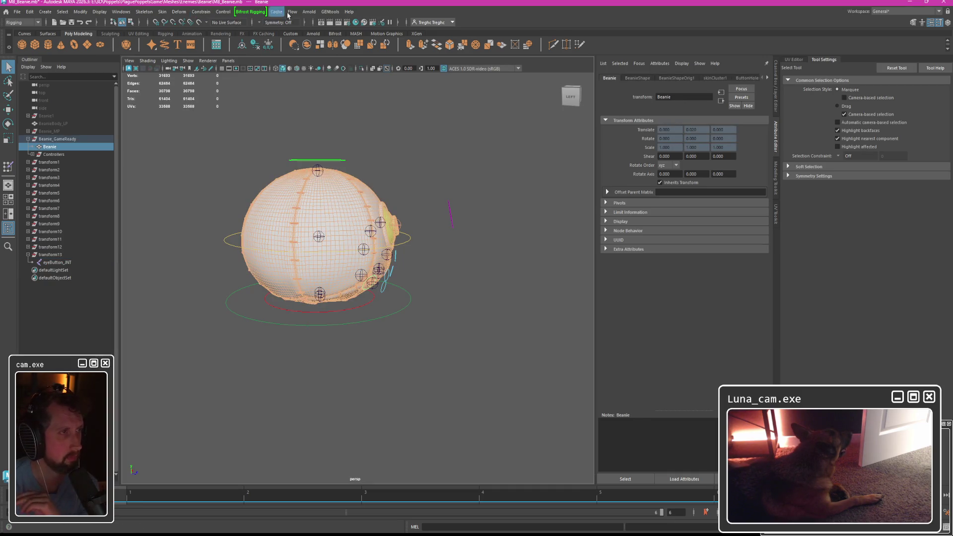
Switch to the Modeling menu set and bring up the UV Editor for the Beanie mesh.
click(23, 22)
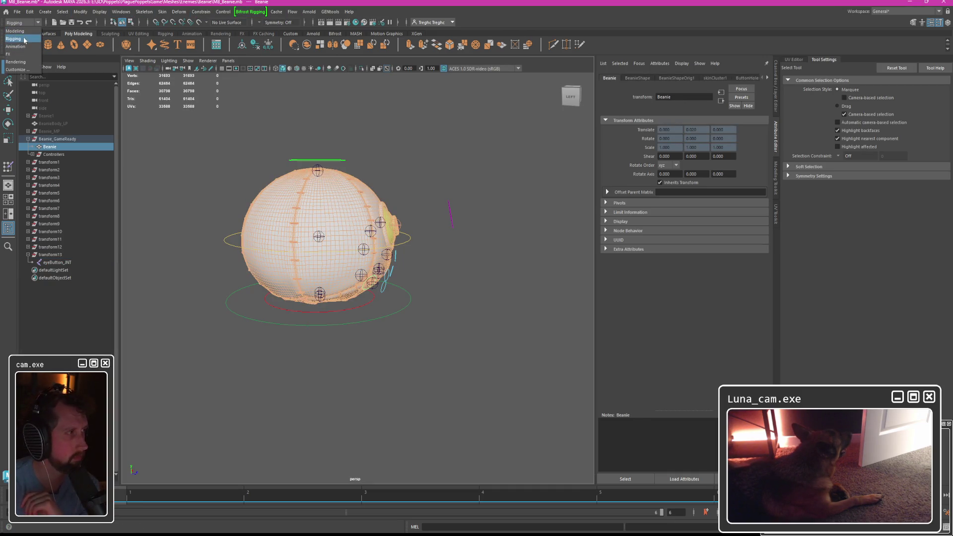
click(21, 32)
click(296, 12)
click(314, 27)
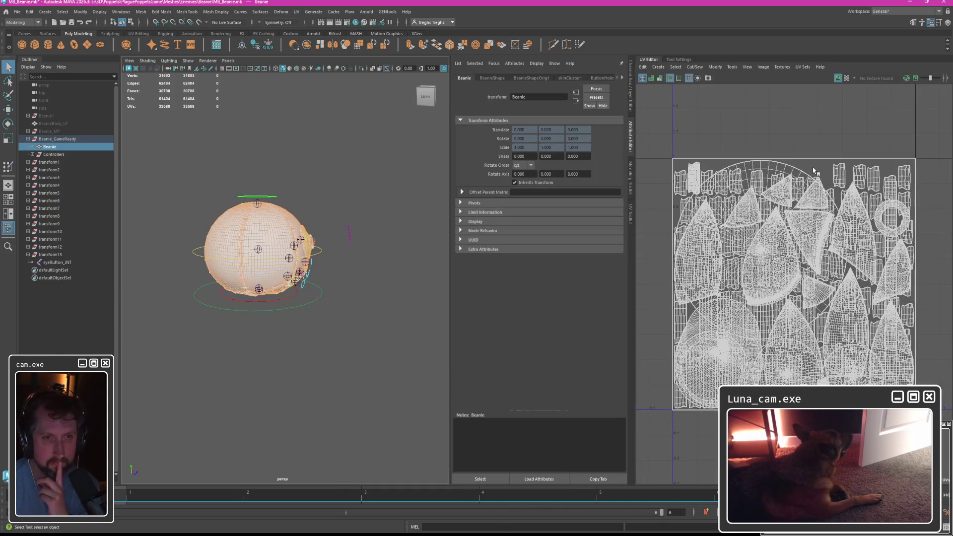
Marquee-select all of the Beanie's UV shells, then clear the selection.
drag(670, 119, 919, 413)
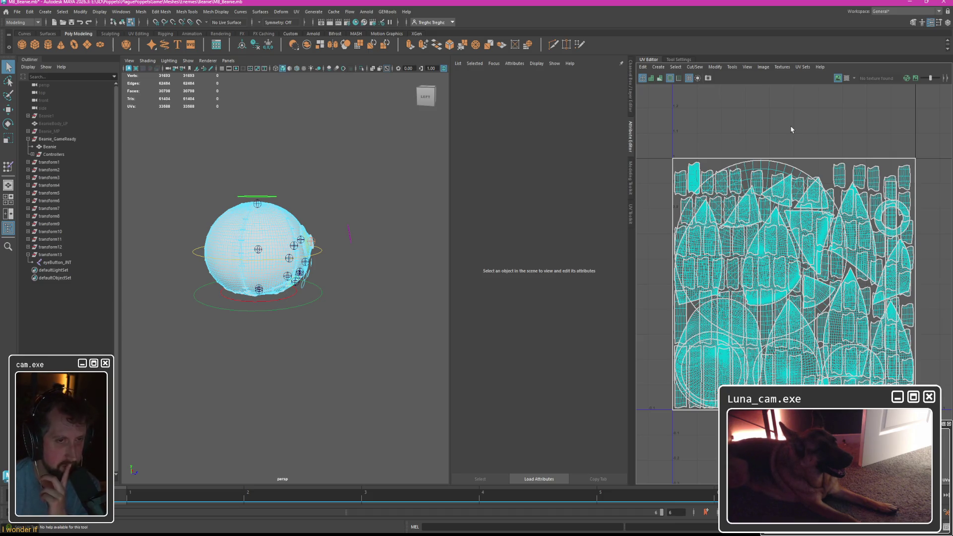
click(791, 129)
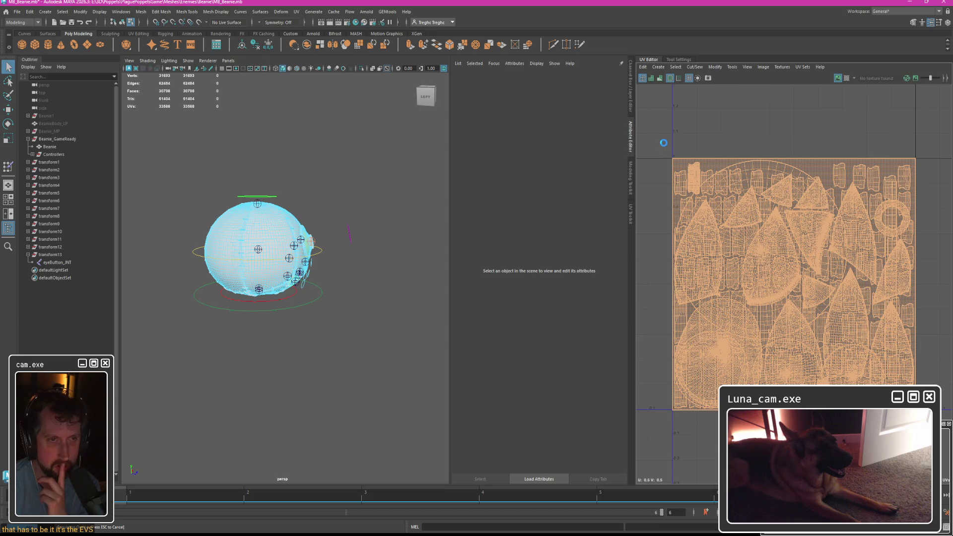